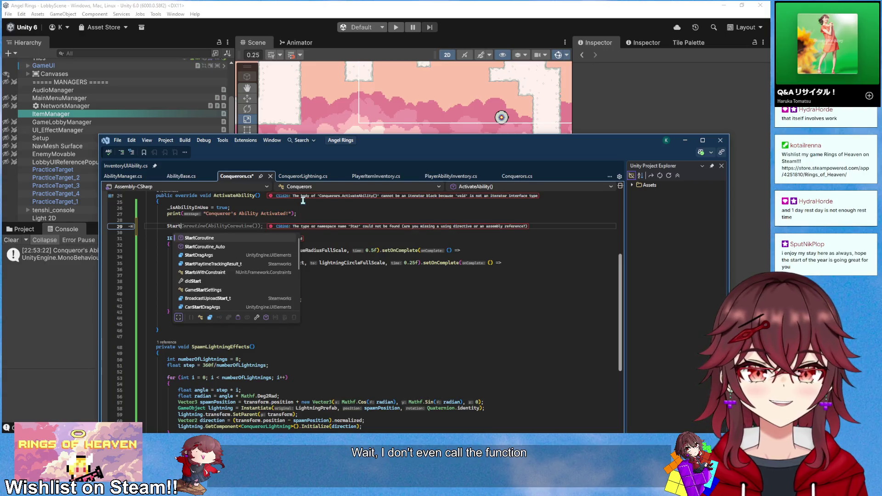
Save Conquerors.cs with ActivateAbility calling StartCoroutine(AbilityCoroutine()), then return to Unity to recompile
key("ctrl+s")
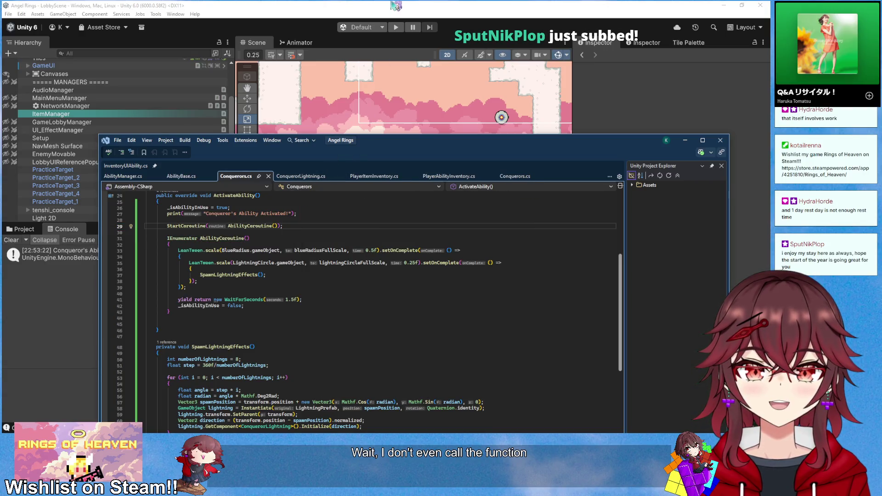
left_click(396, 6)
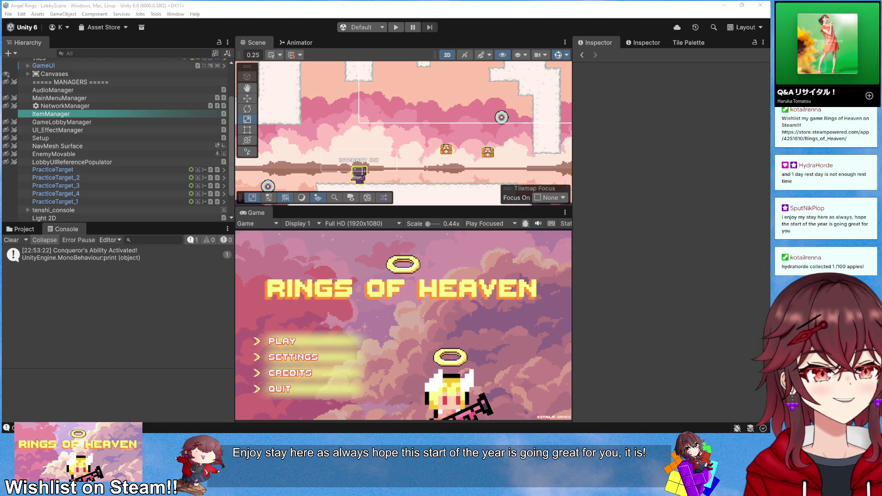
left_click_drag(881, 79, 509, 79)
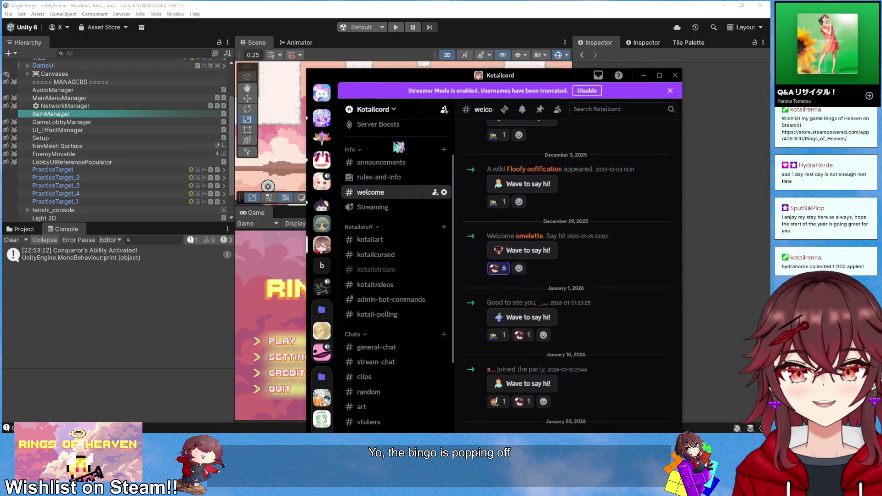
double_click(480, 77)
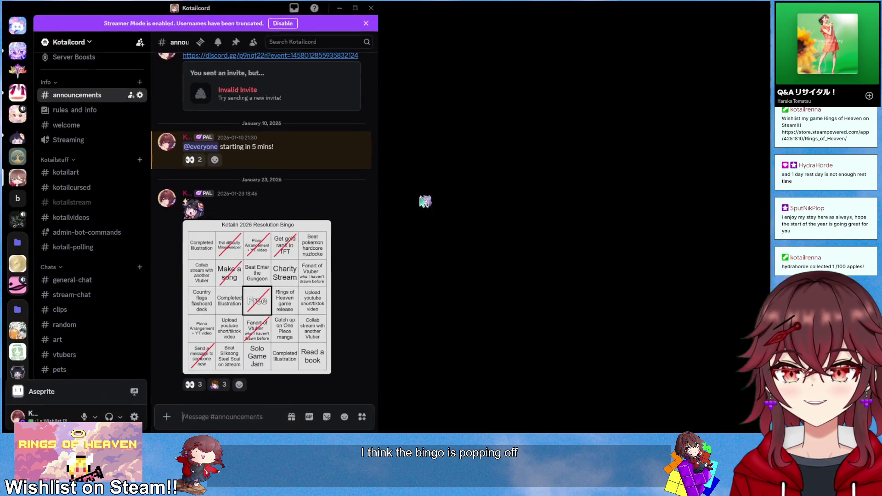
left_click(317, 268)
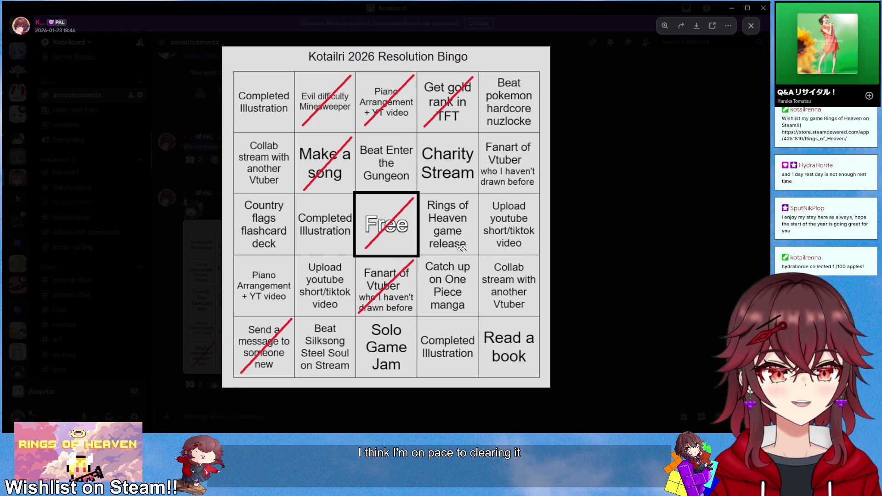
left_click(597, 211)
key("alt+Tab")
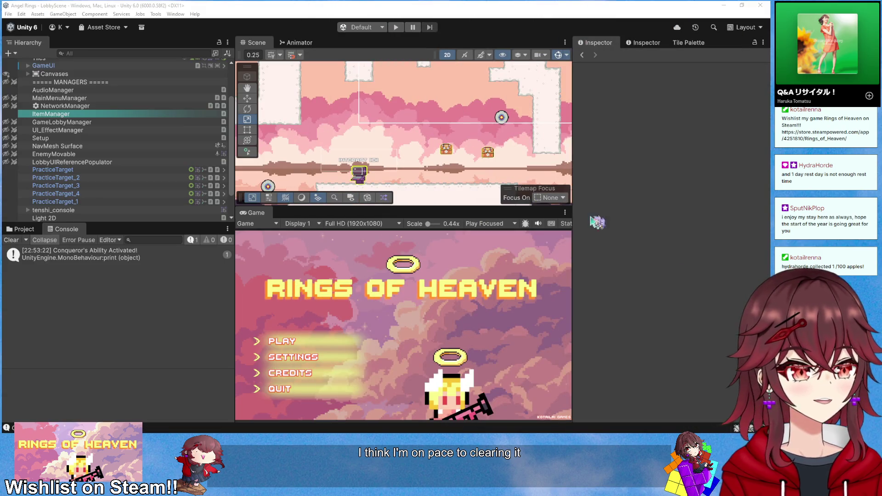
left_click(396, 27)
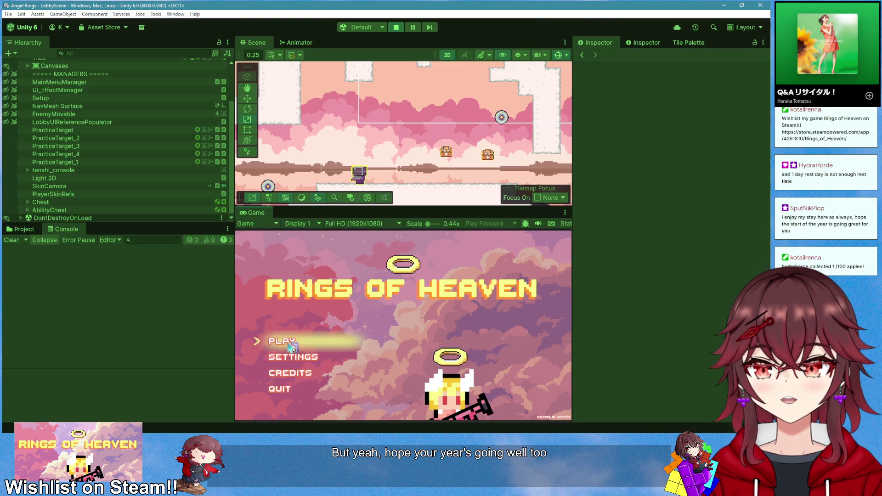
left_click(282, 340)
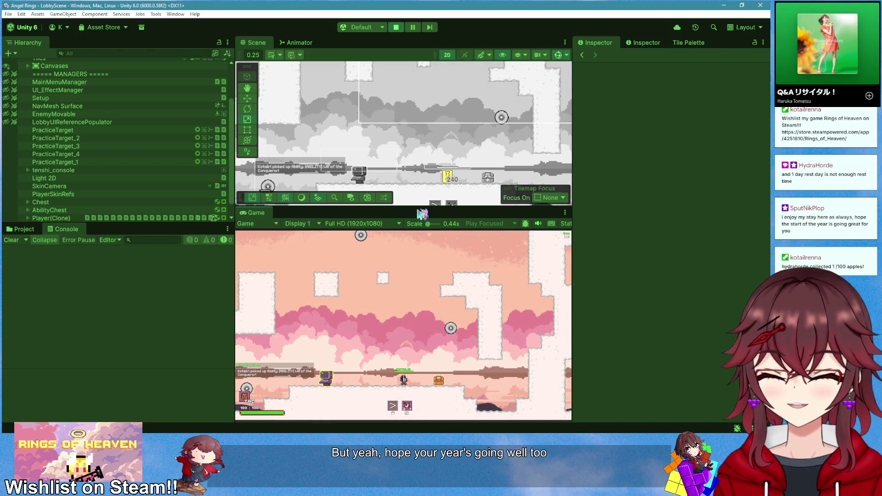
key("e")
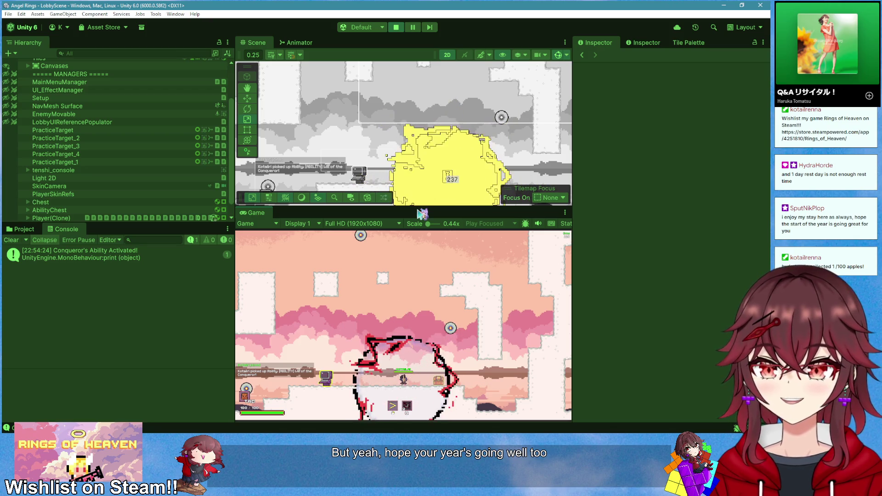
left_click(398, 28)
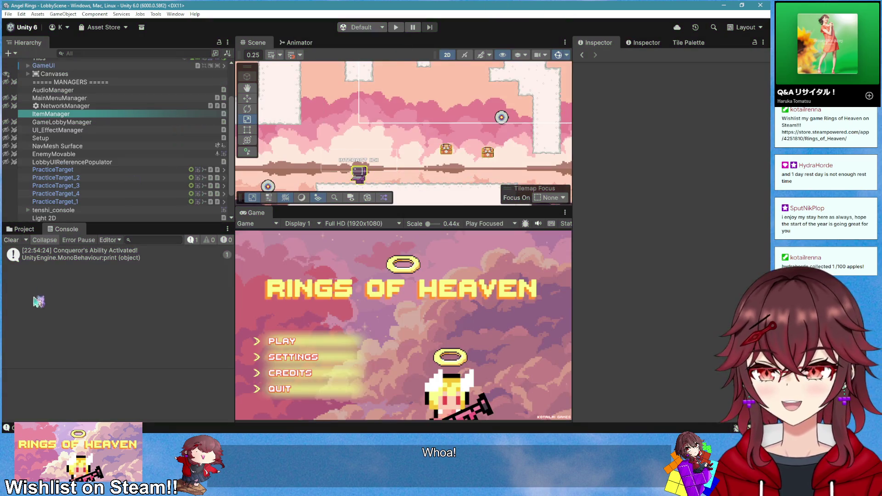
key("alt+Tab")
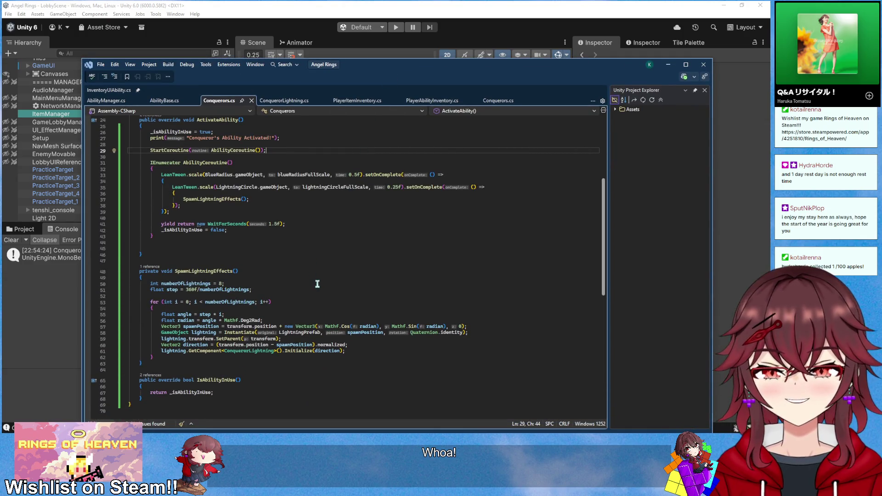
Copy the nested LeanTween.scale block and paste it after SpawnLightningEffects(), removing the duplicated spawn call
scroll(317, 284, "up", 2)
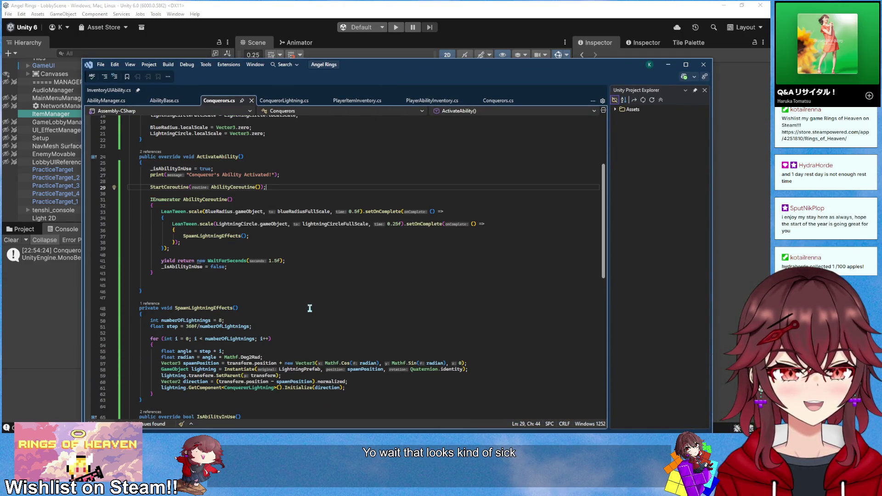
left_click(256, 236)
left_click(257, 230)
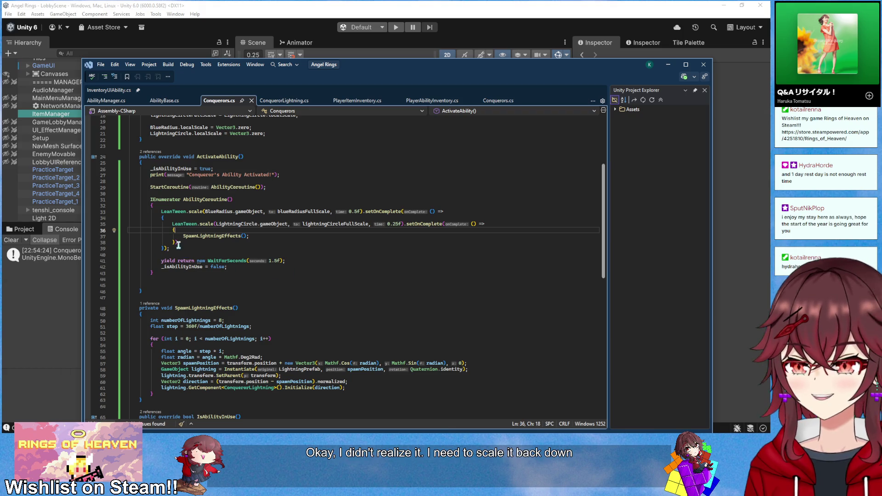
mouse_move(172, 249)
left_mouse_down()
mouse_move(138, 227)
mouse_move(135, 216)
mouse_move(161, 212)
left_mouse_up()
key("ctrl+c")
left_click(281, 248)
key("Return")
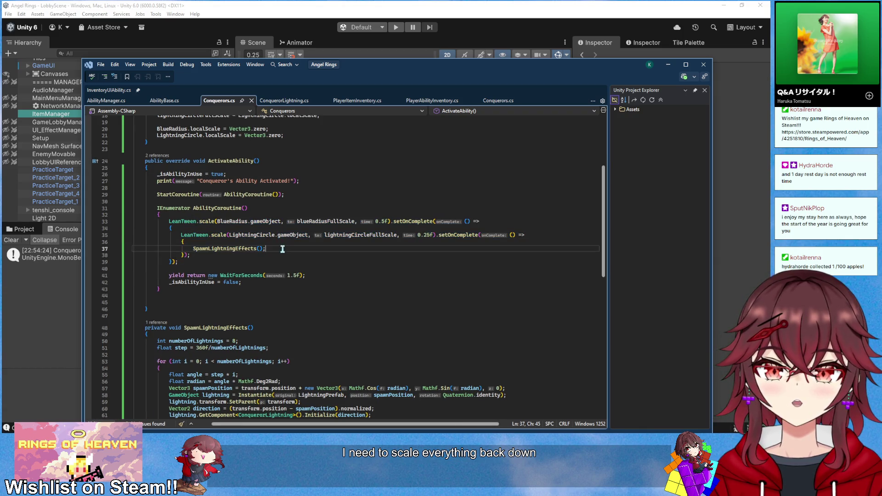
key("ctrl+v")
left_click_drag(304, 290, 217, 289)
key("BackSpace")
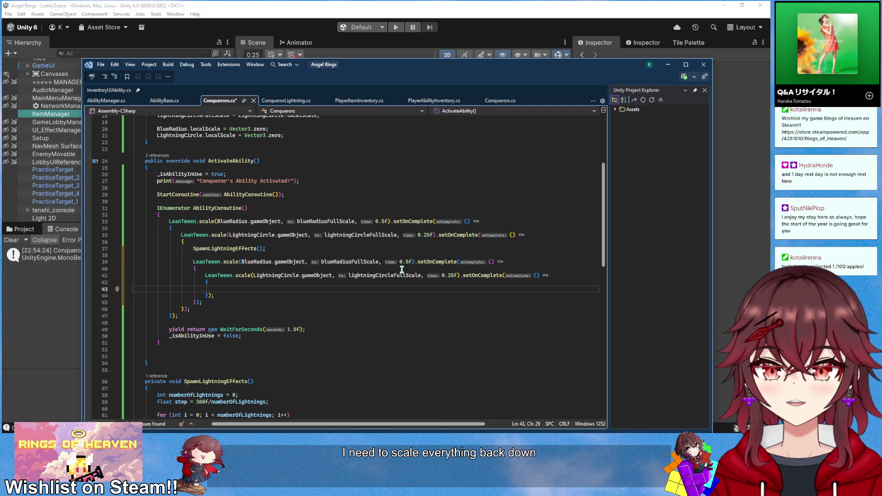
Make the pasted tweens shrink to Vector3.zero, blue radius over 0.25f and lightning circle over 0.15f
double_click(340, 262)
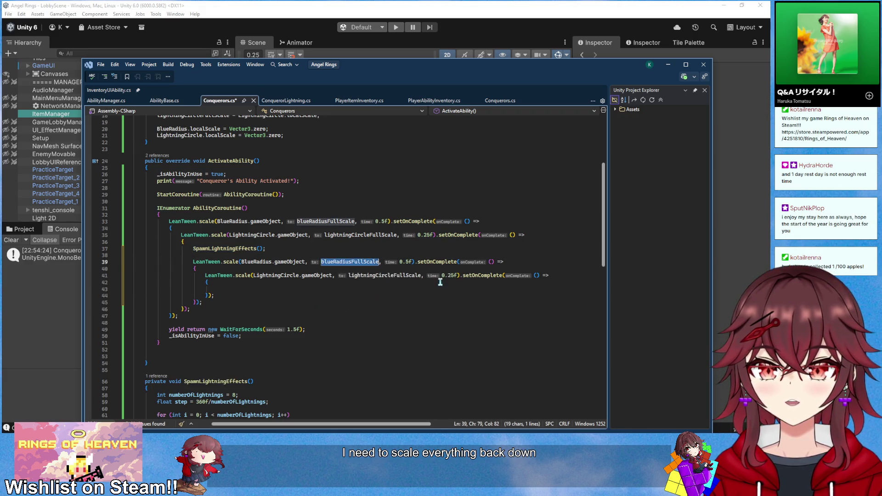
type("Vec")
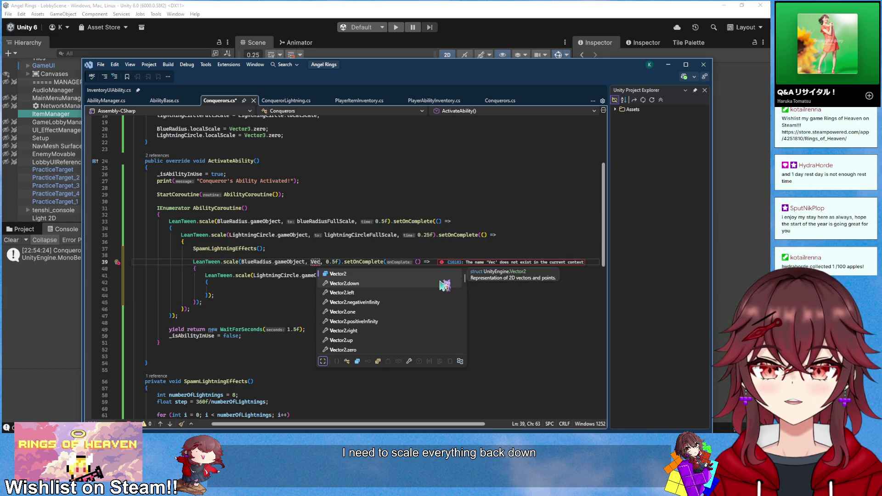
type("tor3.zero")
left_click(358, 229)
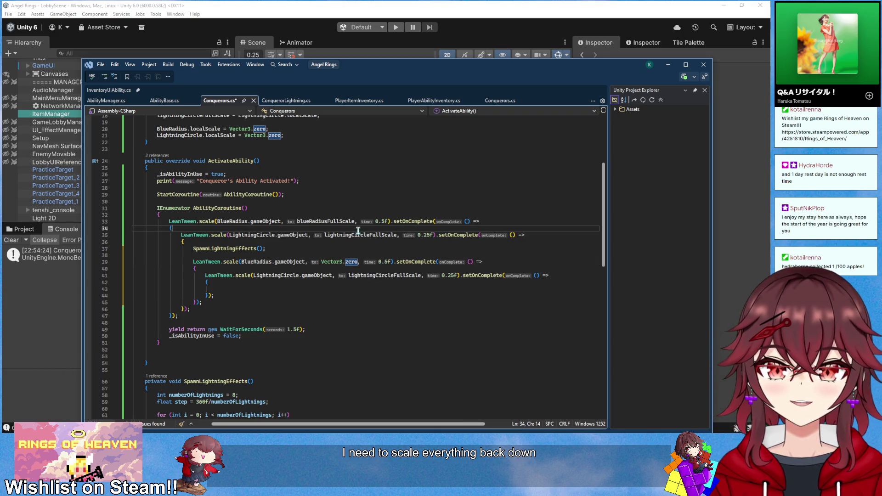
left_click_drag(358, 262, 321, 263)
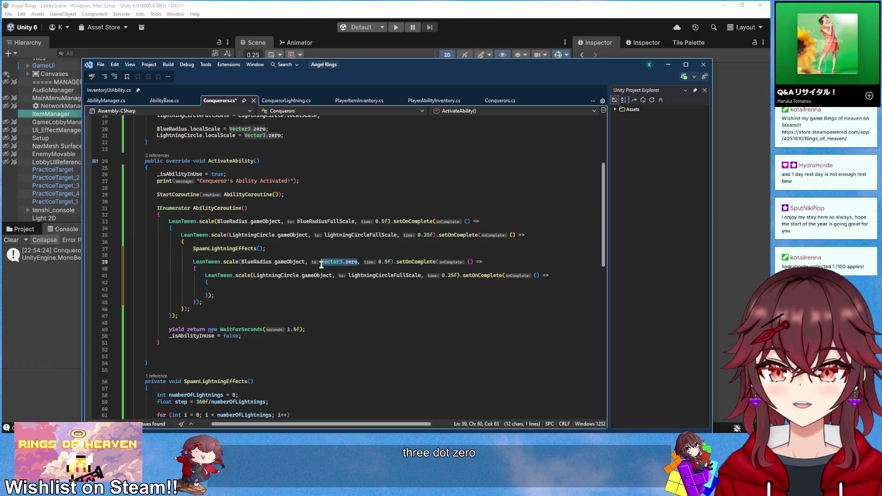
double_click(405, 276)
key("ctrl+v")
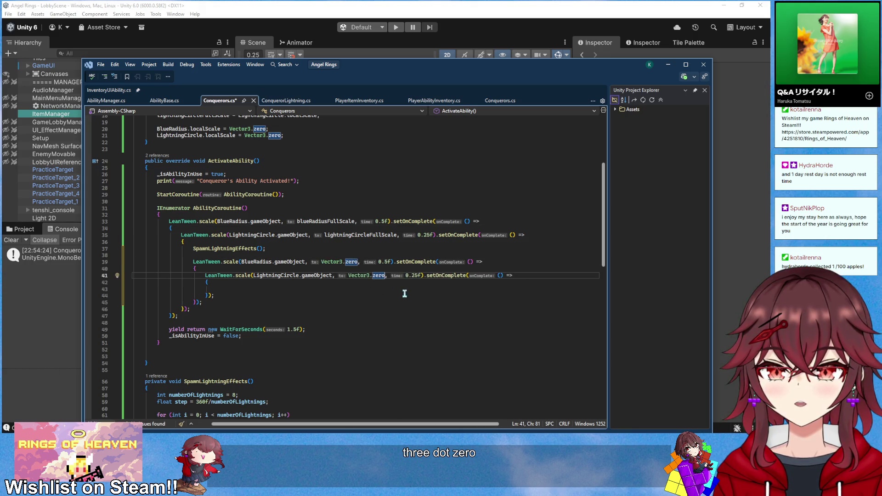
left_click(383, 262)
type("2")
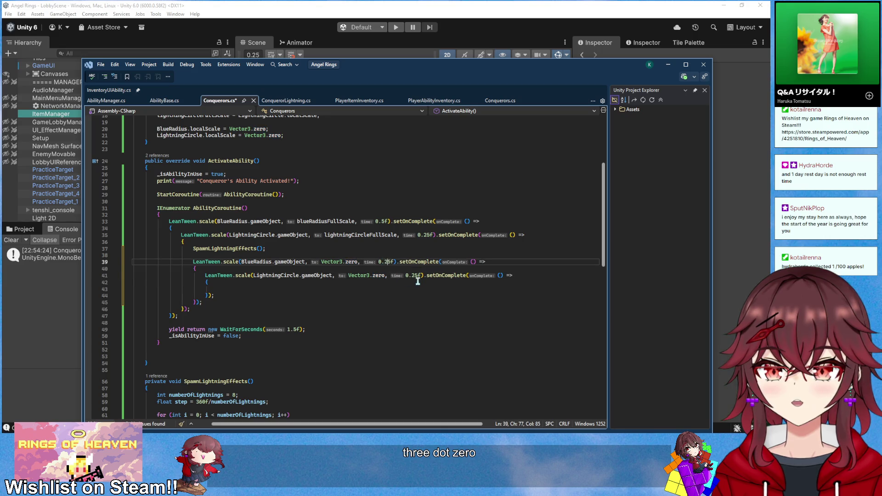
left_click_drag(415, 275, 412, 276)
type("15")
left_click(439, 270)
key("ctrl+s")
Delete the empty setOnComplete from the last tween, save Conquerors.cs and return to Unity
left_click(401, 297)
left_click(383, 283)
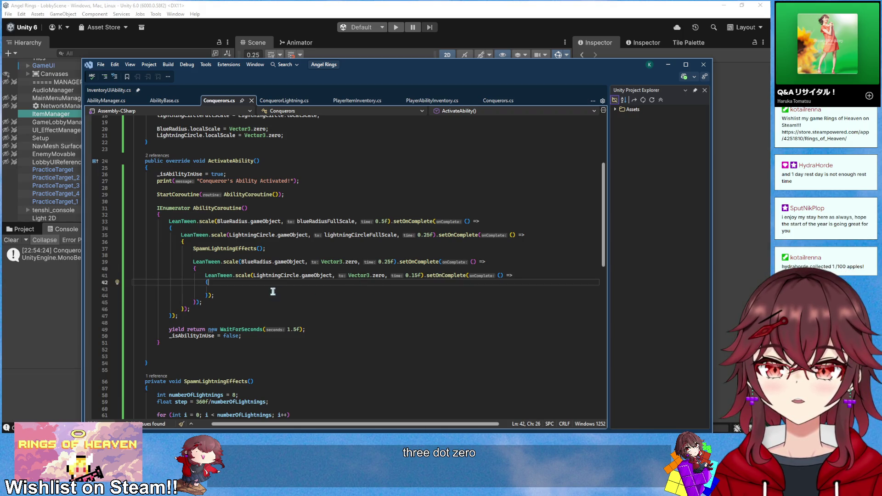
left_click_drag(254, 297, 425, 277)
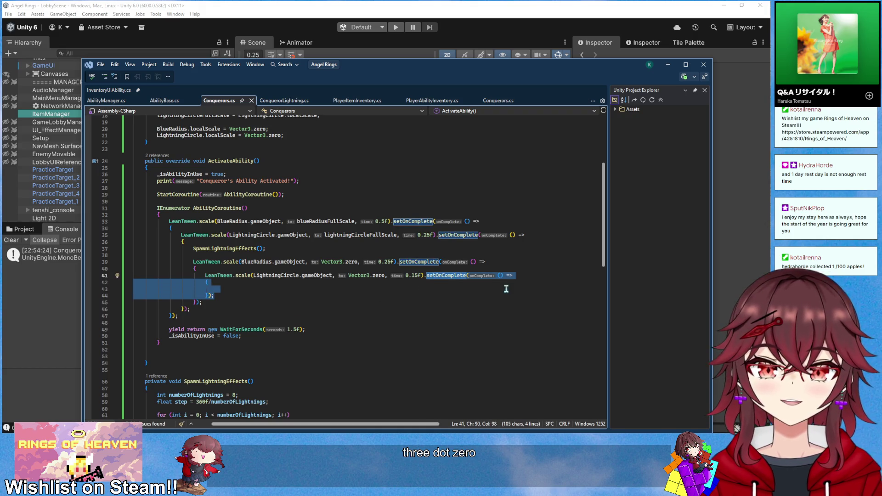
key("BackSpace")
key("ctrl+s")
key("alt+Tab")
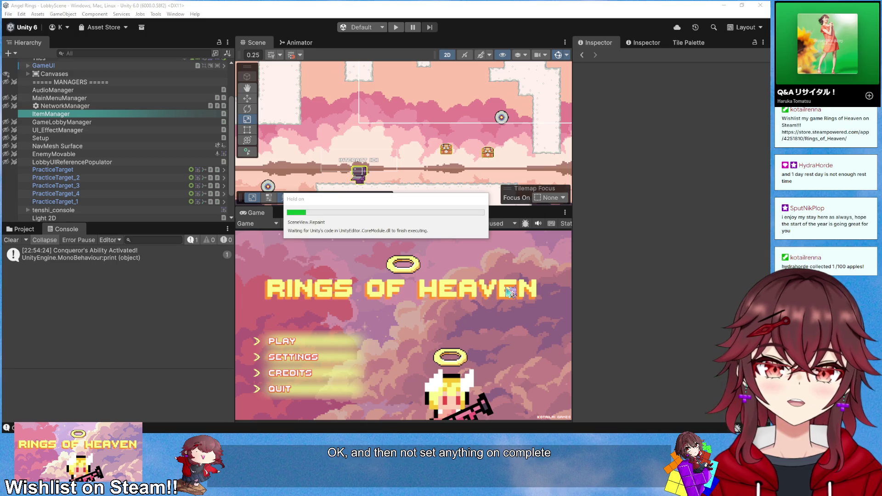
key("alt+Tab")
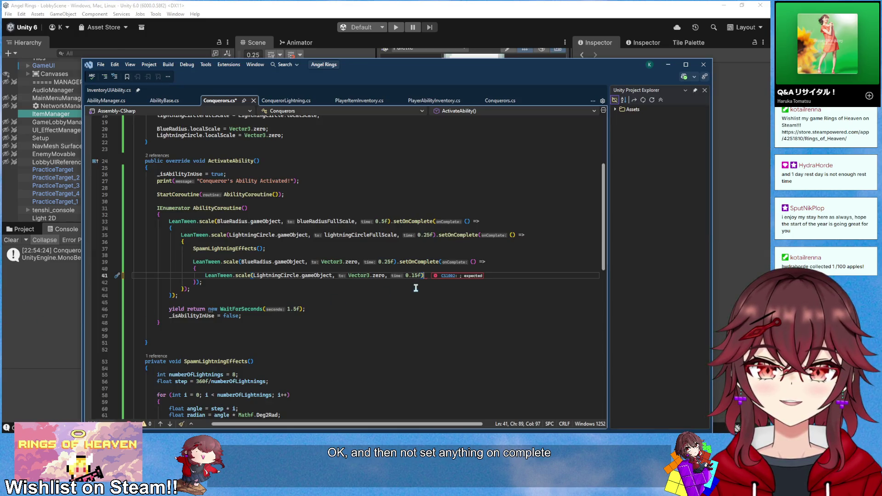
key("ctrl+s")
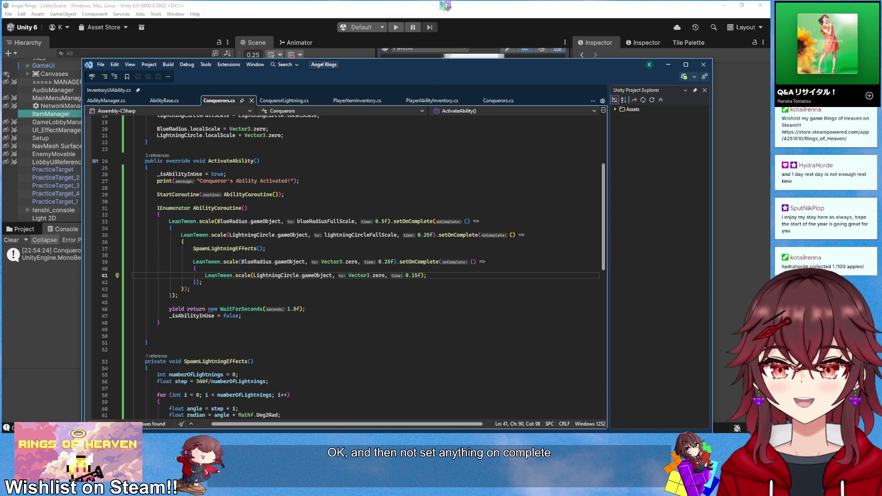
key("alt+Tab")
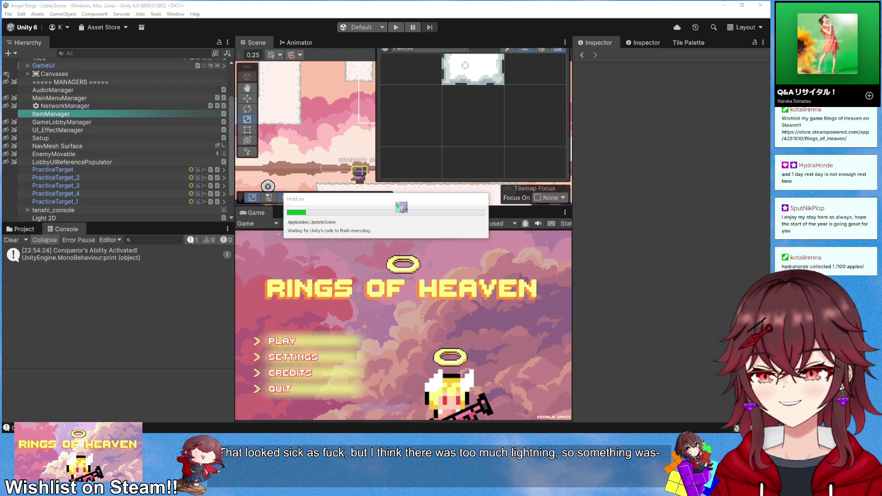
Maximize the Game and Project views in turn, then restore the normal editor layout
right_click(253, 213)
left_click(265, 283)
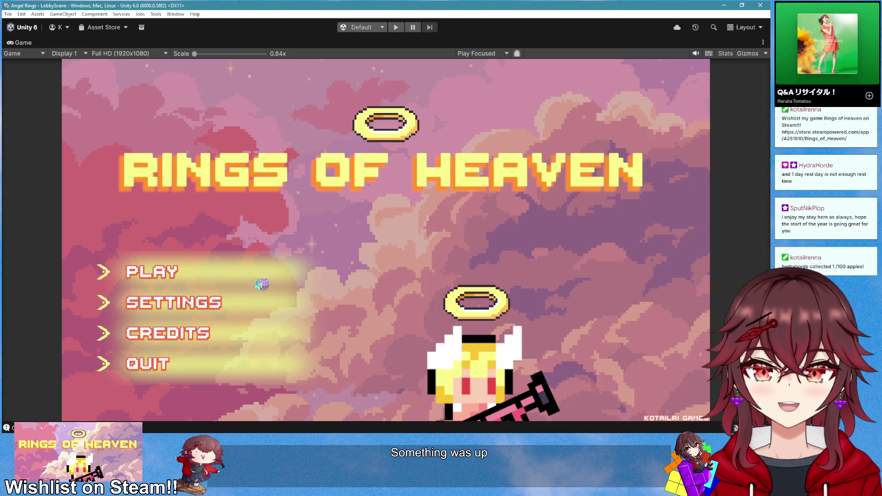
right_click(21, 43)
left_click(51, 69)
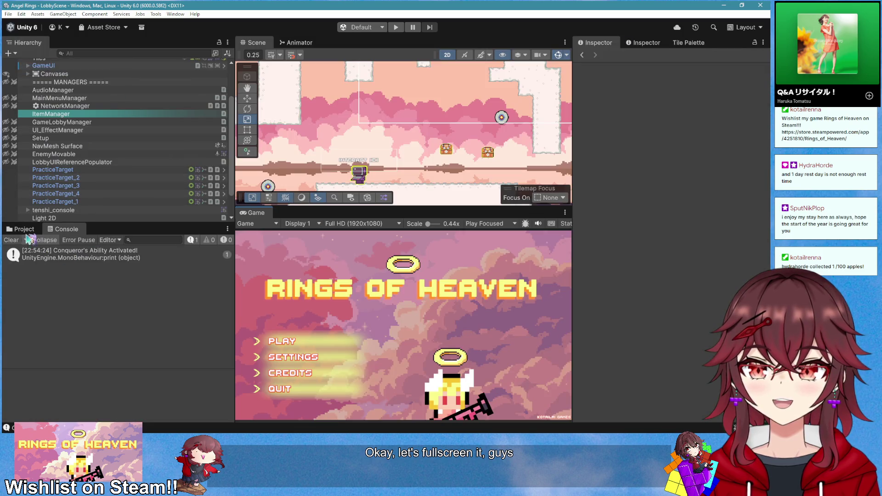
double_click(21, 230)
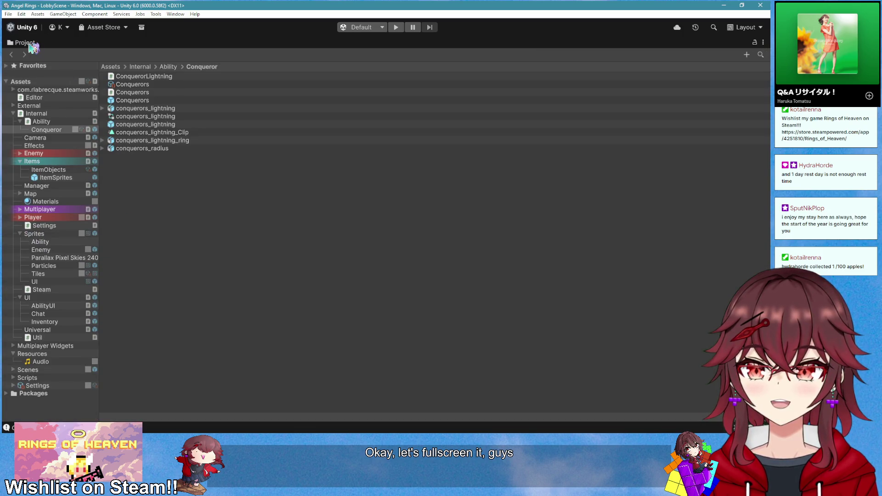
double_click(25, 42)
On the Conquerors ability asset, set Limit Per Room and Limit Total to 0
left_click(131, 272)
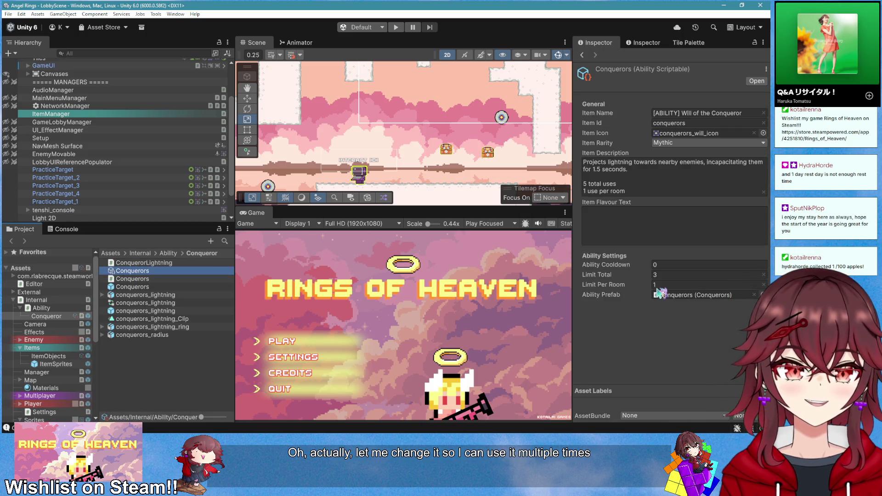
left_click(662, 285)
type("0")
left_click(671, 275)
type("1")
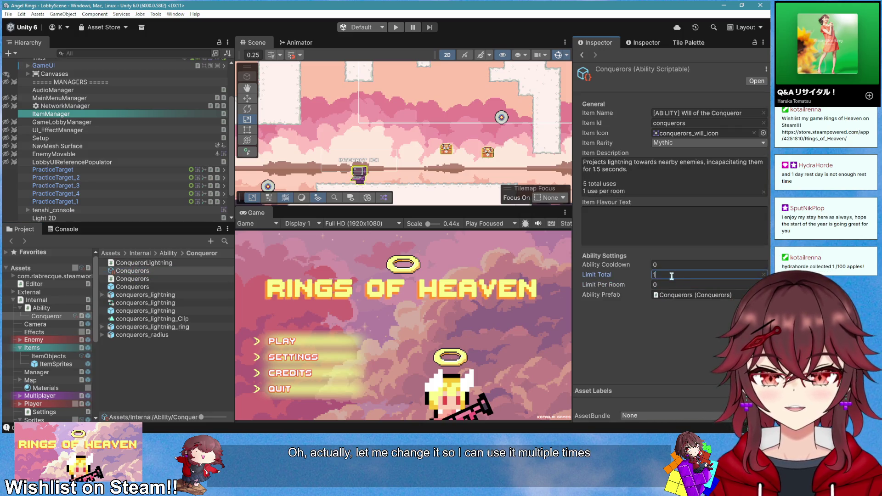
type("0")
key("Return")
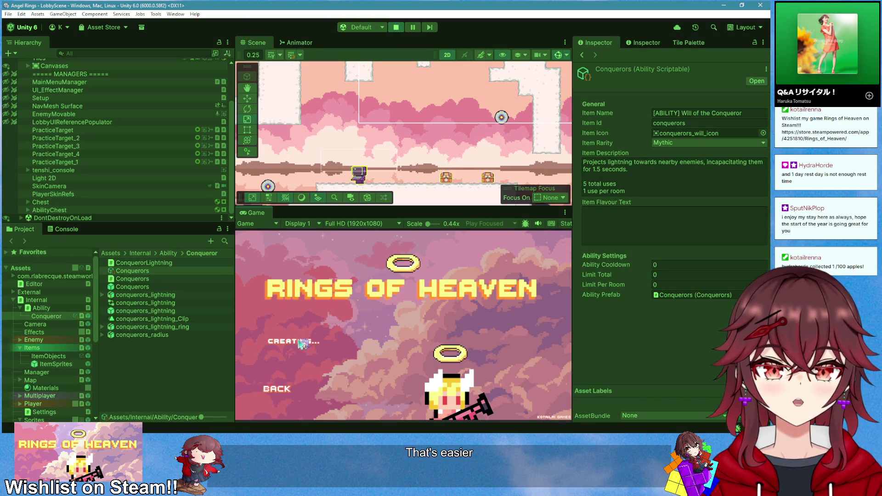
right_click(270, 221)
In a maximized Game view, take the ability from the chest and trigger its lightning burst
left_click(294, 229)
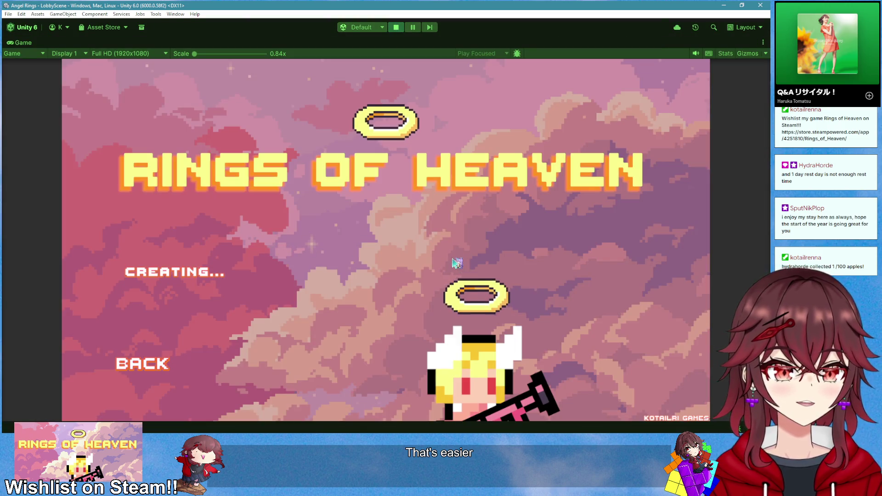
key("d")
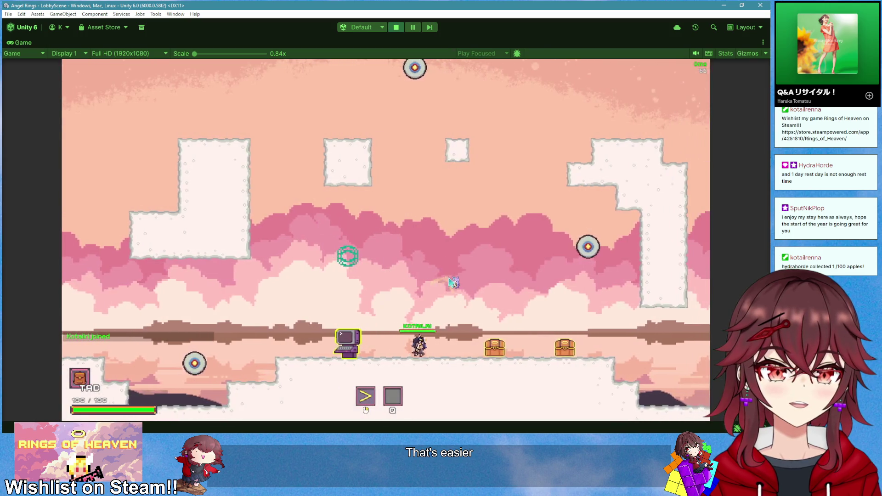
key("e")
key("a")
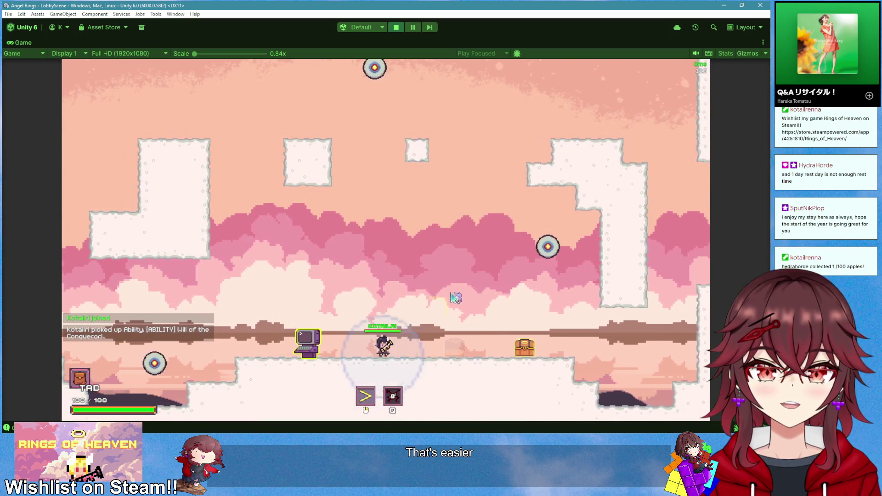
key("d")
key("a")
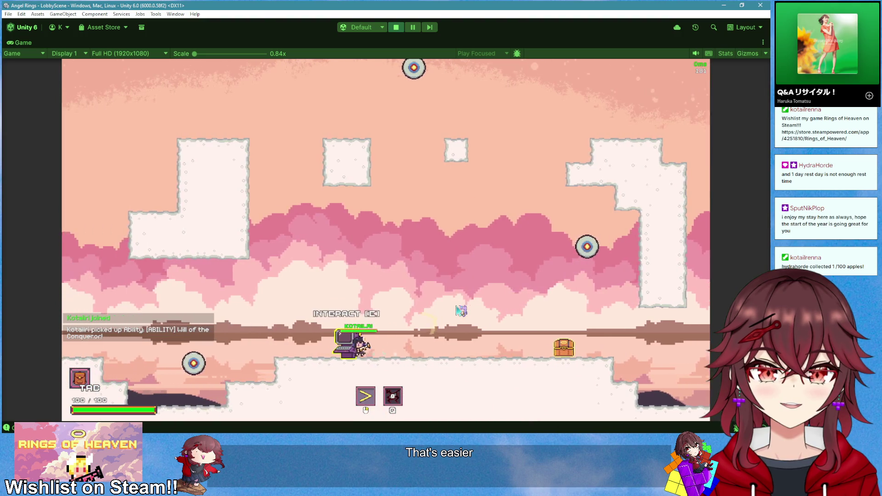
key("d")
key("q")
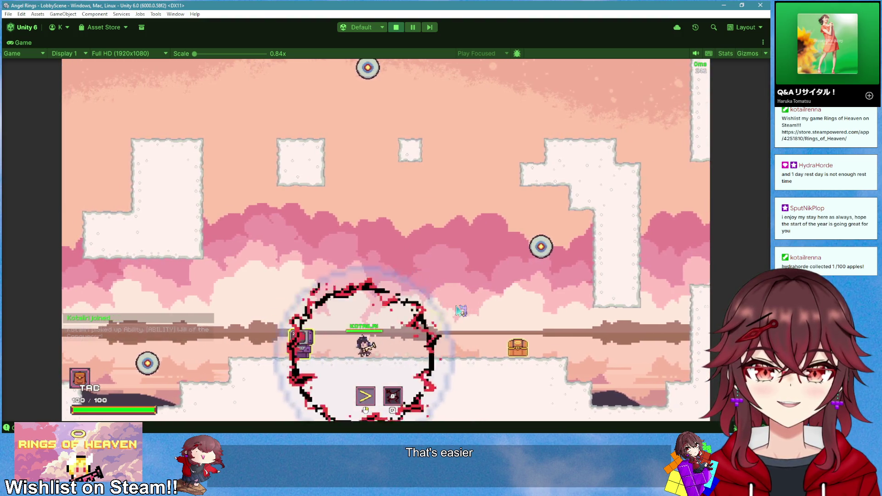
key("d")
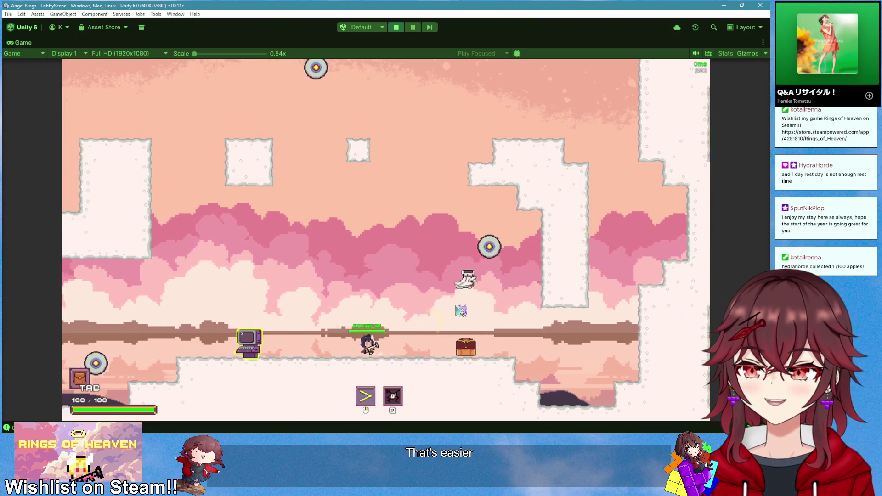
key("d")
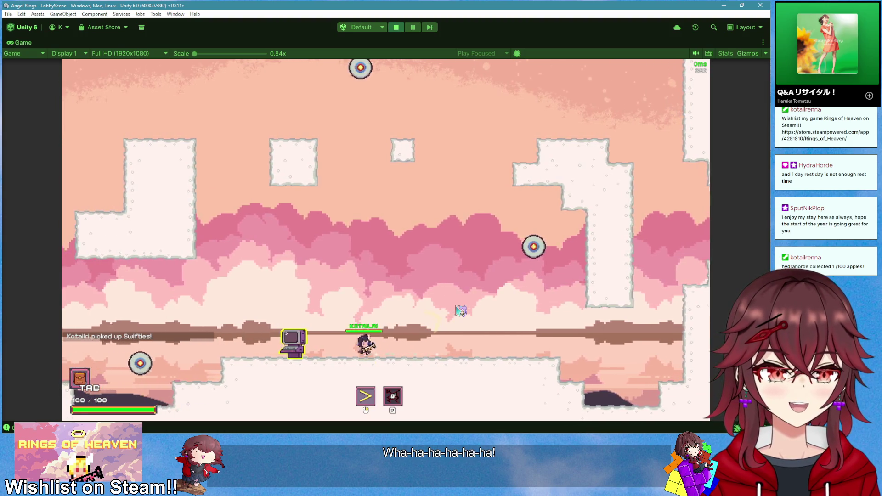
Fire the lightning burst repeatedly while walking around, throw a golden ring, then stop the game
key("q")
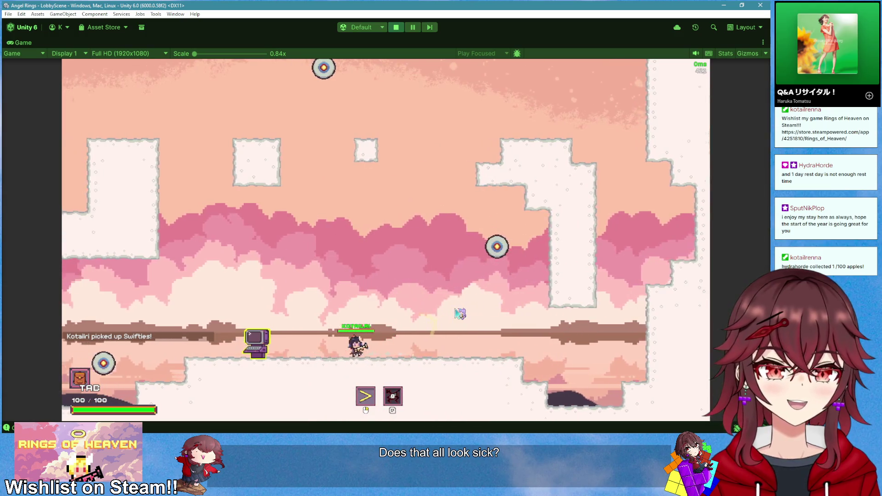
key("q")
key("d")
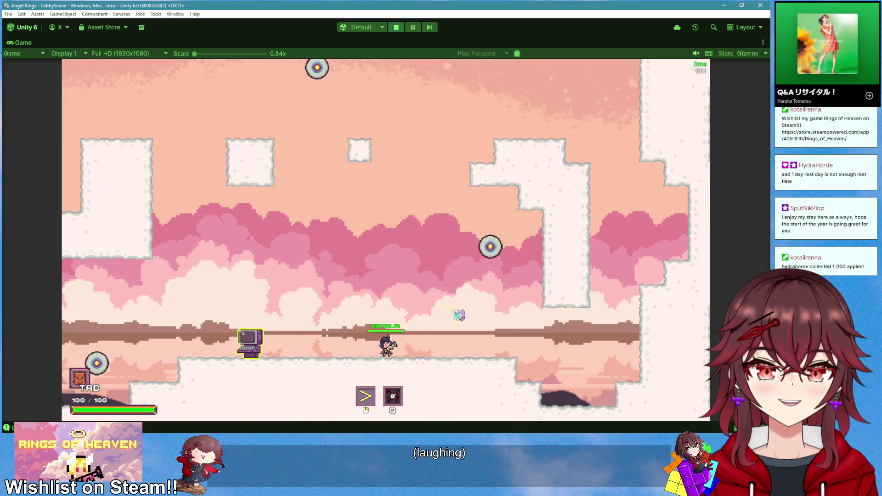
key("a")
key("q")
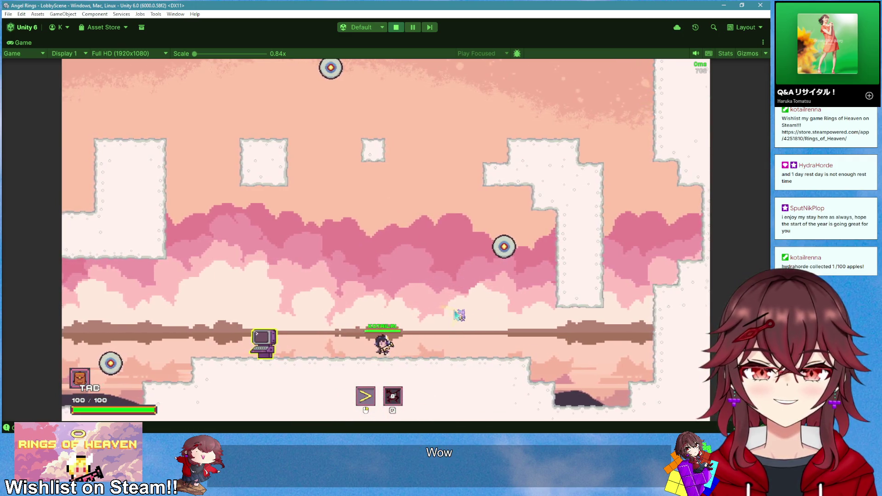
key("a")
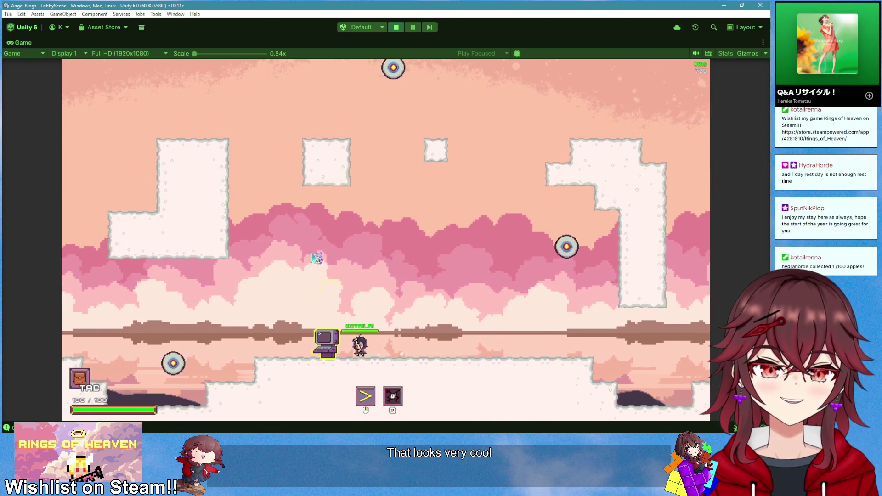
key("a")
left_click(481, 225)
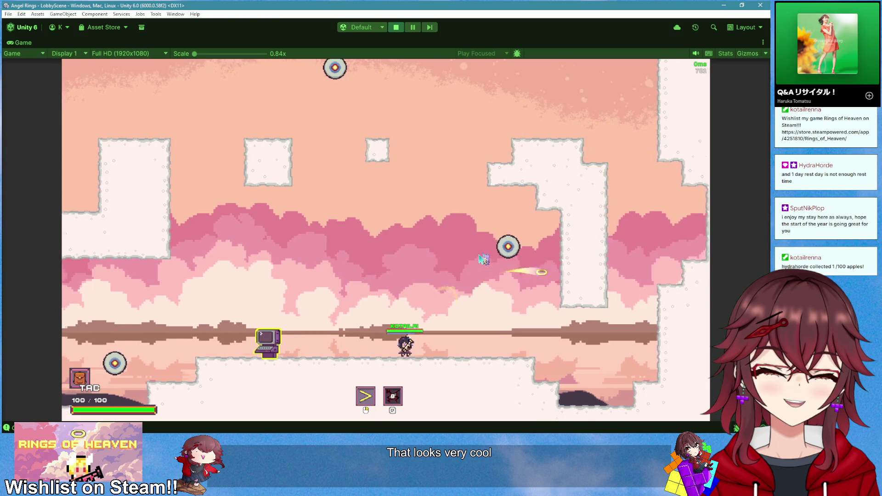
key("a")
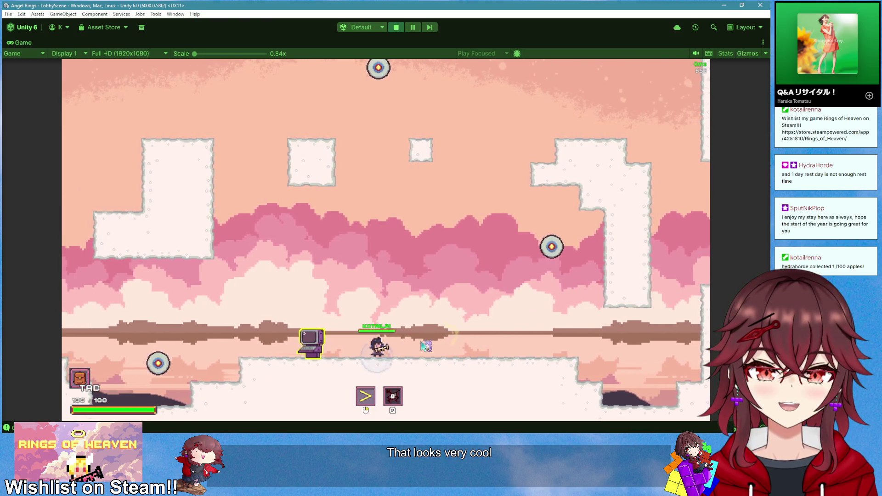
key("e")
key("d")
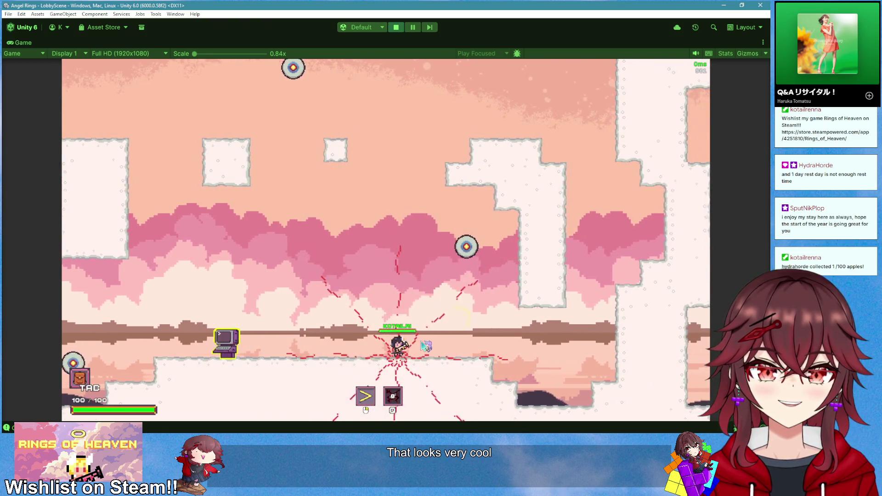
key("a")
key("d")
key("e")
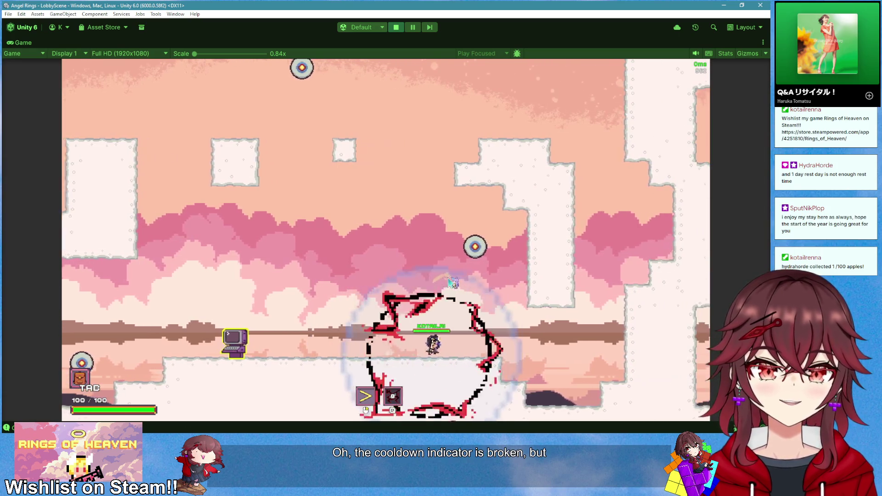
key("a")
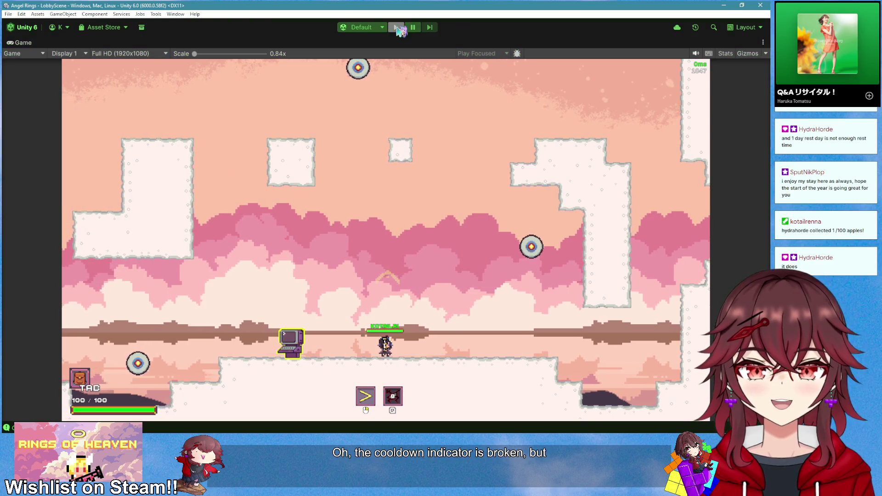
left_click(395, 27)
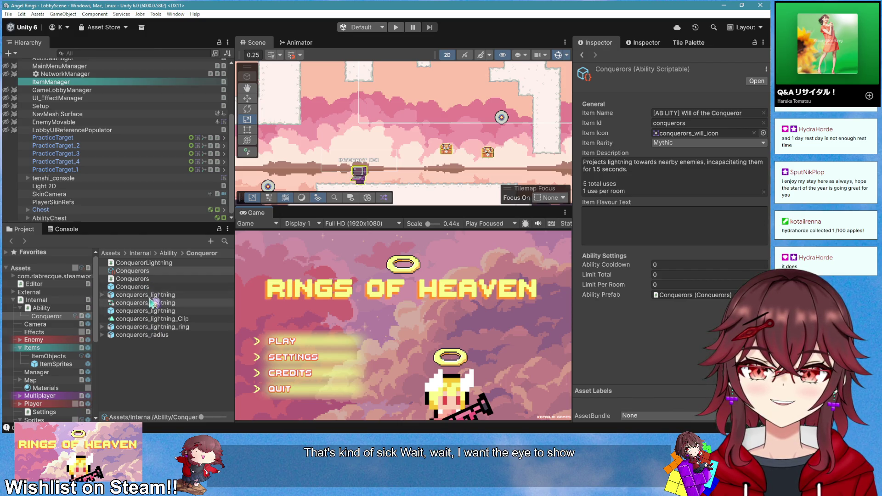
Open the Conquerors prefab and add an empty child object named conquerors_eye
left_click(150, 287)
double_click(150, 288)
right_click(84, 76)
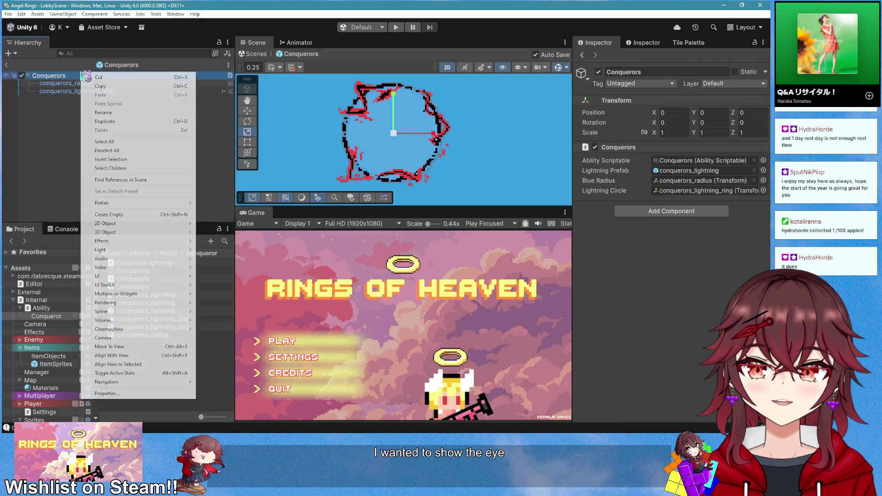
left_click(111, 214)
type("conquerors_eye")
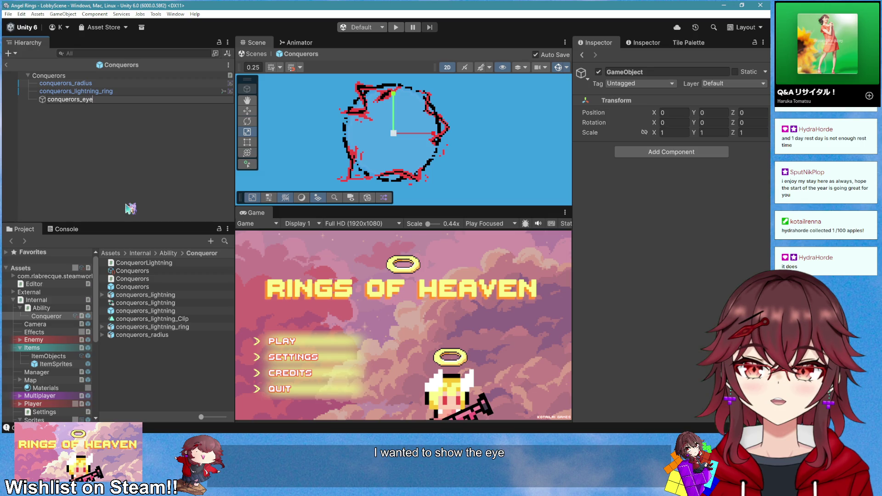
key("Return")
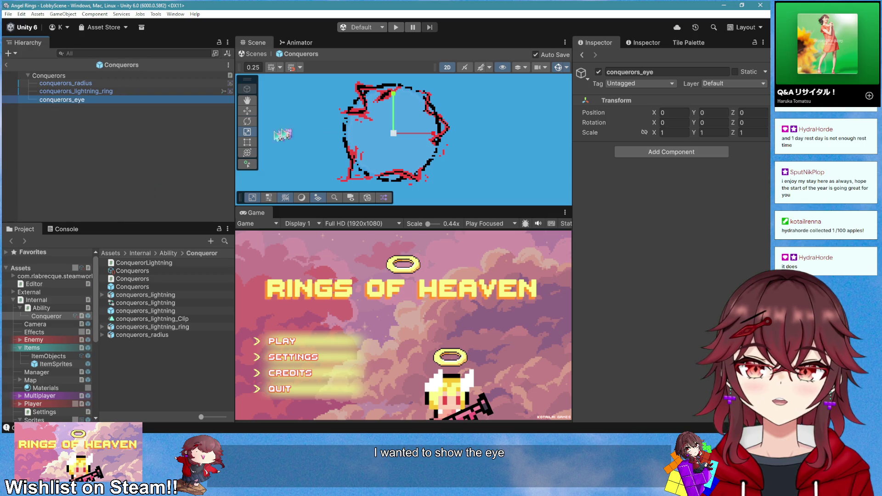
Give conquerors_eye a Sprite Renderer showing the conquerors_will_icon sprite
left_click(657, 152)
type("spri")
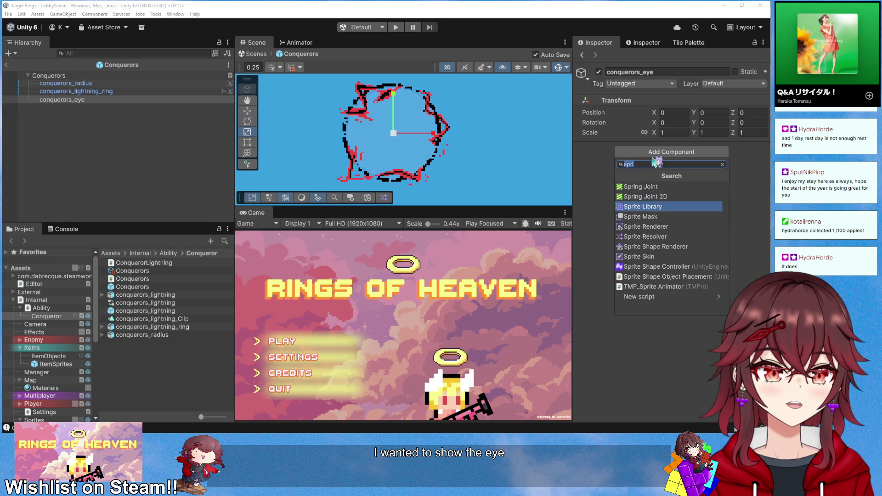
left_click(646, 227)
left_click(764, 162)
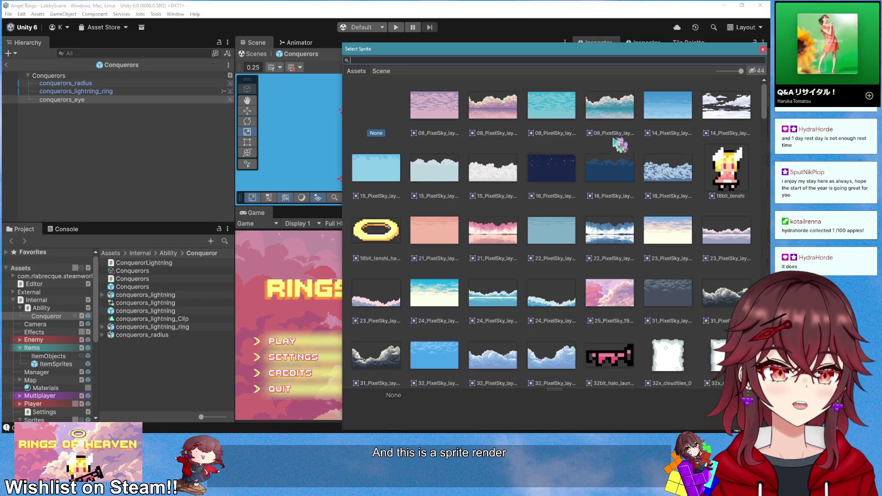
type("con")
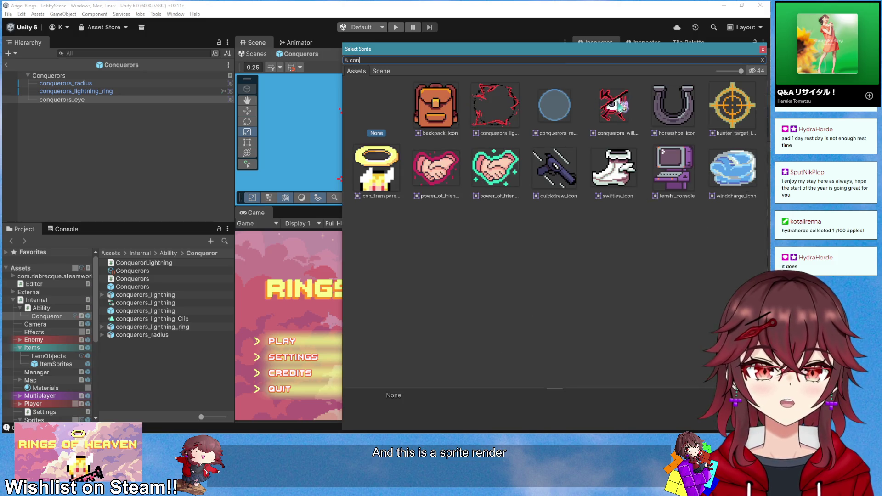
double_click(617, 106)
Scale the conquerors_eye object to 3 on X, Y and Z
left_click_drag(394, 133, 465, 85)
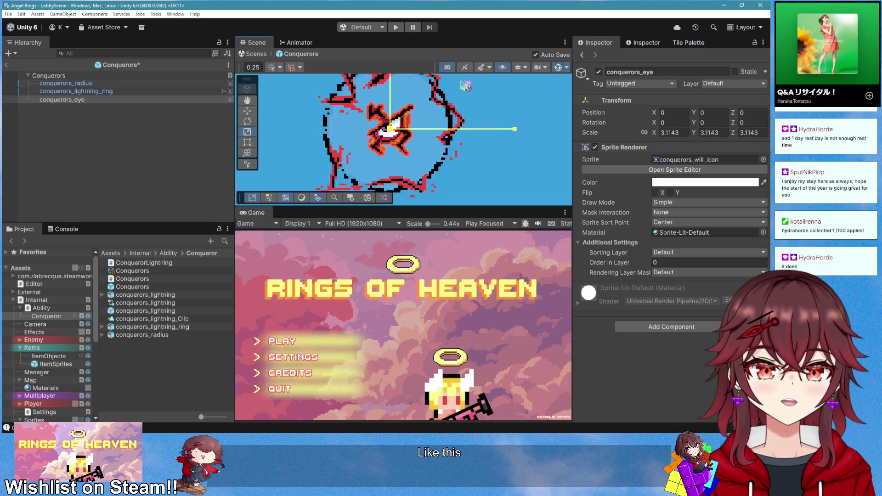
left_click(674, 132)
type("3")
left_click(714, 133)
type("3")
left_click(752, 132)
type("3")
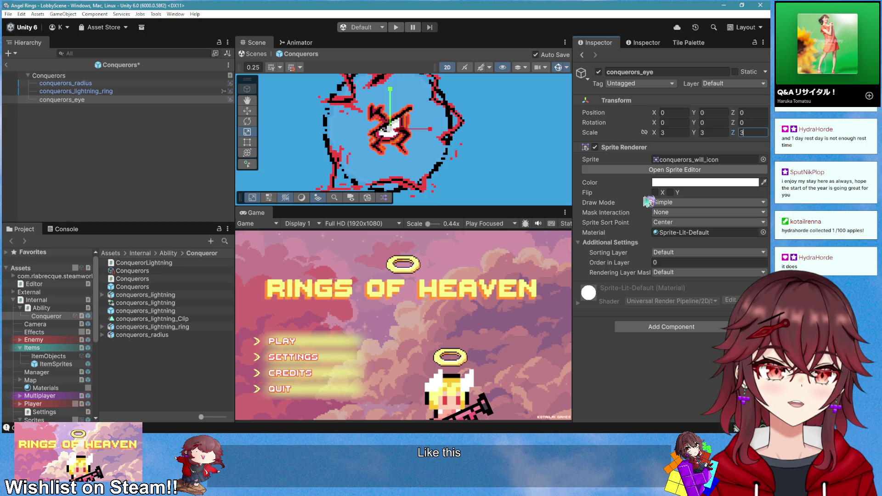
Set the eye sprite's colour alpha to 0, then open the Conquerors script for editing
left_click(676, 182)
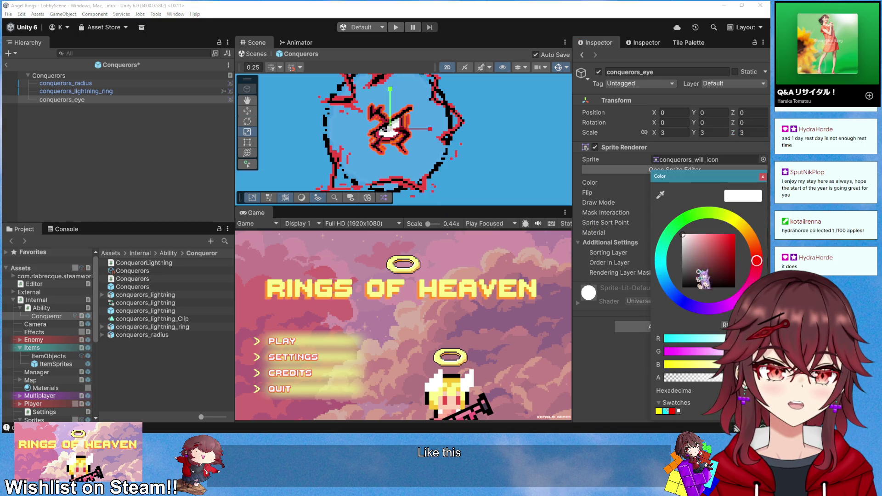
left_click(763, 177)
right_click(649, 147)
left_click(676, 260)
Declare [SerializeField] private SpriteRenderer ConquerorEye; on a new line after the LightningCircle field
scroll(323, 221, "up", 6)
left_click(331, 166)
key("Down")
key("End")
key("Return")
type("[SerializeField]")
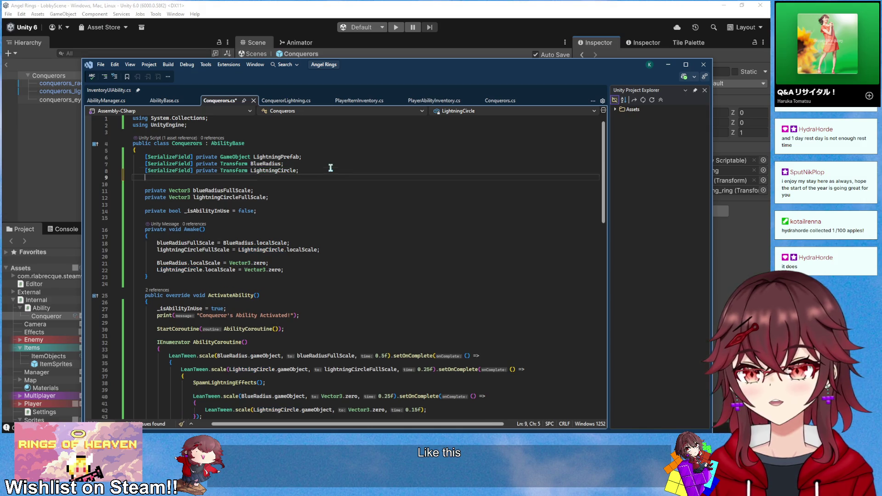
type(" private")
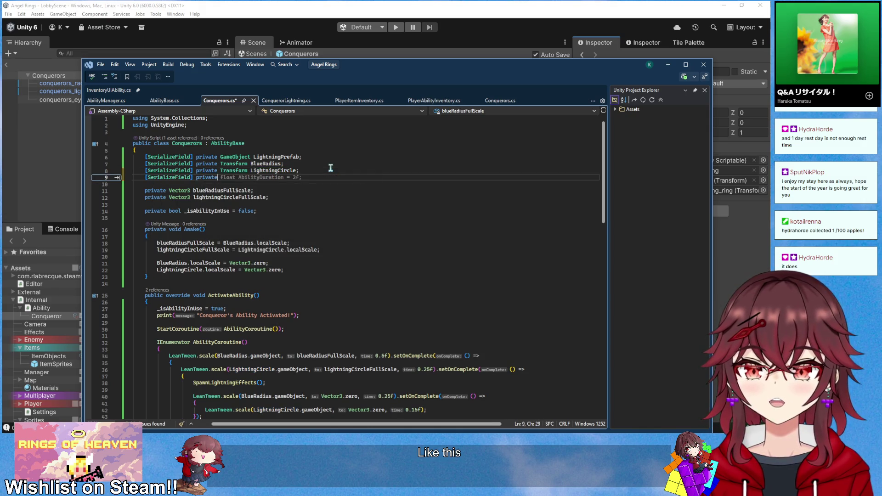
type(" SpriteRenderer AbilityIconRenderer;")
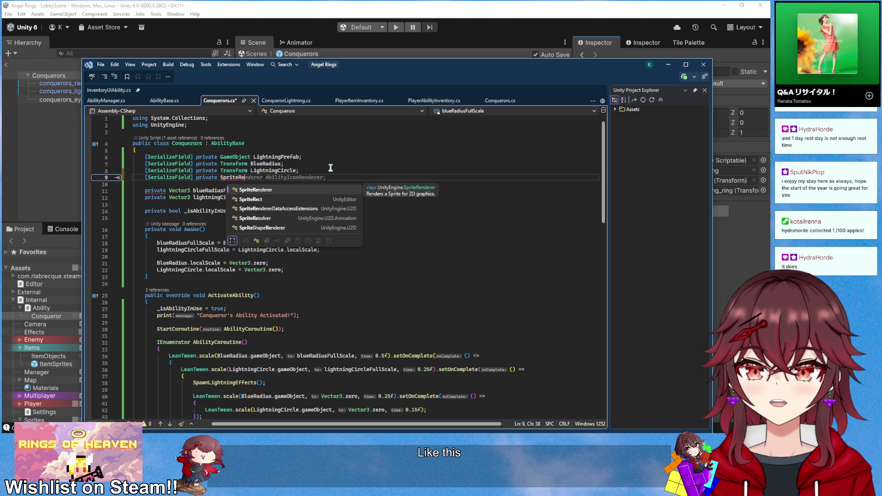
key("BackSpace")
key("BackSpace")
key("BackSpace")
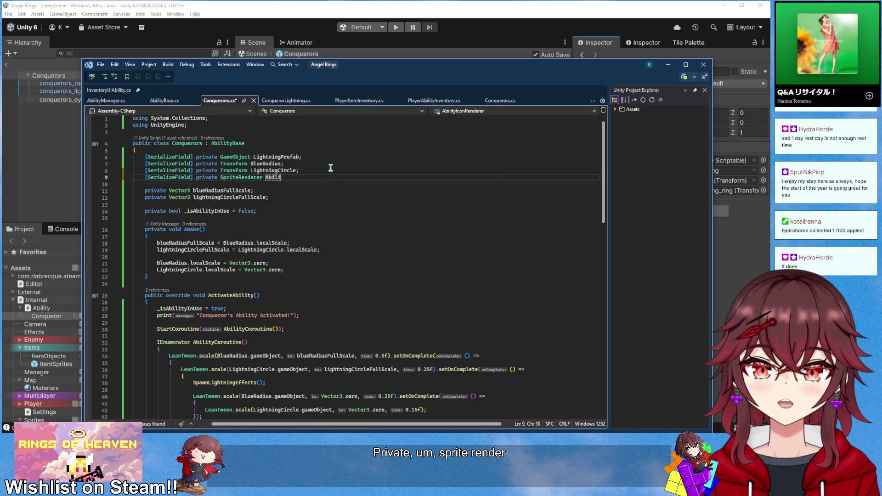
type("Eye")
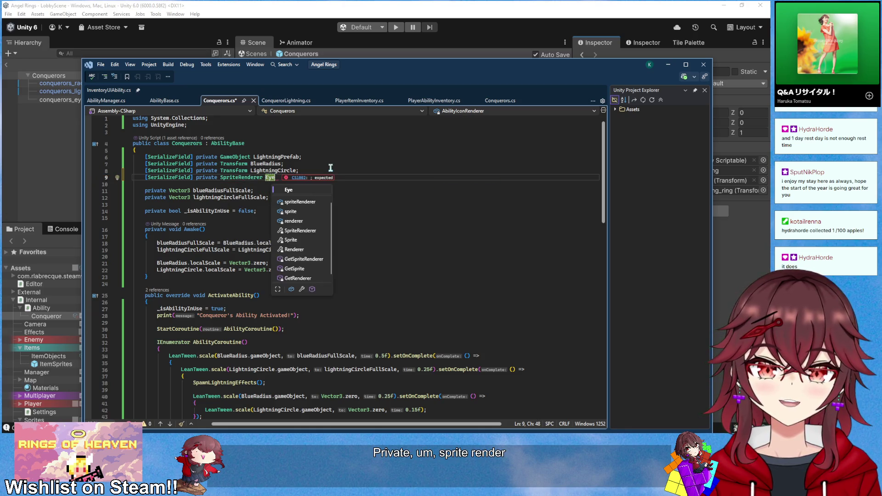
key("BackSpace")
type("c")
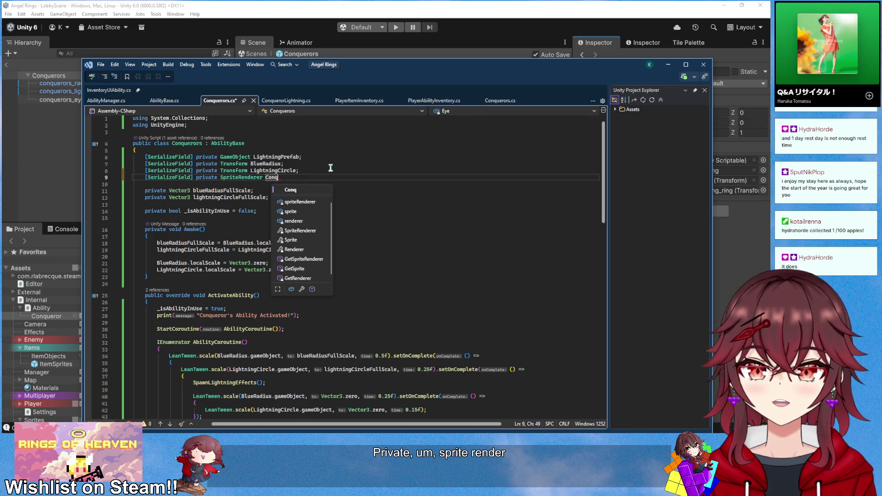
type("orEye;")
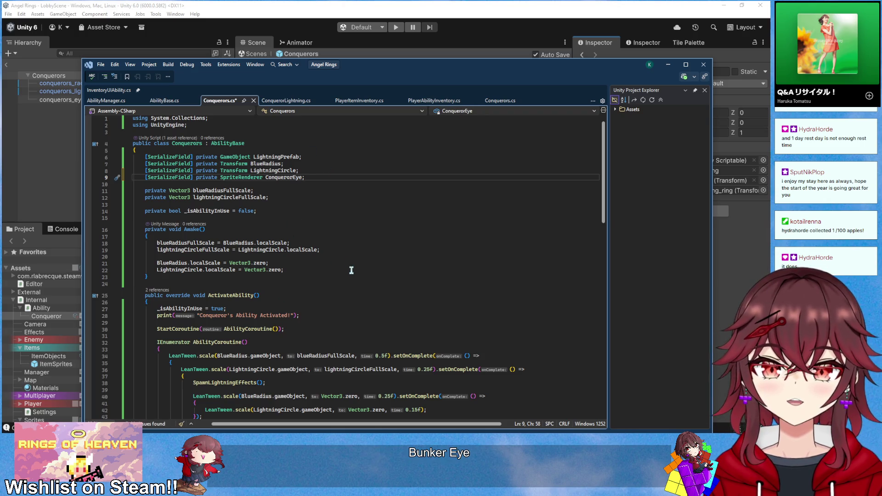
scroll(351, 271, "down", 3)
left_click(313, 290)
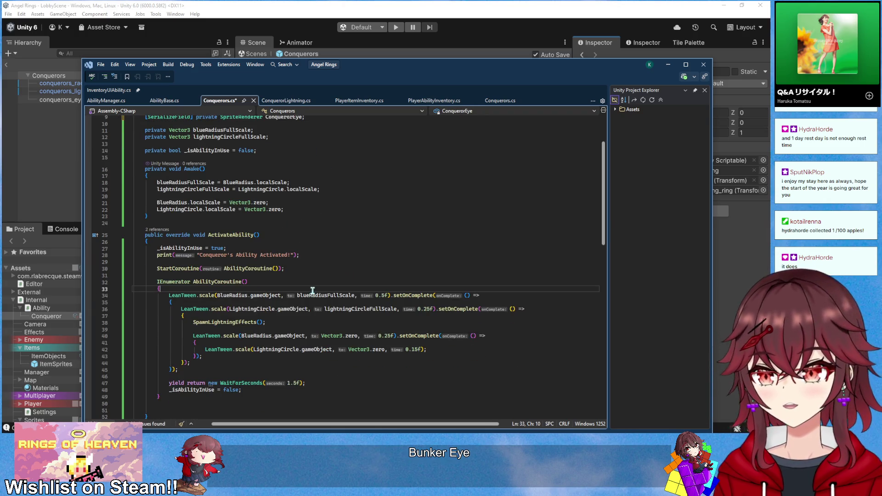
Fade ConquerorEye to alpha 1 over 0.25f, then back to 0 after a 1s delay; save
key("Return")
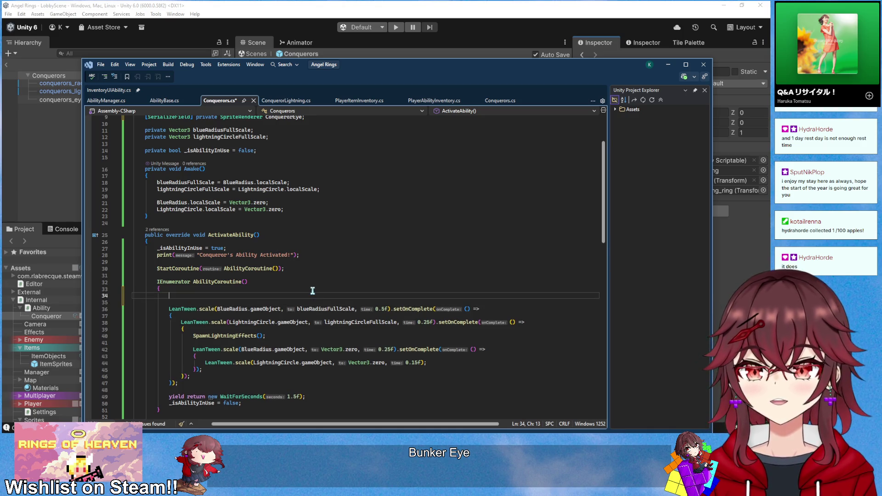
type("LeanTween.")
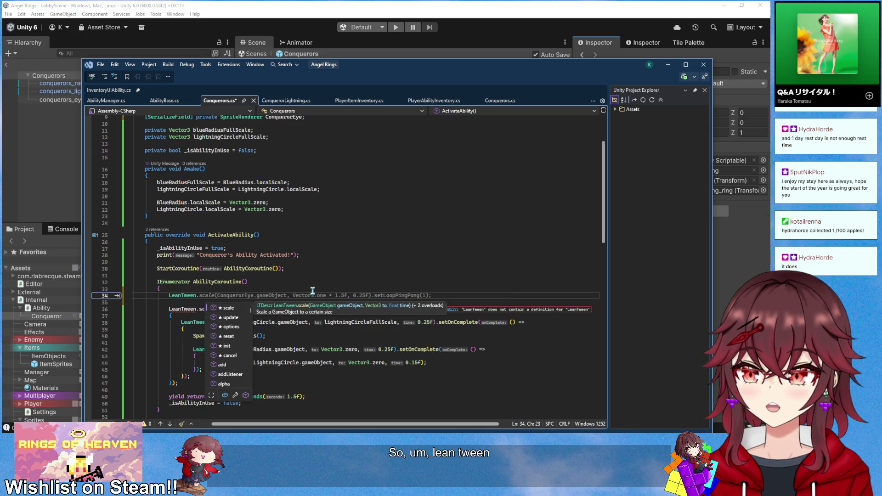
type("alph")
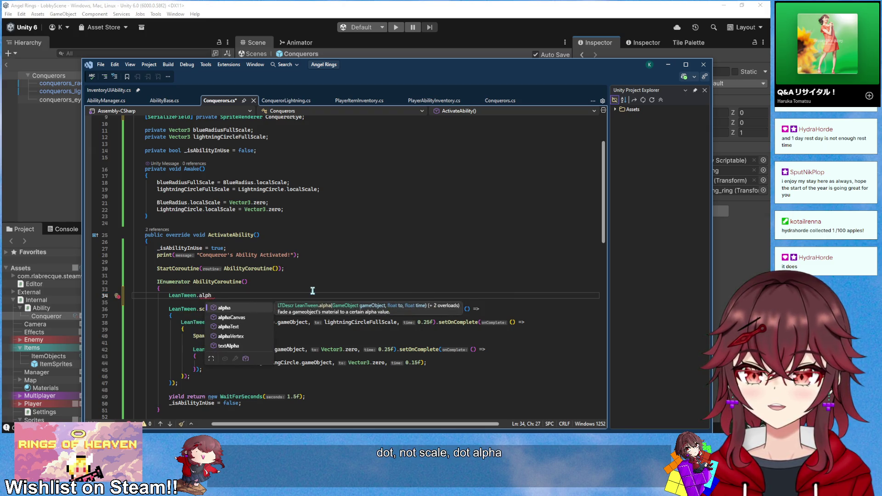
type("a(")
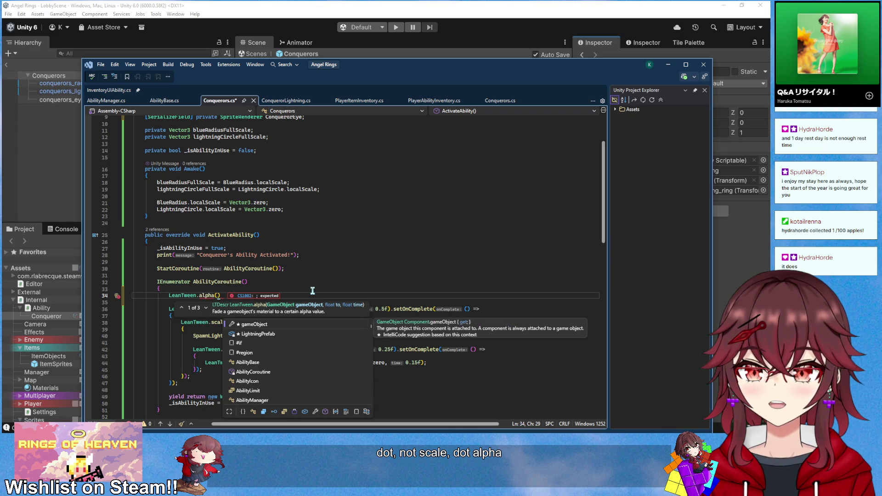
type("ConquerorEye.gameObject, 1,")
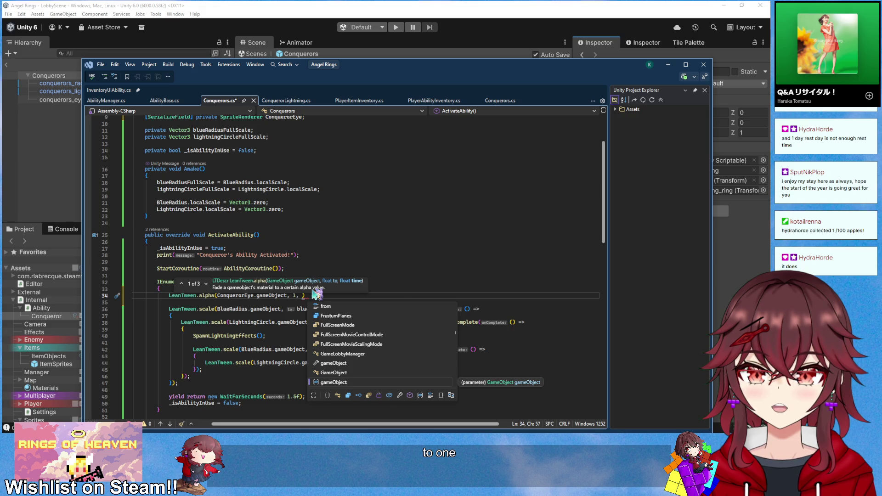
type(" 0")
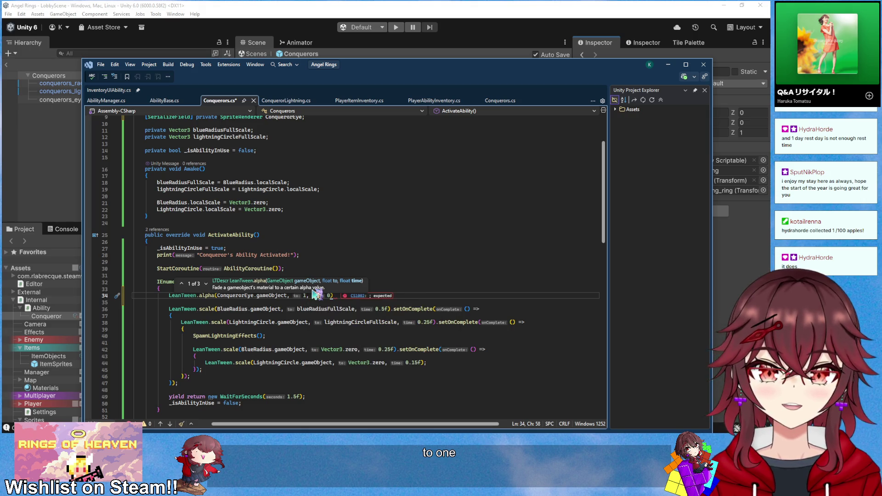
type(".25")
type("f")
key("Tab")
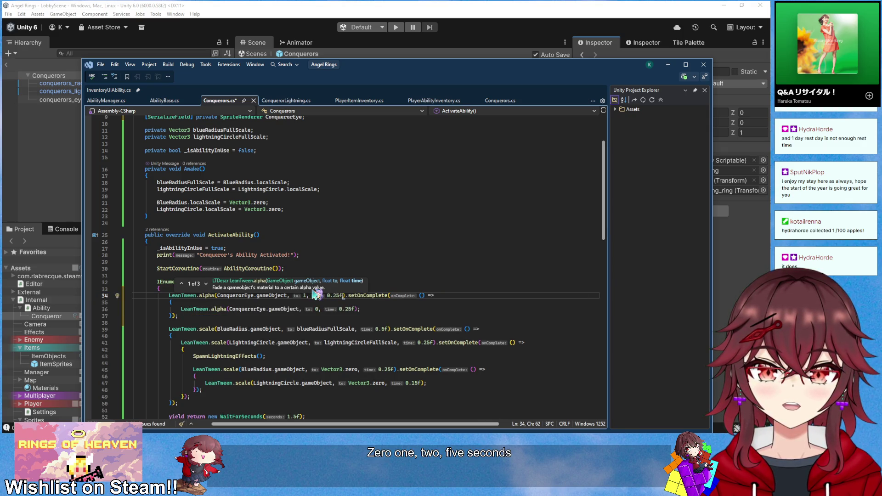
left_click(390, 309)
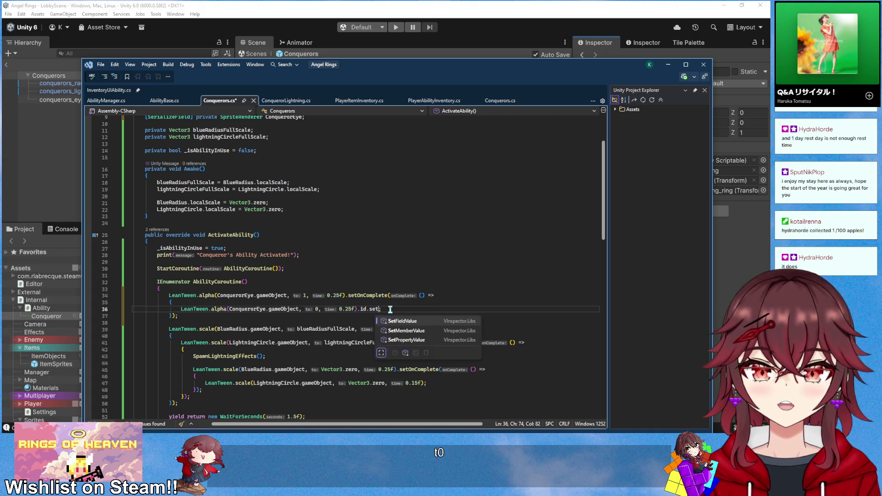
type(".setDelay(")
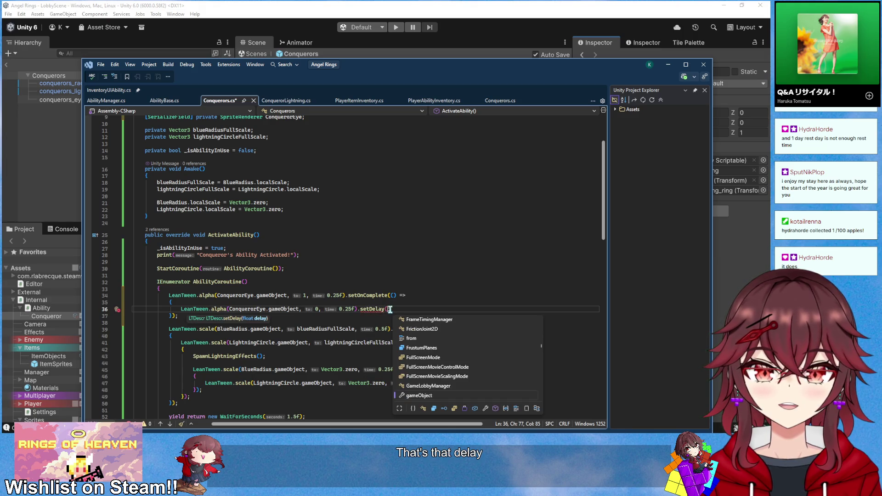
type("1);")
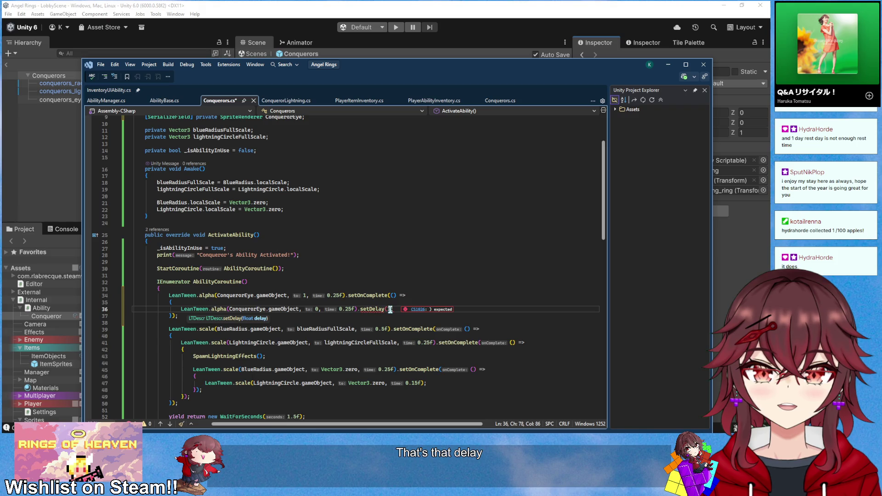
key("BackSpace")
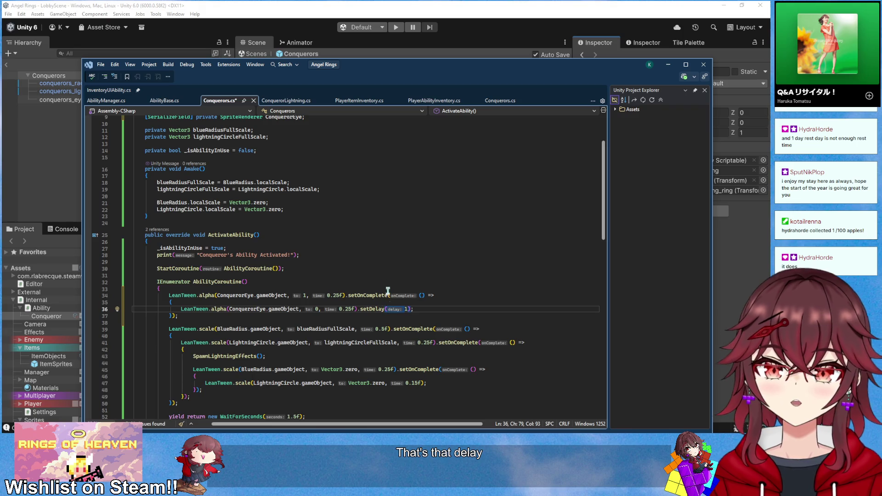
left_click(386, 276)
key("ctrl+s")
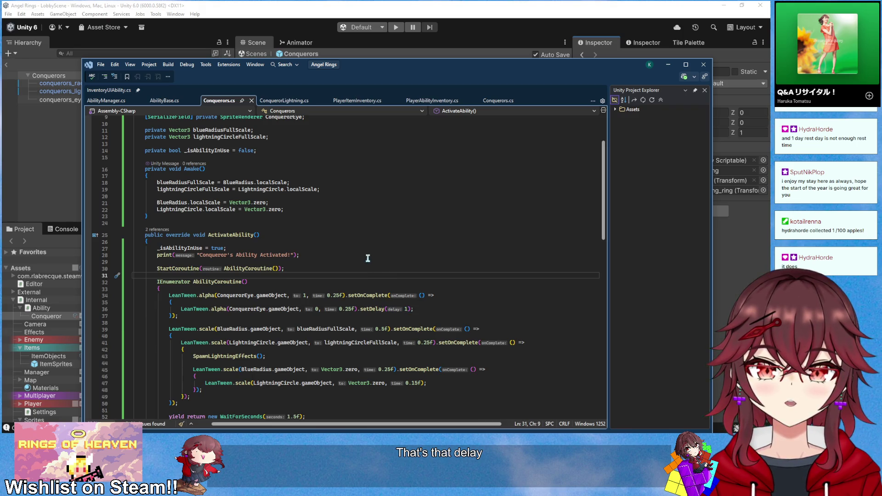
left_click(466, 5)
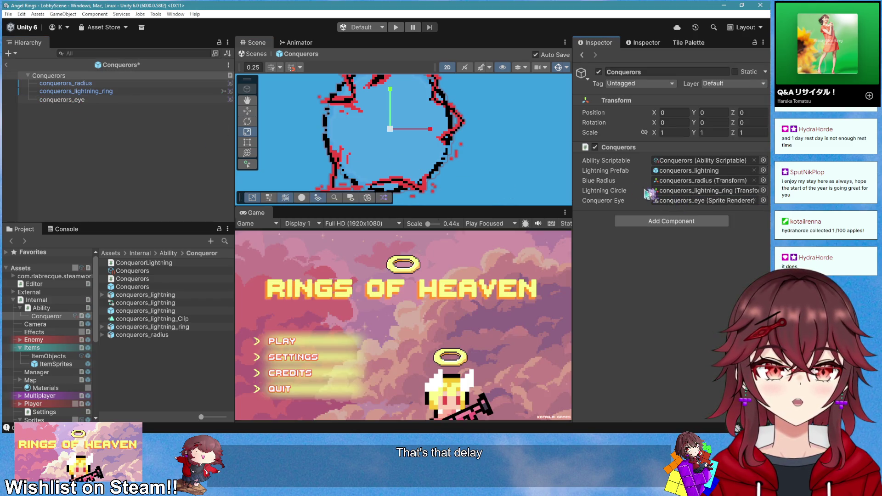
Restore the conquerors_eye sprite colour to fully opaque
left_click(115, 101)
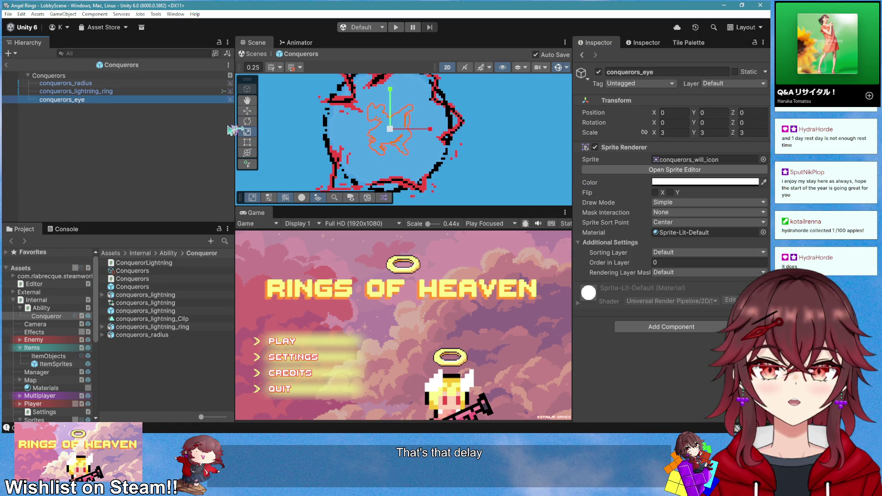
left_click(687, 184)
left_click_drag(724, 378, 749, 378)
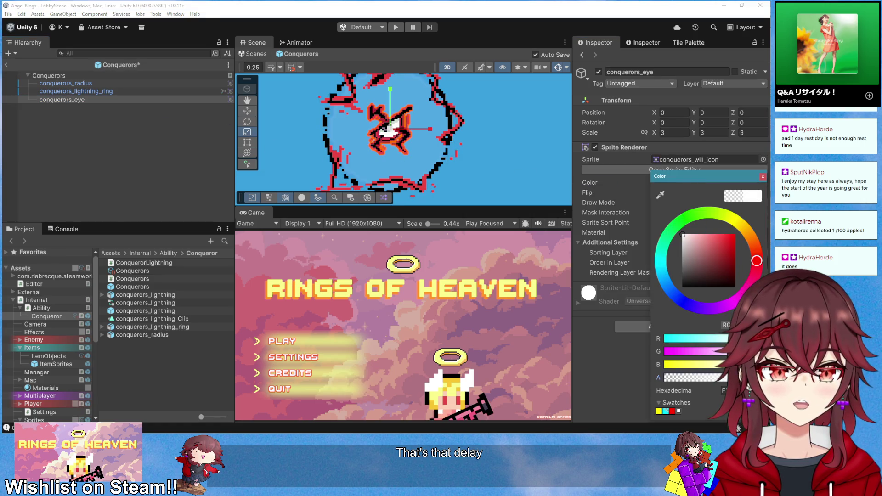
left_click(763, 177)
At the end of Awake, add LeanTween.alpha(ConquerorEye.gameObject, 0, 0f) to hide the eye, and save
key("alt+Tab")
scroll(407, 266, "up", 2)
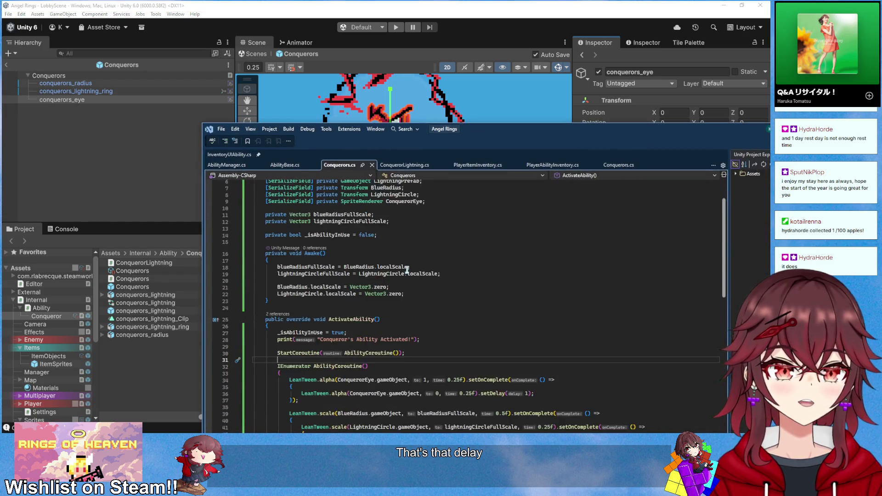
scroll(405, 280, "up", 1)
left_click(409, 317)
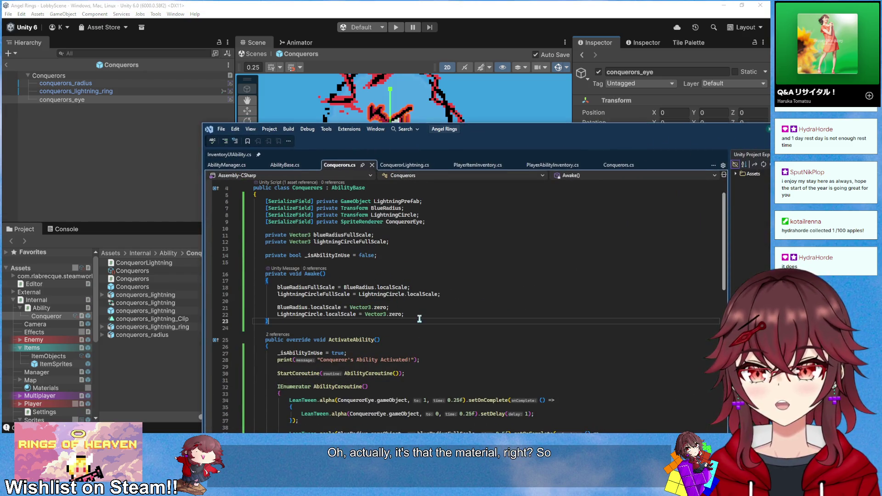
left_click(423, 309)
left_click(423, 314)
scroll(436, 313, "down", 2)
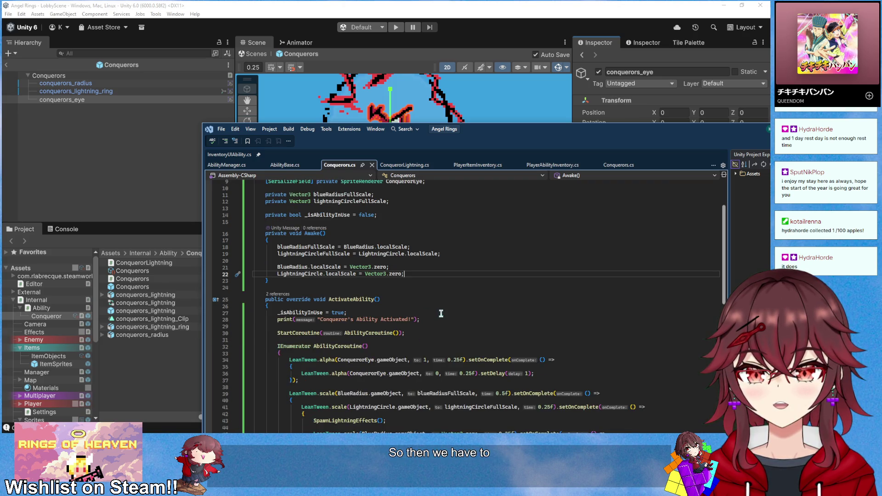
key("Return")
key("Return")
type("ConquerorEye")
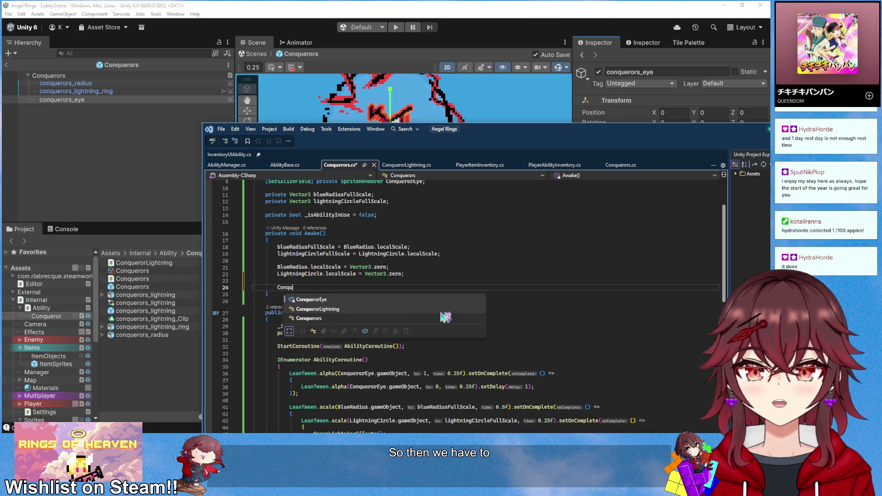
key("Tab")
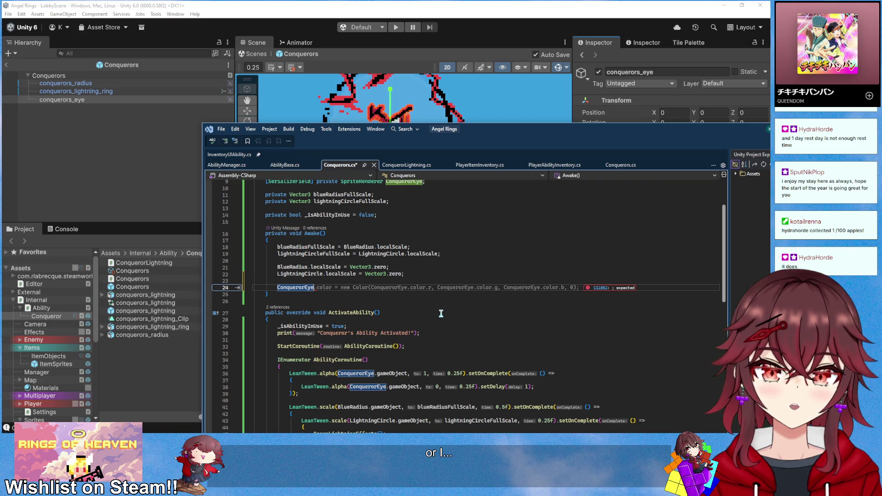
key("BackSpace")
key("BackSpace")
key("BackSpace")
type("LeanTween.a")
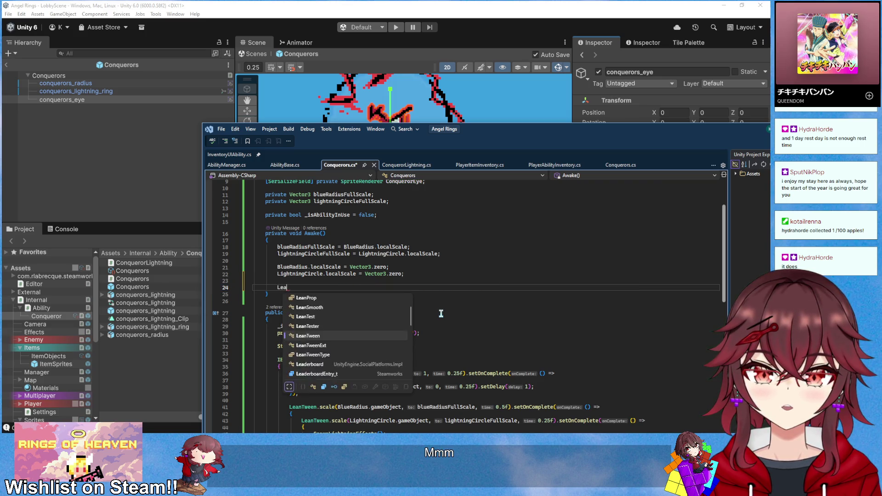
key("Tab")
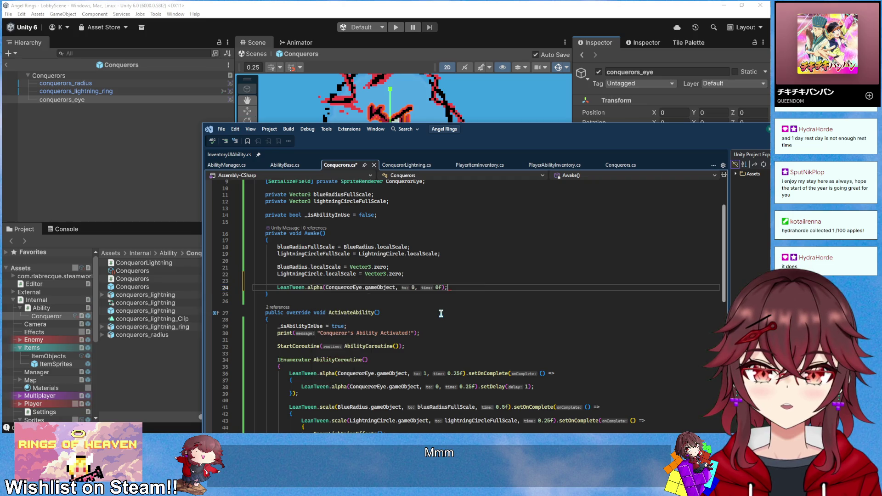
key("ctrl+s")
Back in Unity, leave the prefab for the lobby scene, enter play mode and create a room
key("alt+Tab")
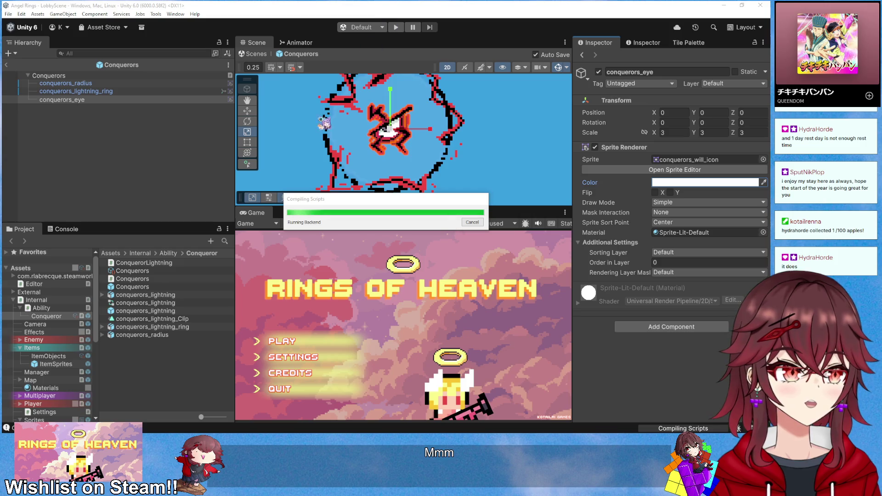
left_click(7, 65)
left_click(395, 27)
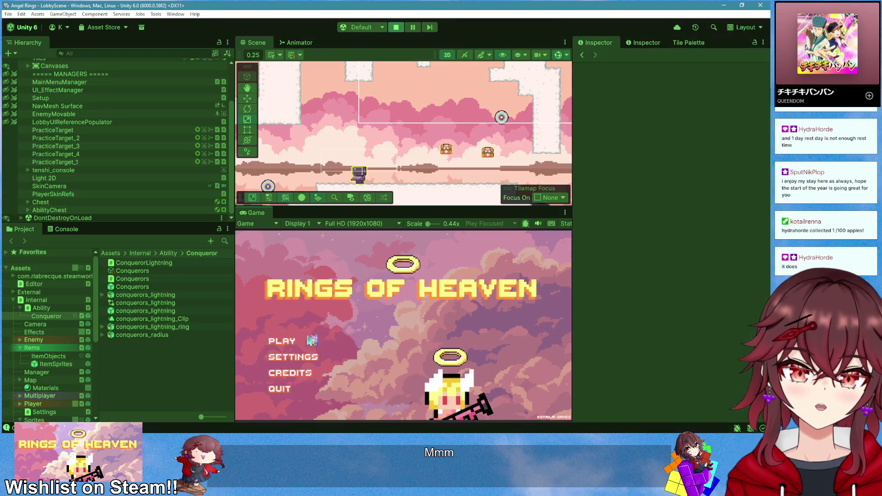
left_click(313, 340)
Maximize the Game view, pick up Will of the Conqueror from the chest and fire it
right_click(270, 213)
left_click(287, 216)
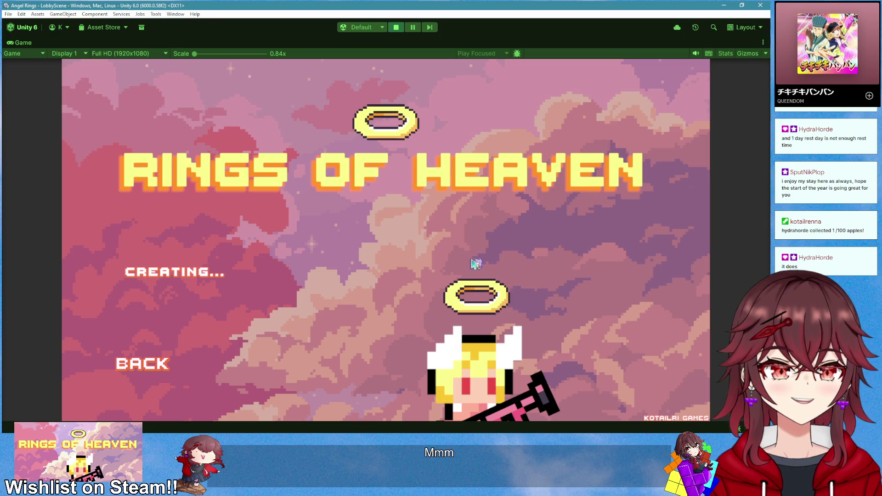
key("d")
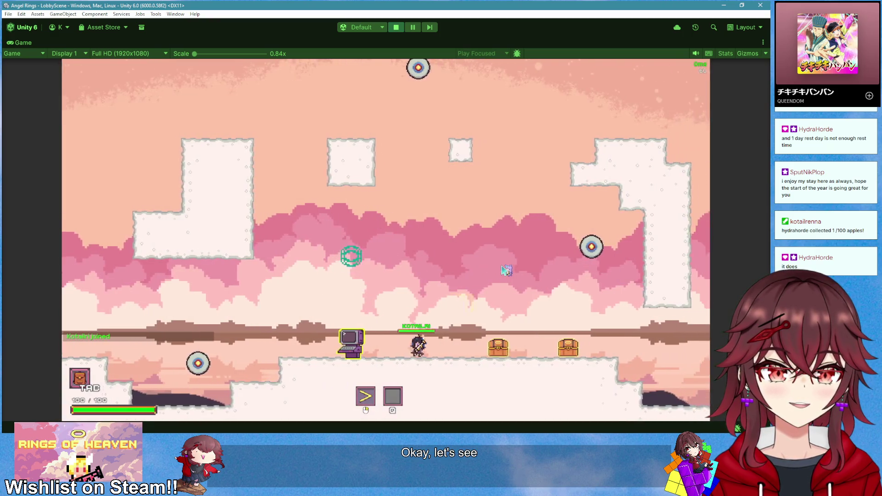
key("space")
key("q")
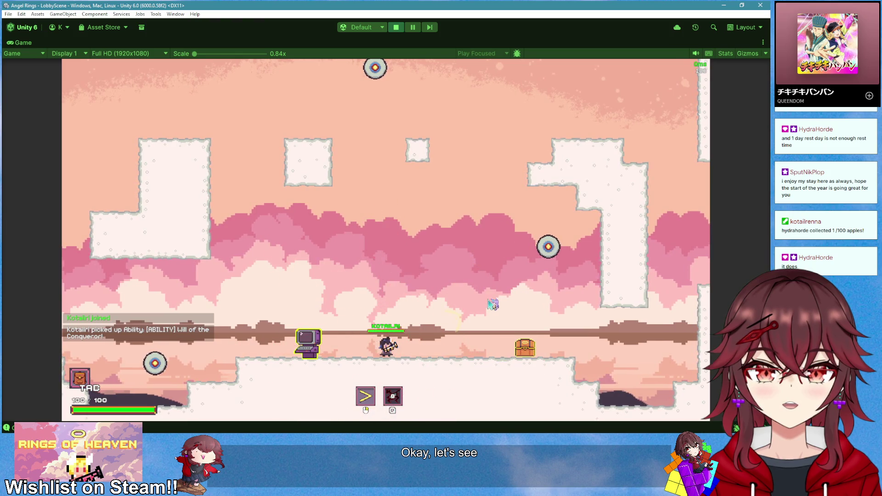
Fire the lightning again after moving right, restore the normal layout, and fire once more
key("d")
key("q")
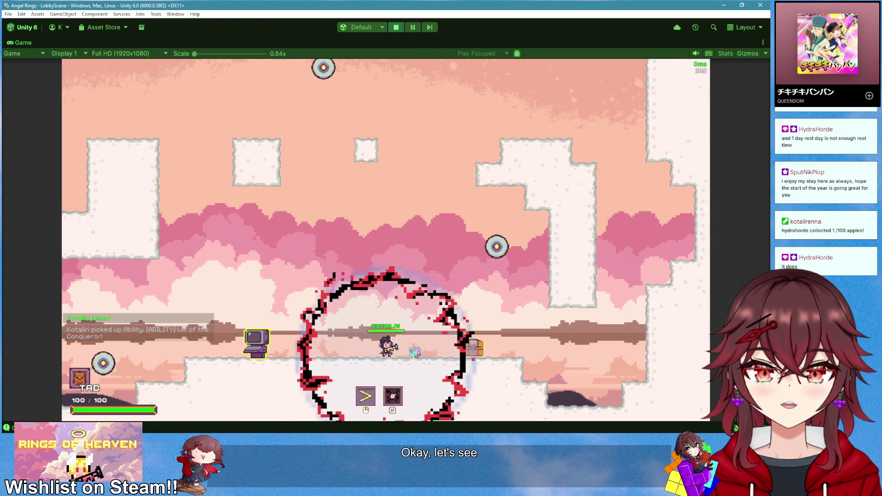
right_click(21, 46)
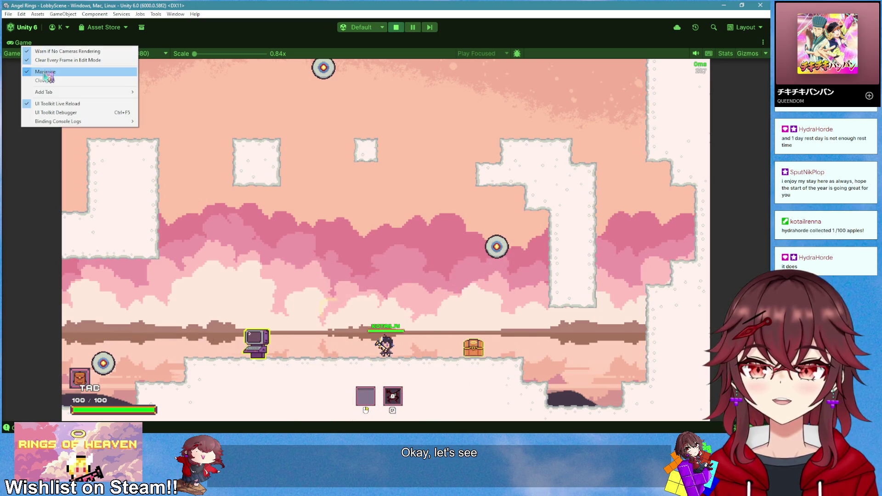
left_click(37, 51)
key("q")
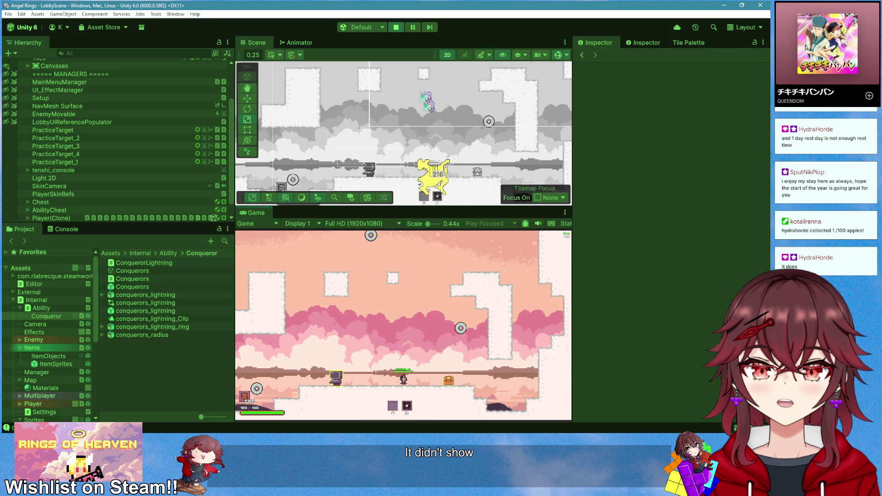
Stop play and set the Conquerors prefab's conquerors_eye Sorting Layer to OverPlayer
left_click(396, 27)
left_click(133, 287)
double_click(153, 289)
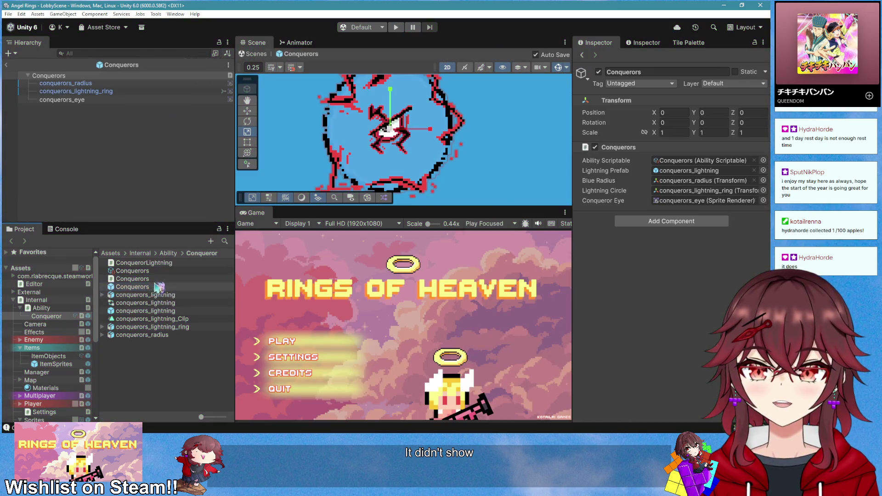
left_click(118, 101)
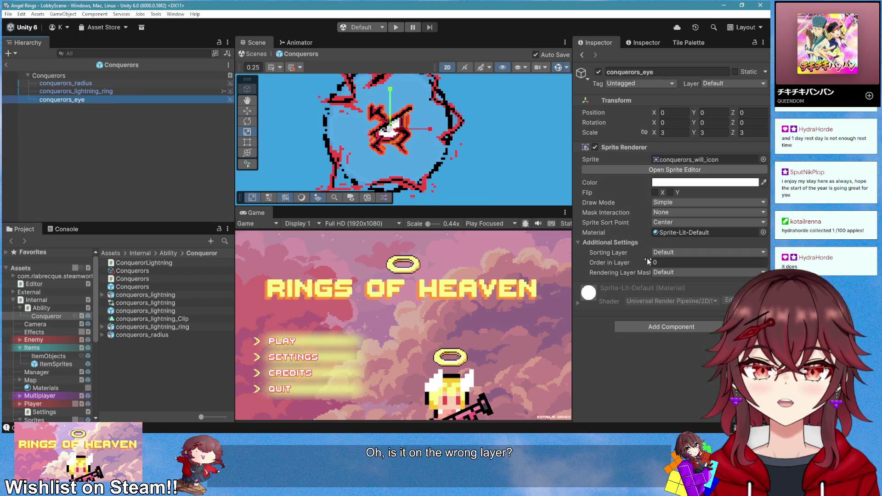
key("Up")
key("Up")
key("Up")
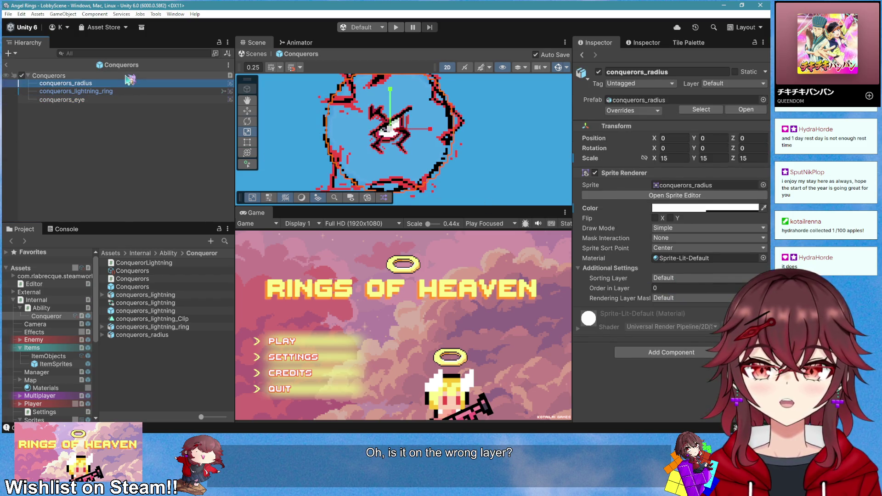
key("Down")
key("Down")
key("Down")
left_click(708, 252)
left_click(667, 290)
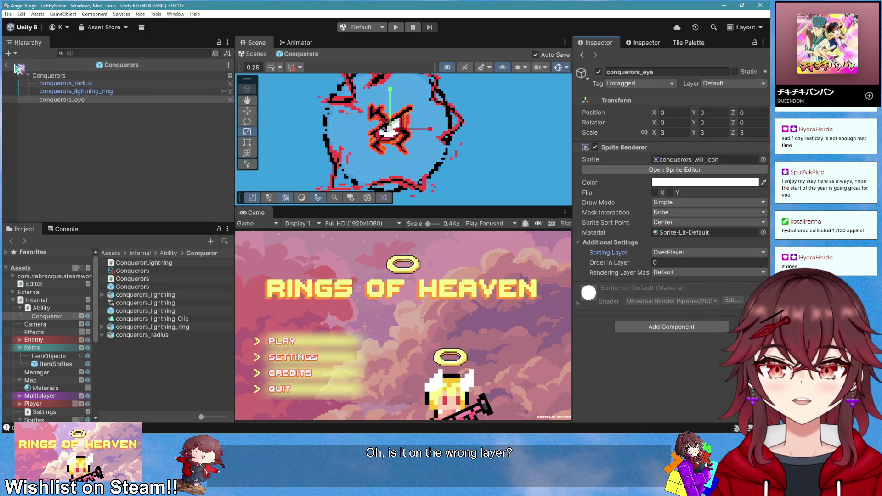
Exit the prefab, play, create a room, grab the pickup, fire the ability, and stop
left_click(6, 65)
left_click(396, 27)
left_click(301, 340)
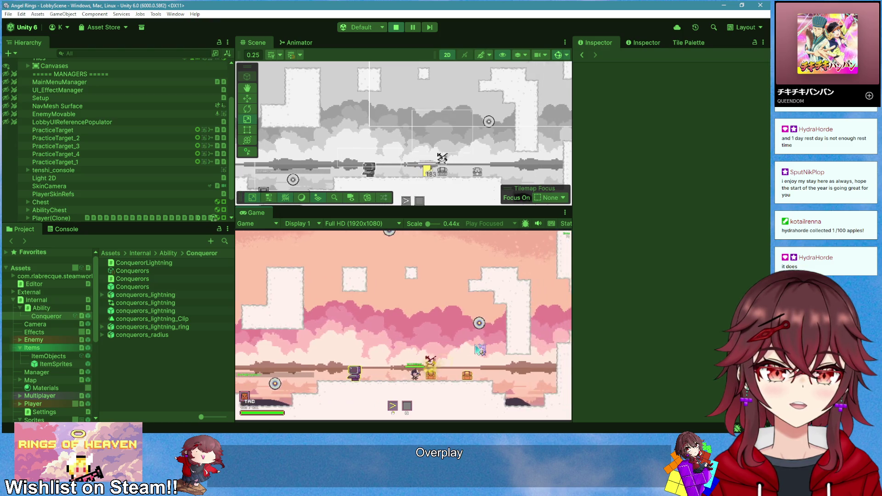
key("d")
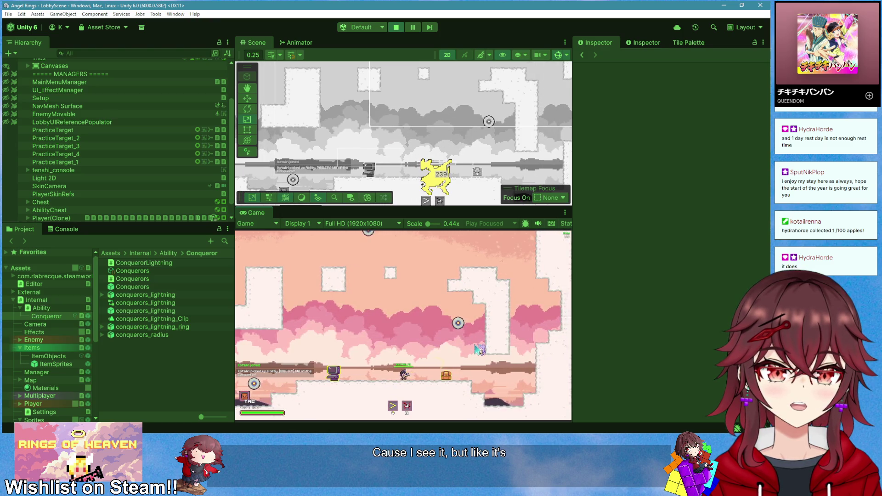
right_click(479, 350)
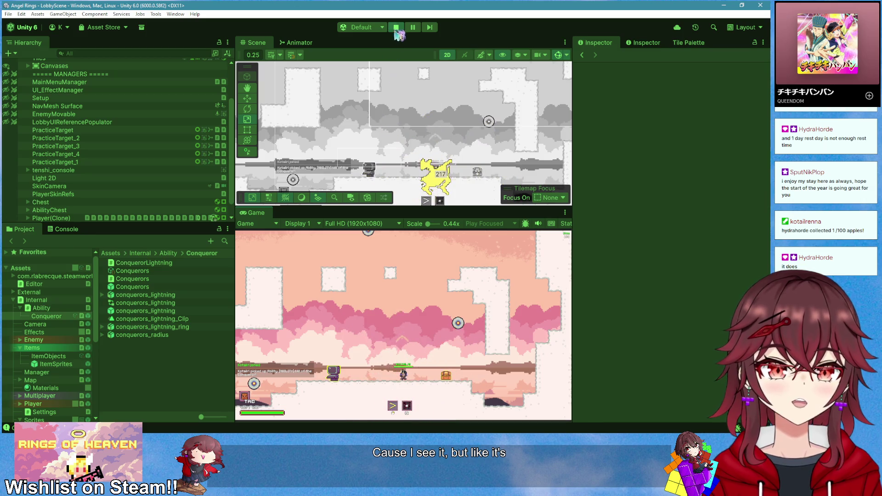
left_click(396, 29)
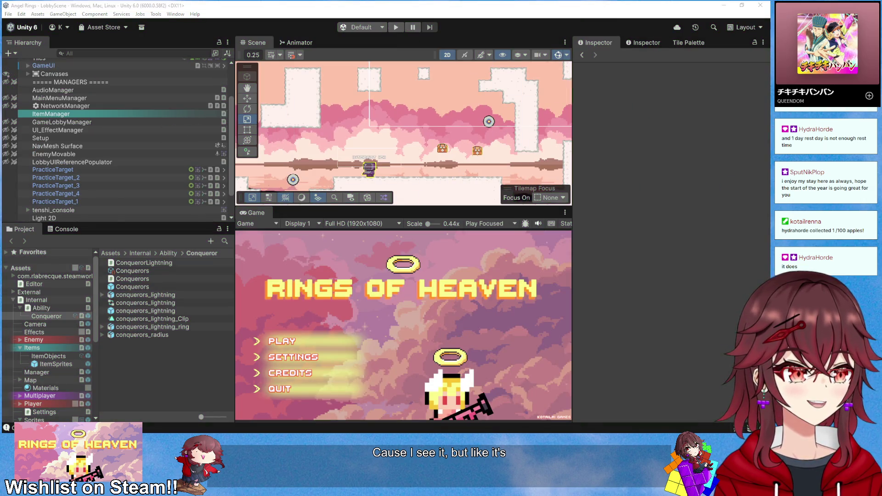
Delete the LeanTween.alpha eye line from Awake in Conquerors.cs
key("alt+Tab")
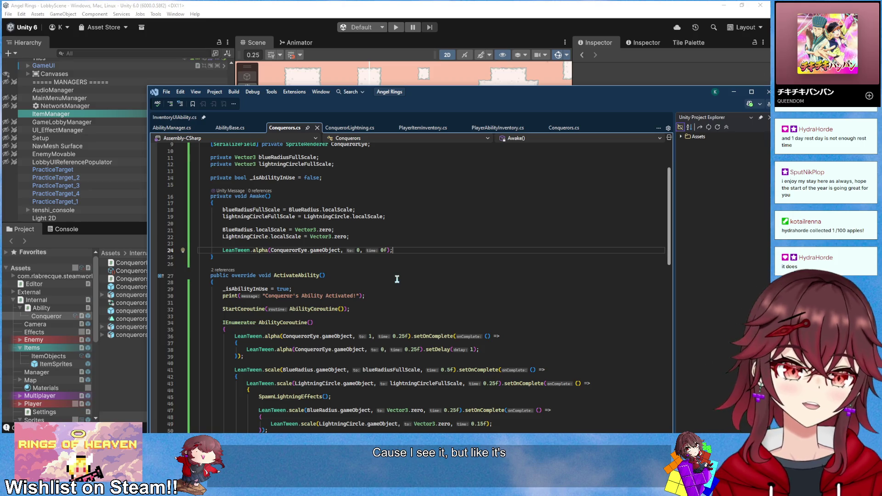
left_click_drag(398, 250, 385, 237)
key("Delete")
Start AbilityCoroutine with LeanTween.value(0, 1, 0.25) and select the setOnComplete block
left_click(398, 317)
key("Return")
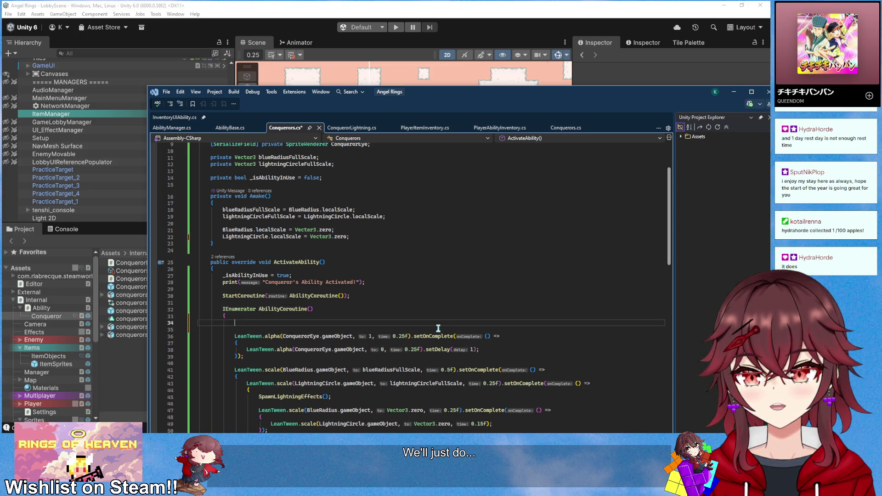
type("LeanTween.")
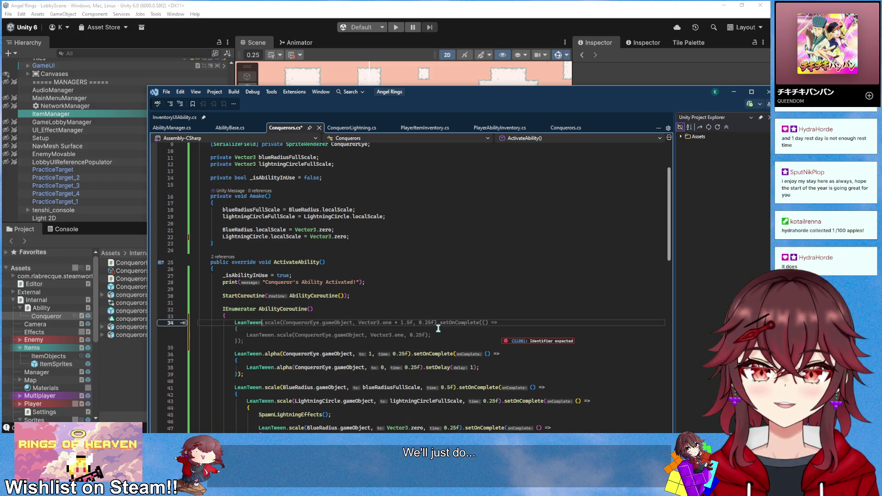
type("valu")
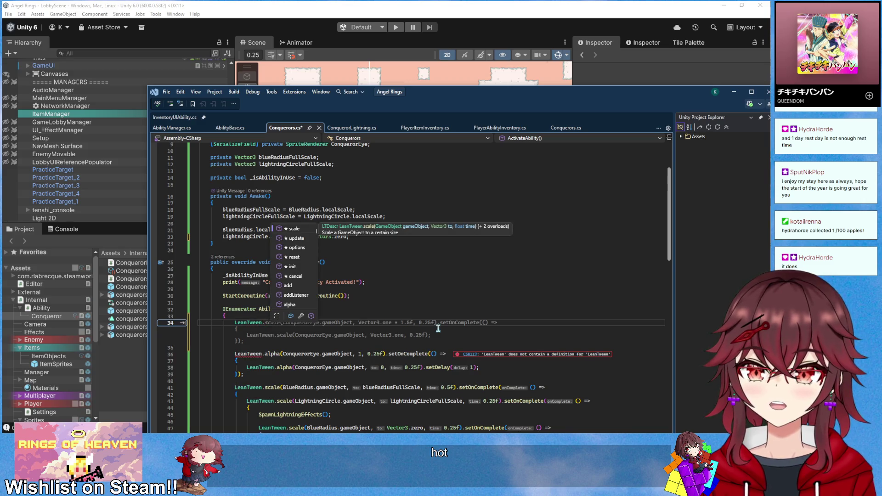
key("Tab")
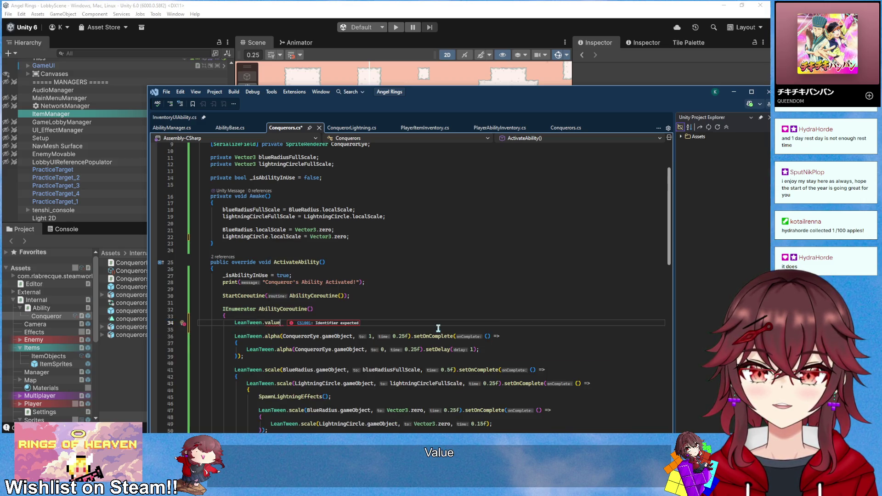
type("(")
type("0, 1")
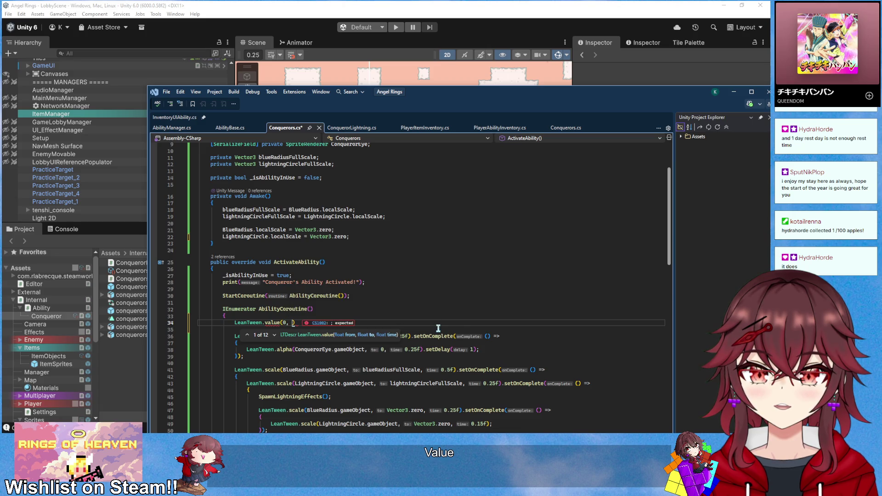
type(", 0.25")
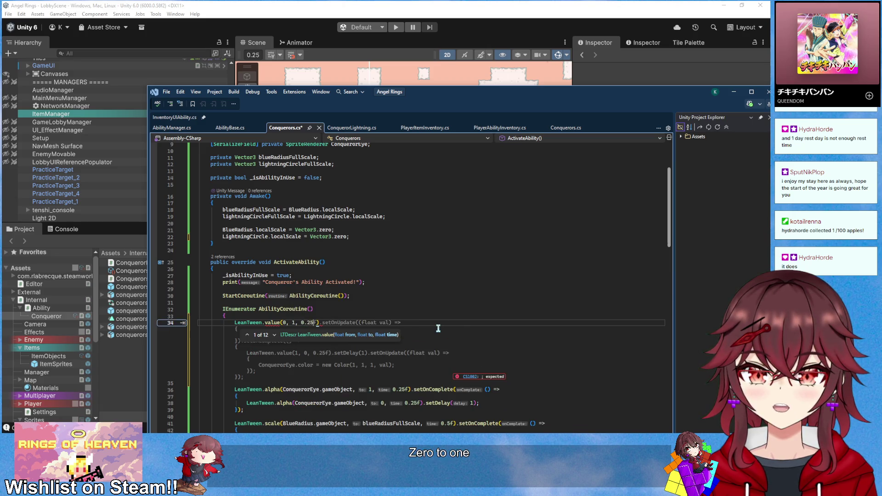
type(")")
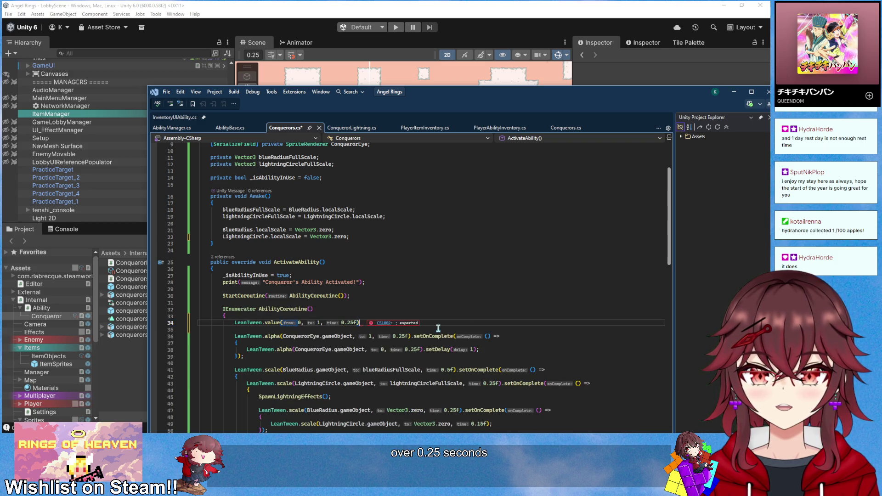
left_click_drag(259, 354, 414, 336)
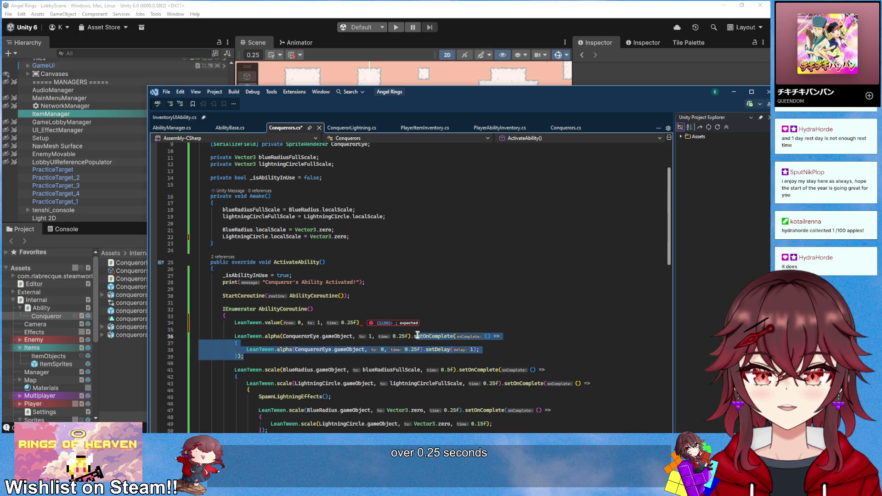
Move the fade callback onto the value tween and delete the leftover fade-in alpha line
key("ctrl+x")
left_click(362, 323)
type(".")
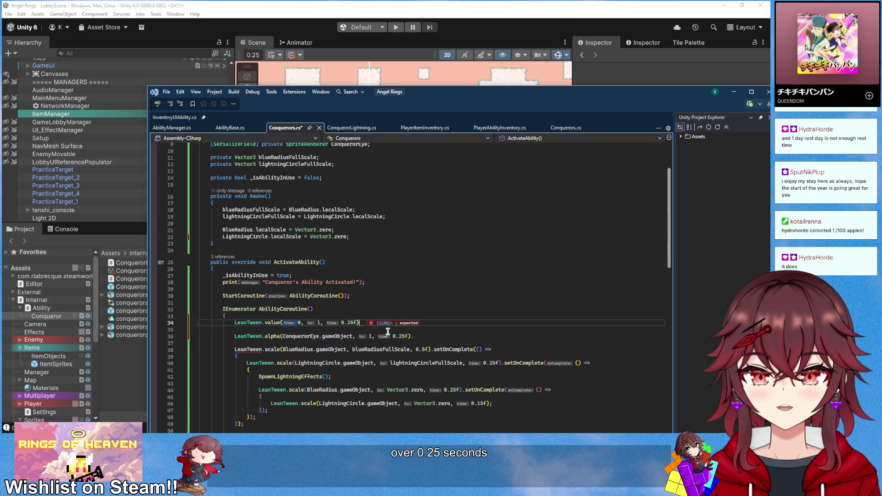
key("ctrl+v")
left_click(419, 356)
left_click_drag(419, 356, 420, 343)
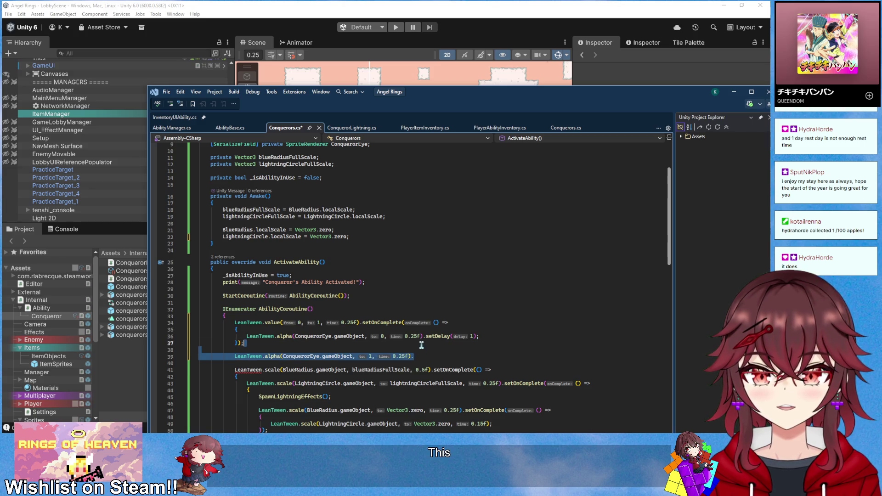
key("BackSpace")
Change the inner alpha call into a LeanTween.value tween starting at 1 and going to 0
double_click(284, 337)
type("value")
left_click(351, 296)
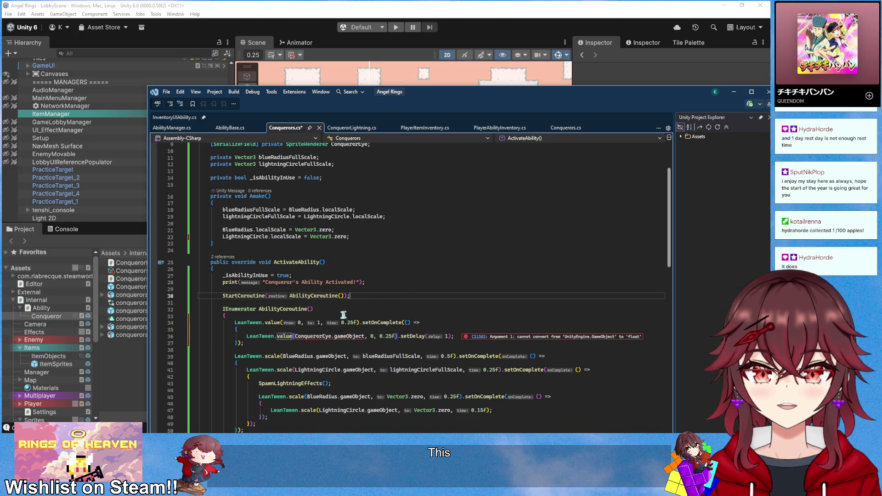
double_click(305, 336)
type("0")
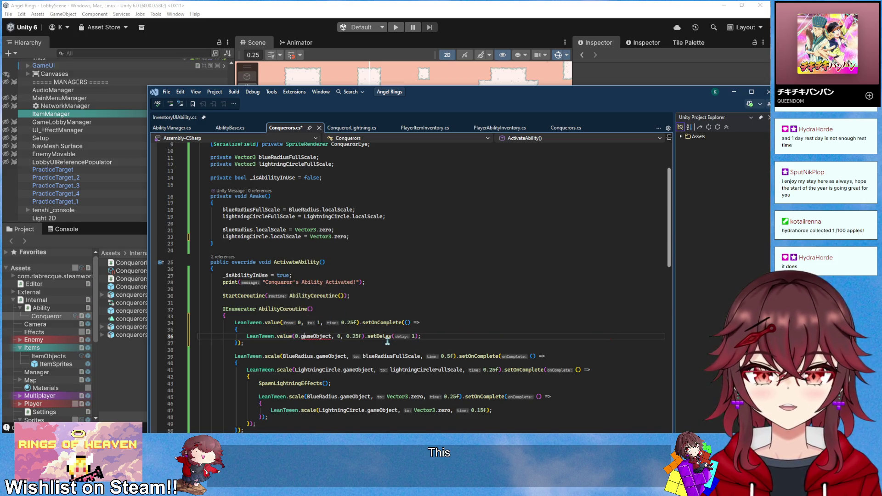
key("BackSpace")
key("BackSpace")
key("BackSpace")
type("1")
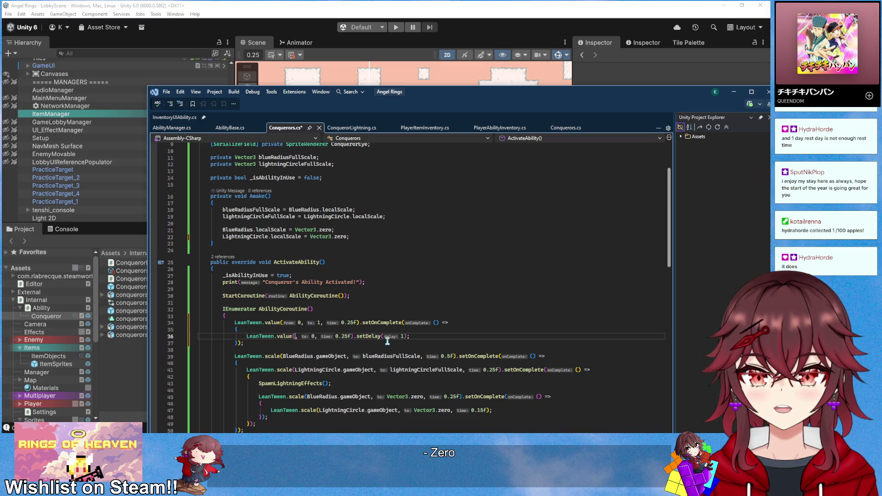
Try a setOnUpdate on the fade-out tween, remove it, and move setOnComplete onto a new line
key("Up")
left_click(436, 336)
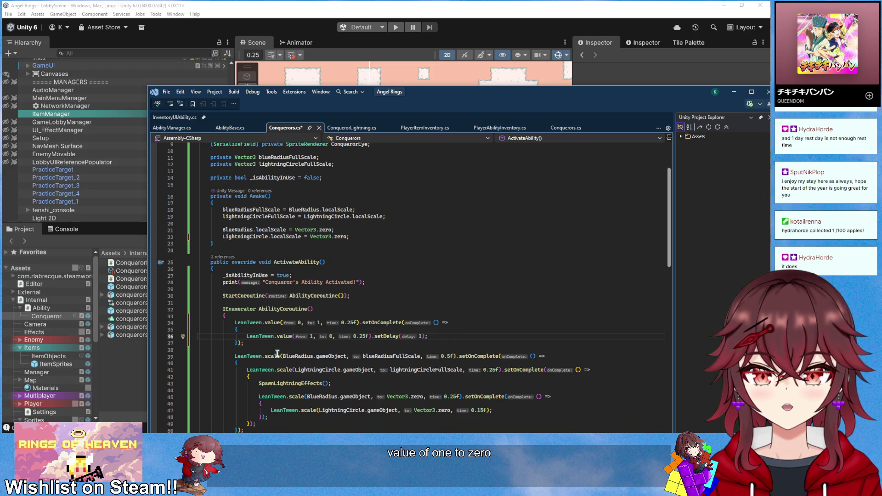
left_click(311, 346)
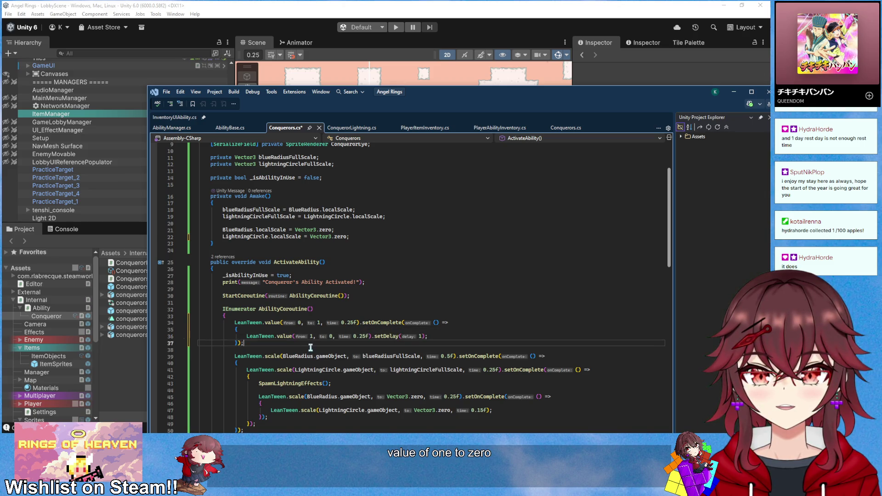
type(".setOnUp")
key("Tab")
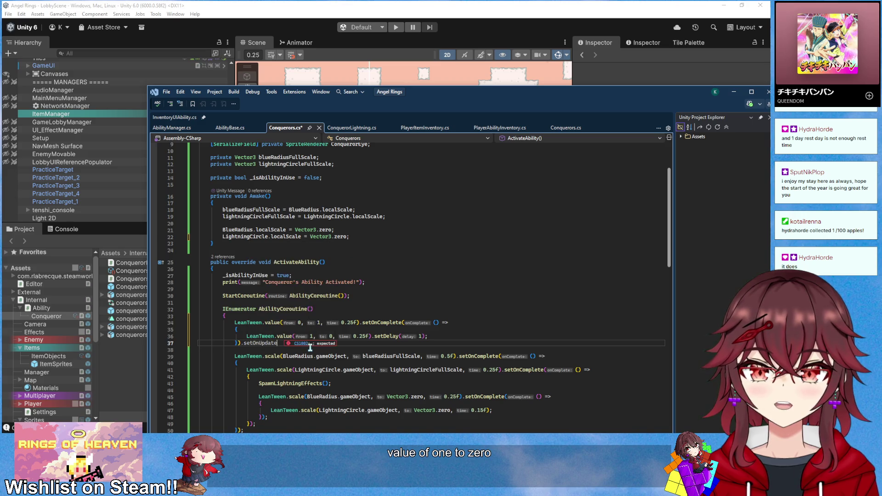
type("()")
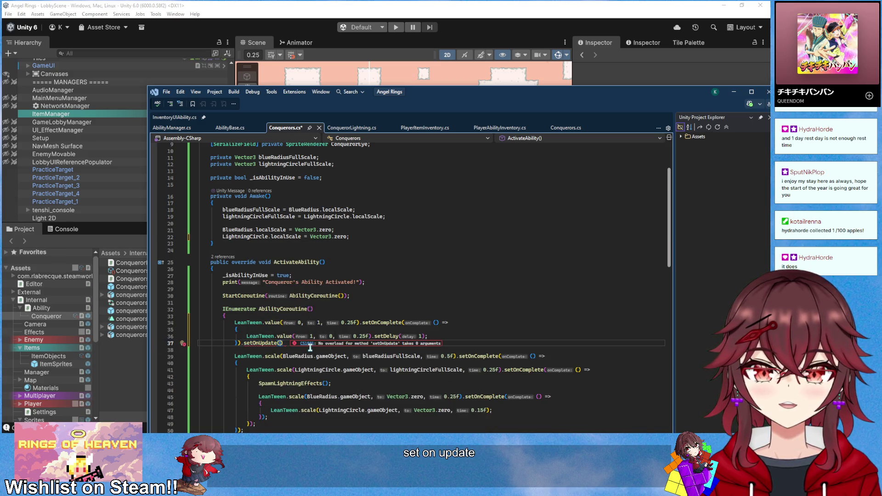
type("float value")
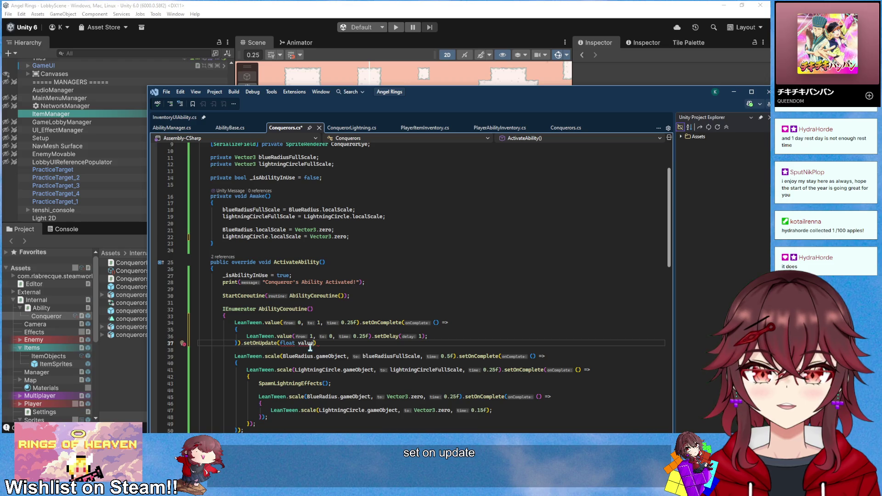
key("ctrl+BackSpace")
key("ctrl+BackSpace")
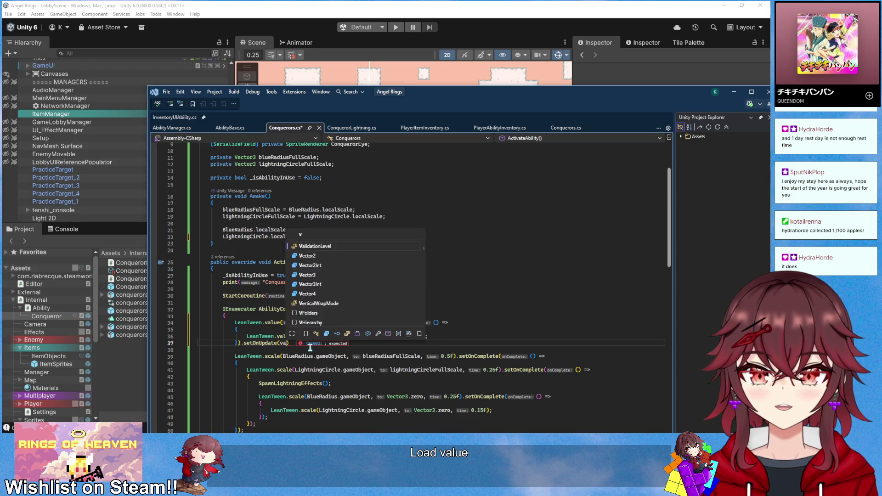
type("value")
key("ctrl+BackSpace")
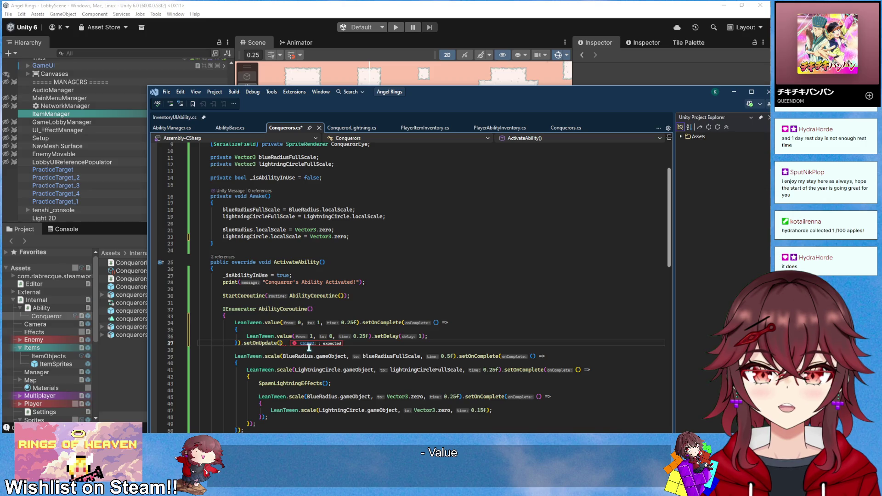
key("ctrl+BackSpace")
key("ctrl+BackSpace")
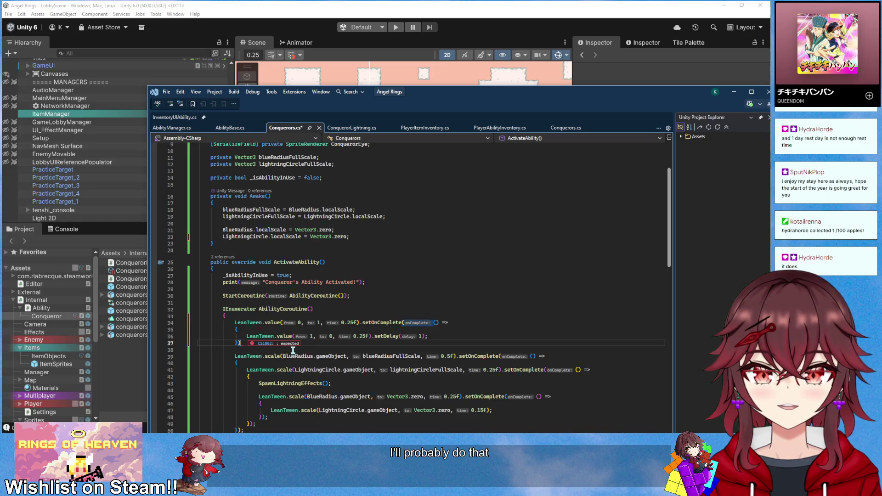
left_click(363, 323)
key("Return")
key("Return")
key("Return")
Add a setOnUpdate to the fade-in tween setting ConquerorEye.color to new Color(1, 1, 1, val)
left_click(390, 322)
type("etOnU")
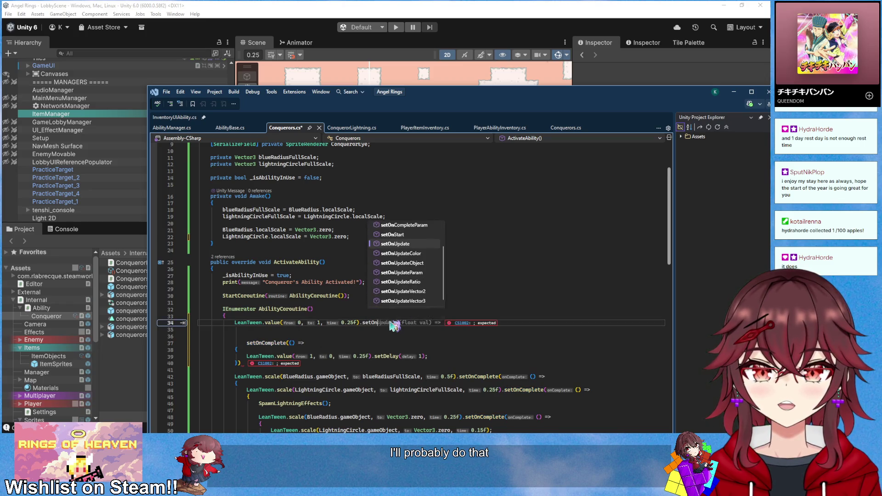
key("Tab")
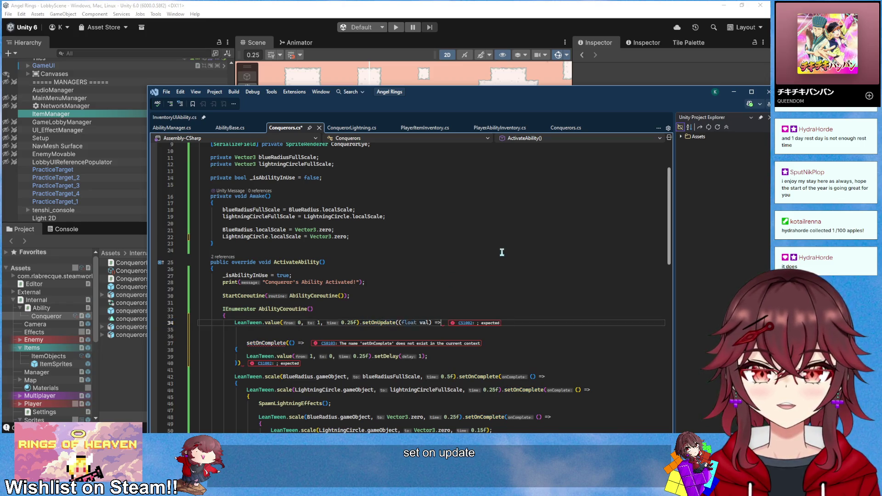
key("Return")
type("{")
key("Return")
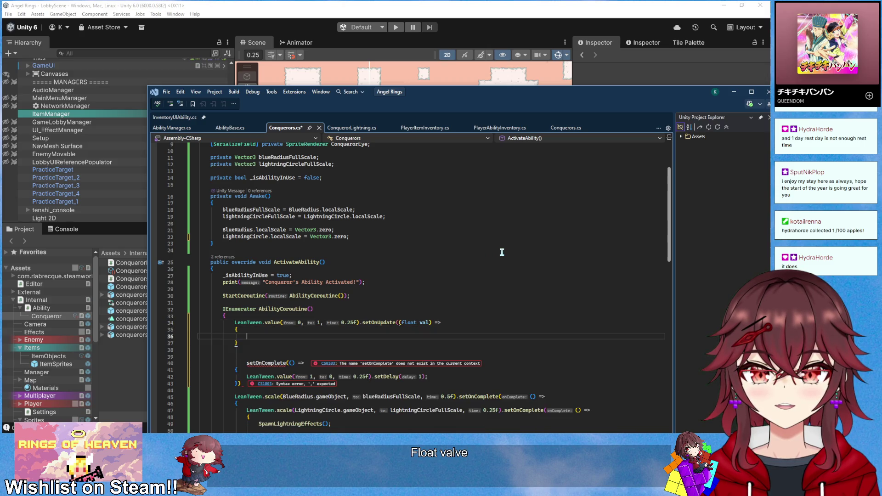
key("Down")
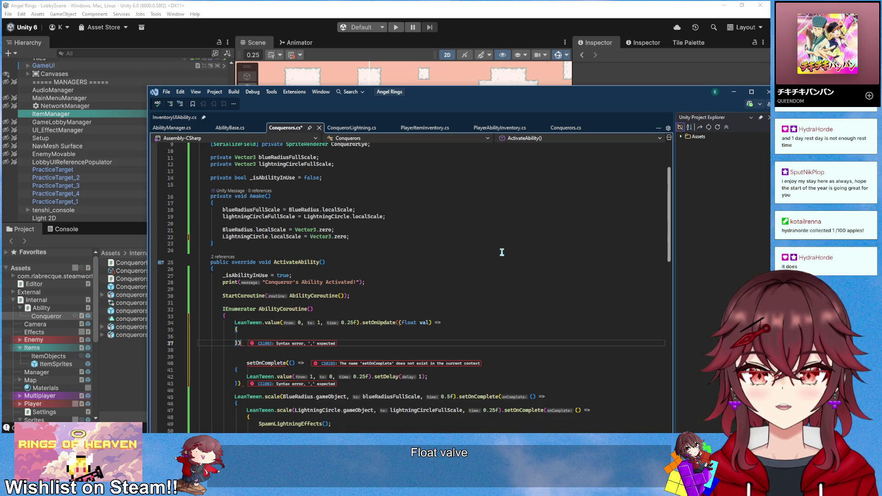
key("BackSpace")
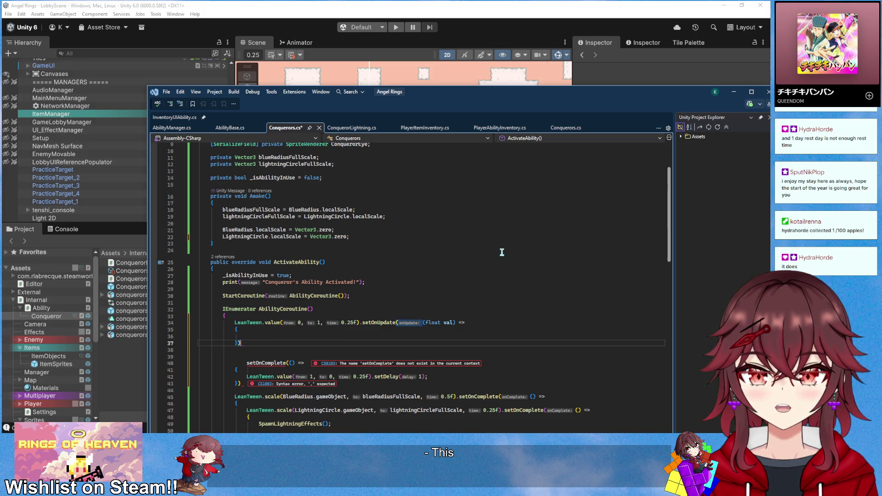
type(".")
key("Delete")
key("Delete")
key("Delete")
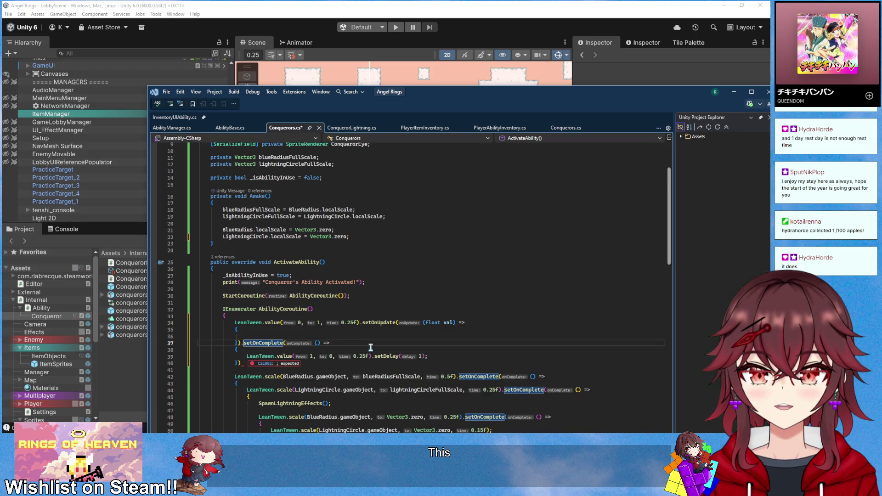
key("Return")
key("ctrl+z")
left_click(374, 331)
left_click(375, 336)
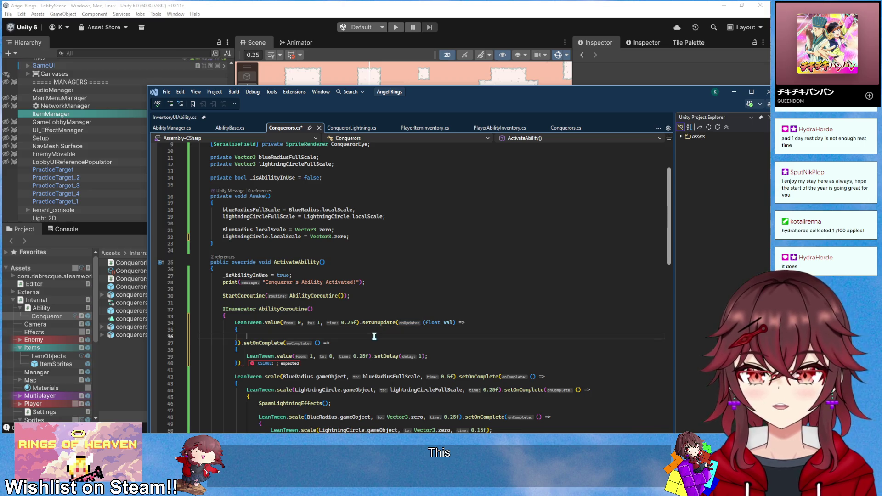
type("Conqu")
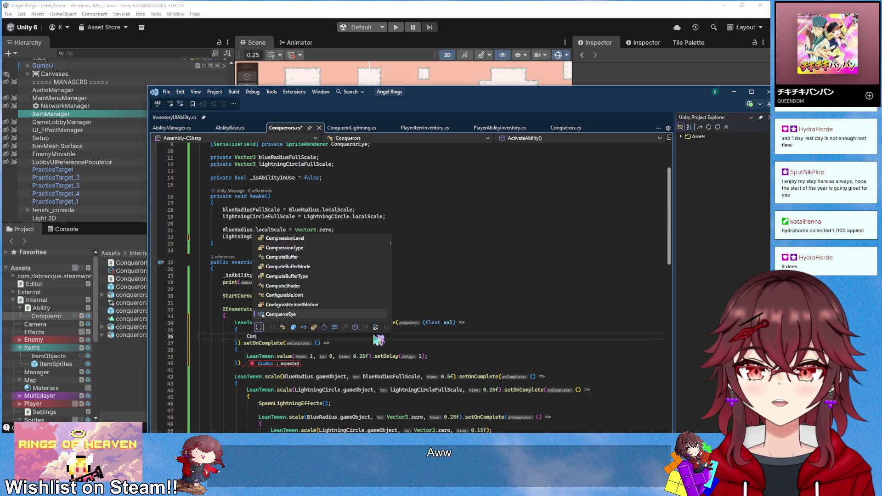
key("Tab")
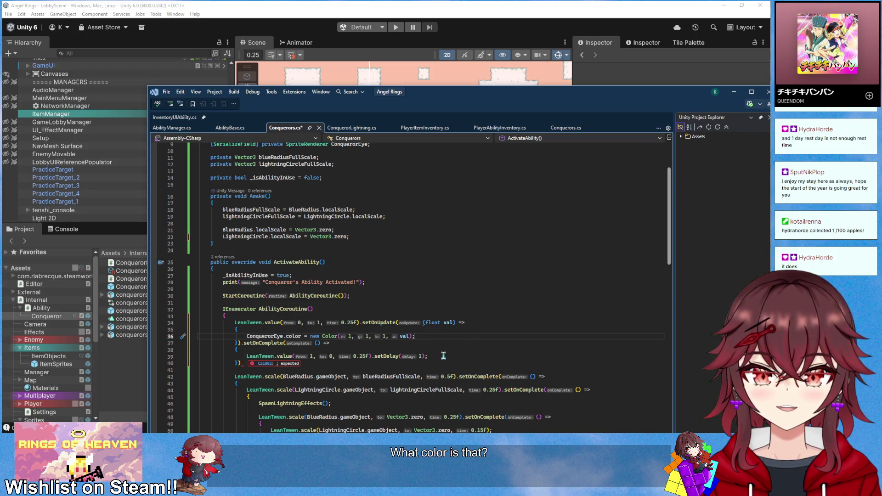
Add the same eye-colour setOnUpdate after setDelay on the fade-out tween, save, and return to Unity
scroll(336, 361, "down", 1)
left_click(309, 344)
left_click(429, 338)
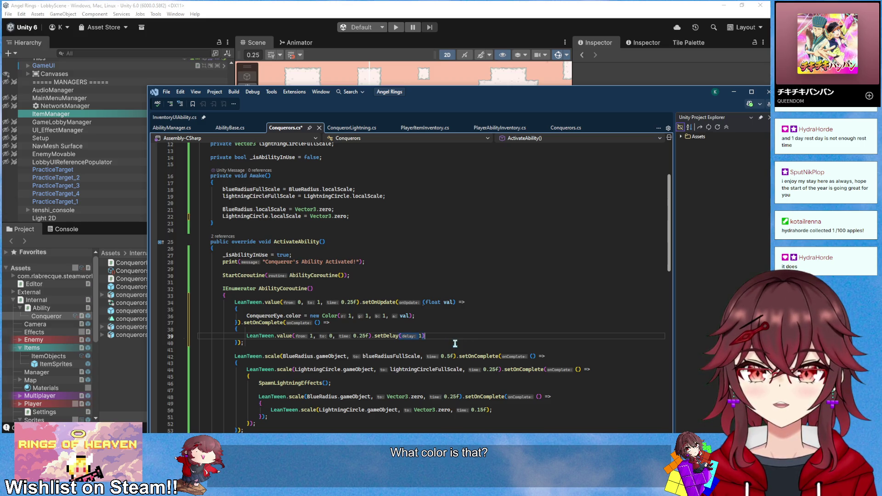
type(".setOnUp")
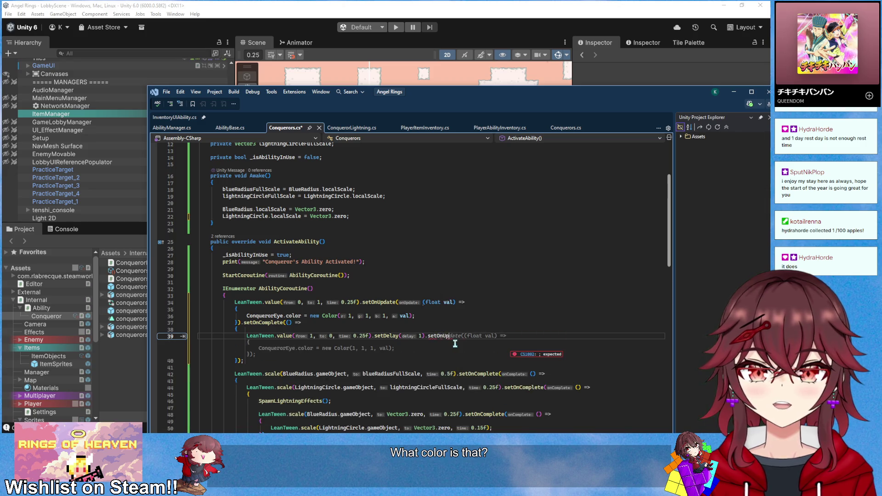
key("Tab")
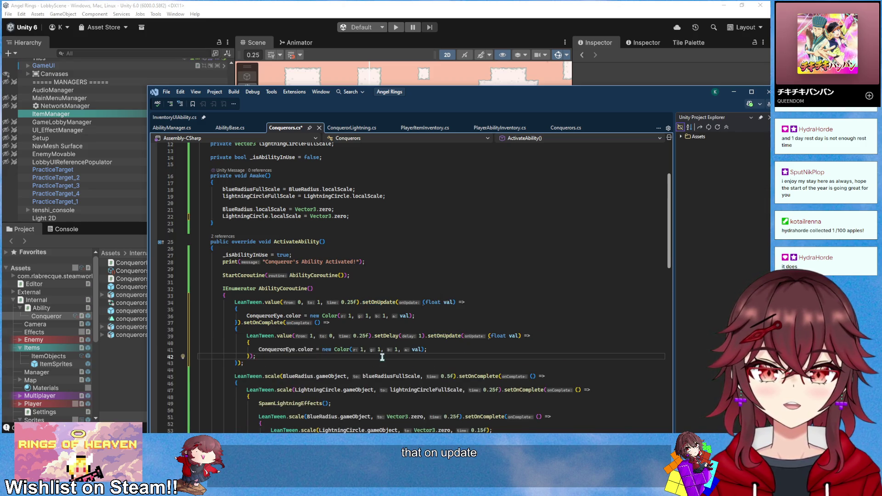
left_click(362, 343)
key("ctrl+s")
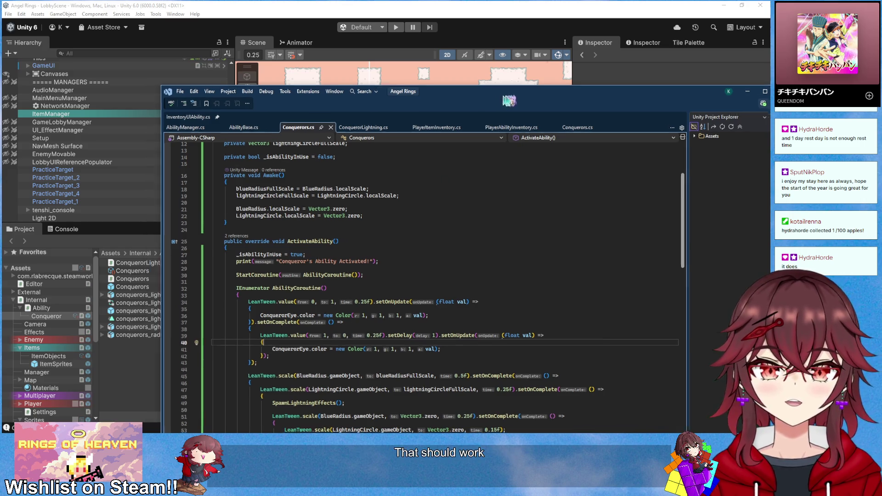
key("alt+Tab")
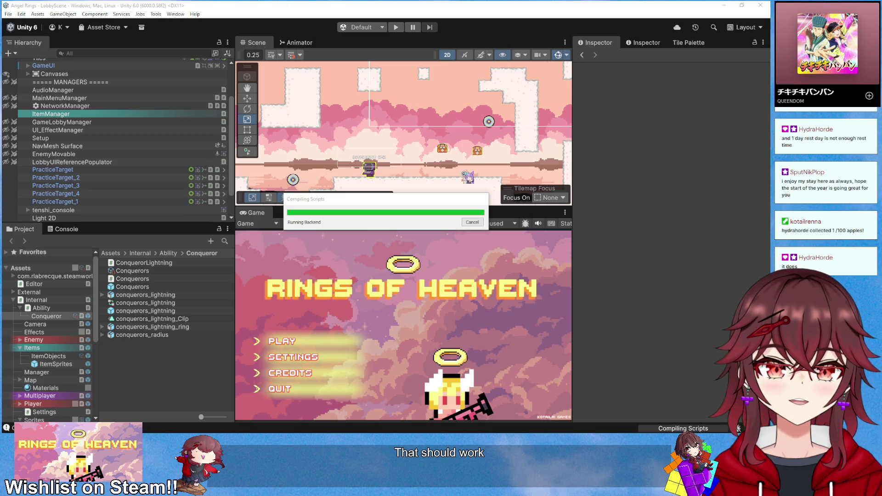
Play, choose PLAY then CREATE, walk to the chest for the Conqueror ability, then stop
left_click(395, 27)
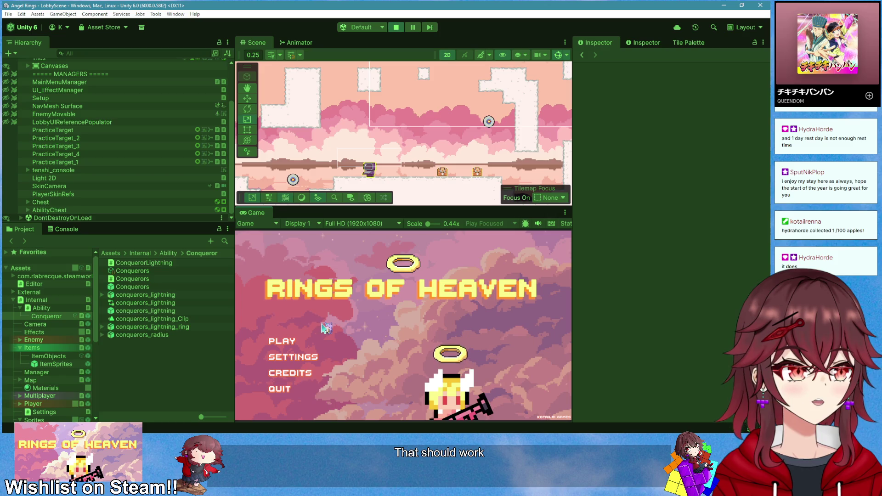
left_click(282, 341)
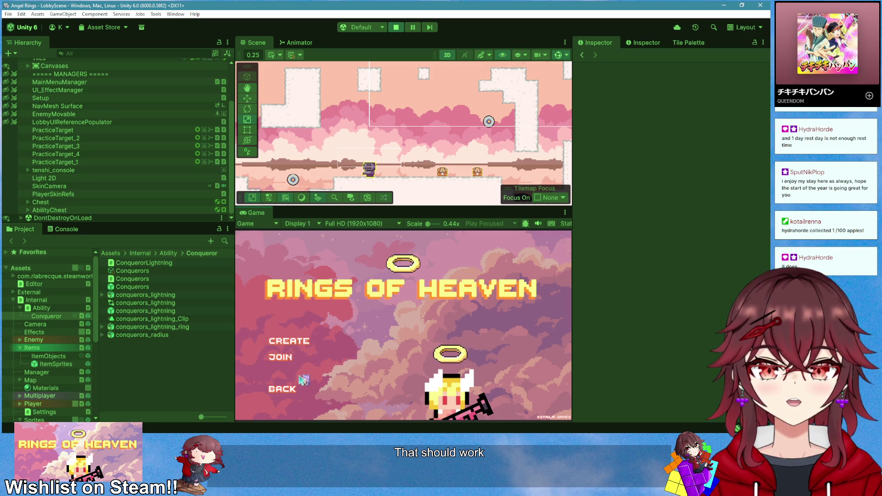
left_click(285, 341)
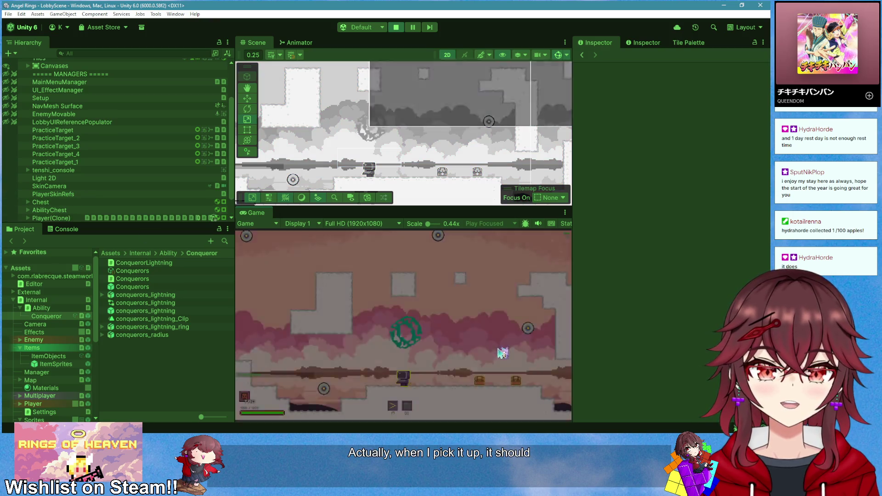
key("d")
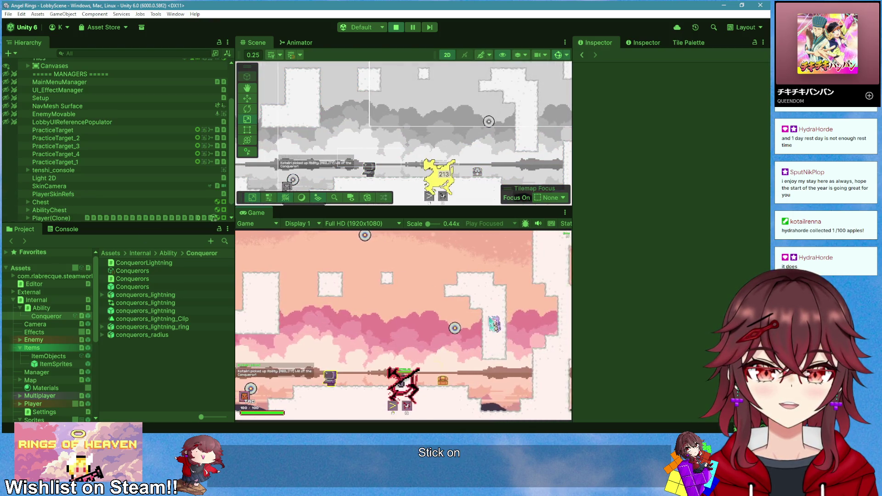
left_click(396, 28)
Set conquerors_eye's Transform scale to 2.5 on X, Y and Z, exit the prefab, and play
double_click(132, 287)
left_click(77, 99)
left_click(672, 133)
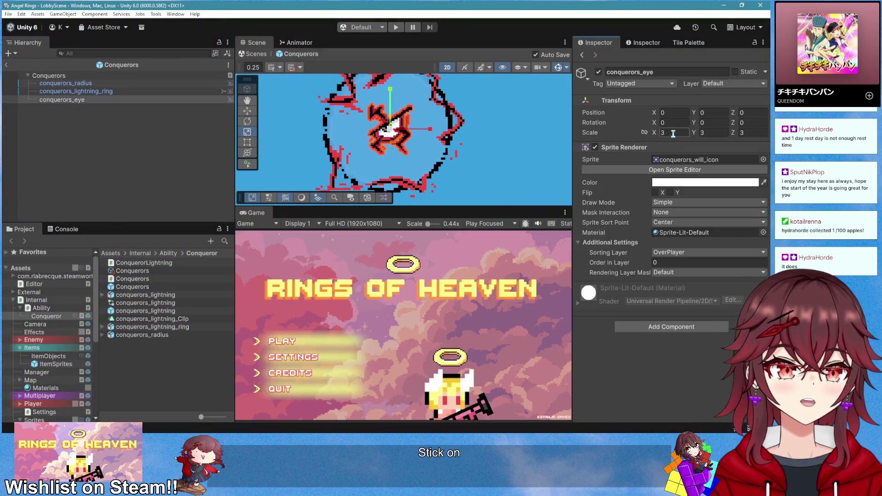
type("2.5")
key("Tab")
type("2.5")
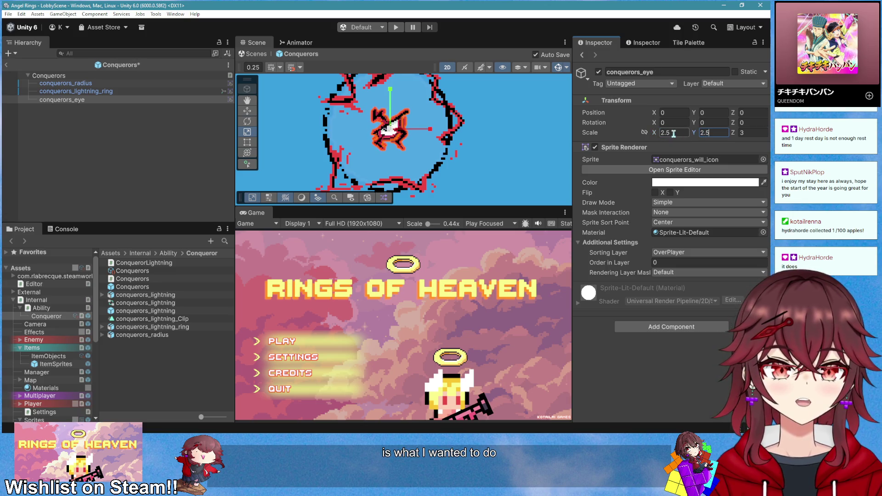
left_click(747, 134)
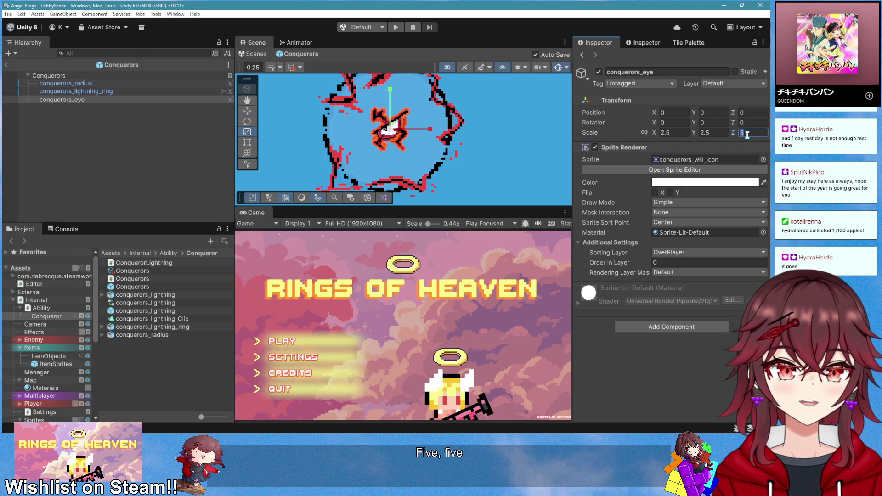
type("2.5")
left_click(756, 182)
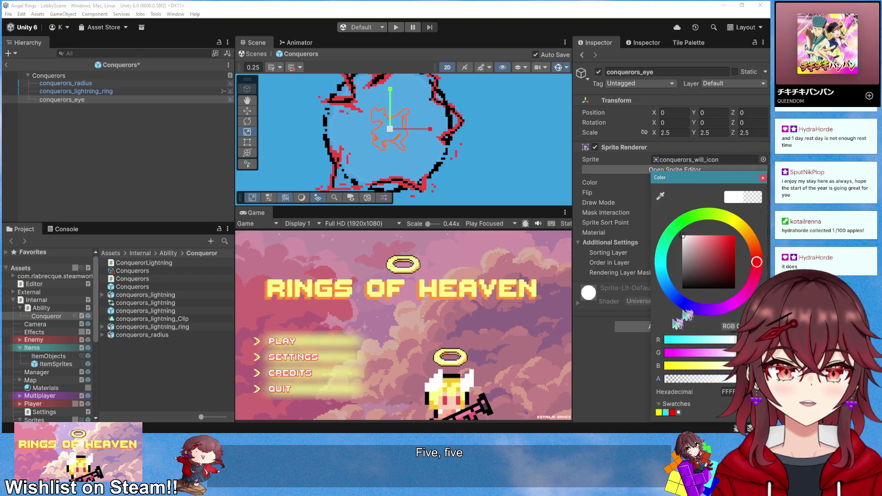
left_click(761, 179)
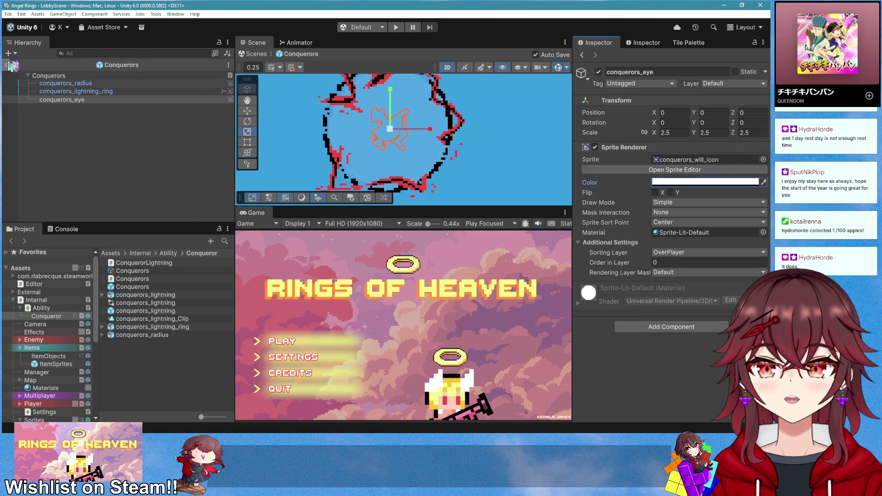
left_click(6, 65)
left_click(396, 27)
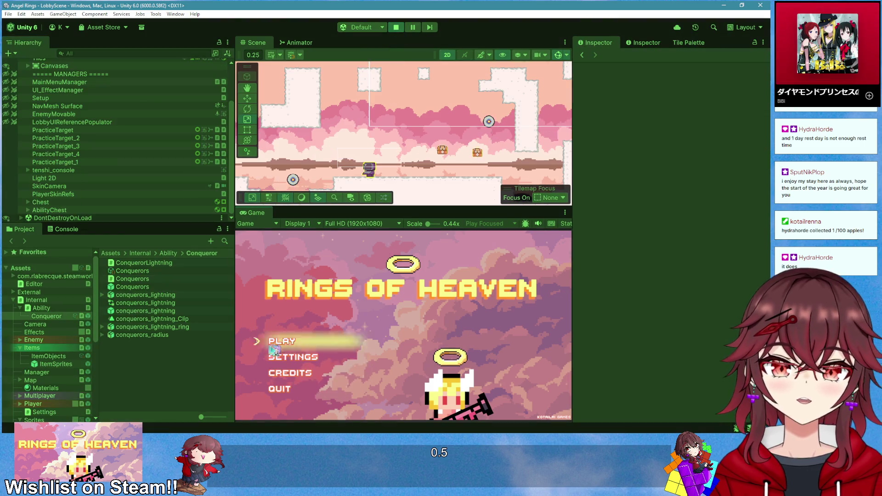
Create a new hosted game from the main menu and maximize the Game view
left_click(282, 347)
left_click(290, 344)
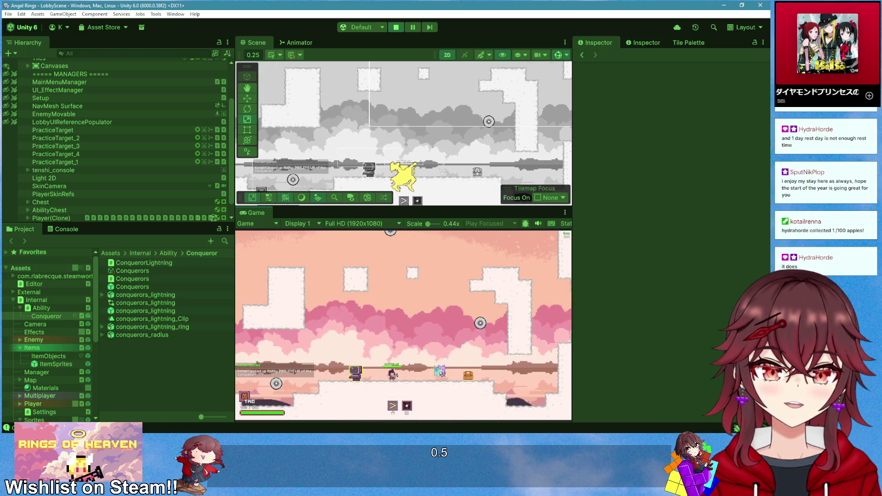
right_click(256, 213)
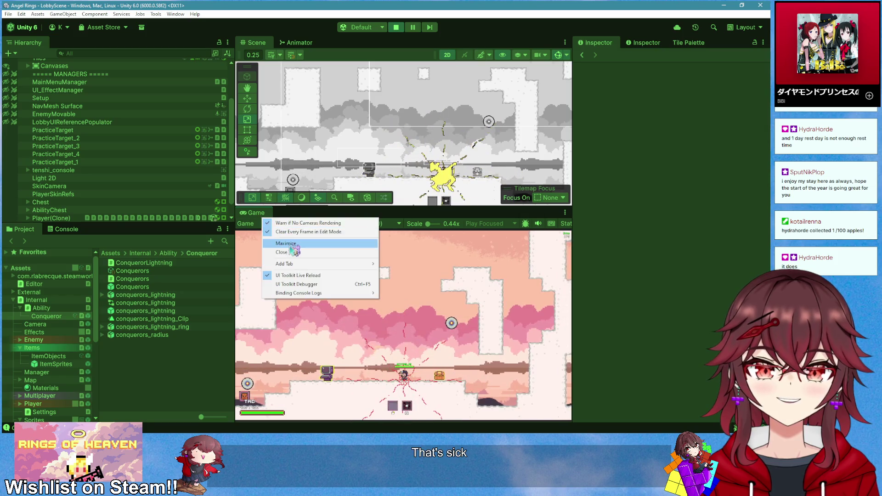
left_click(276, 220)
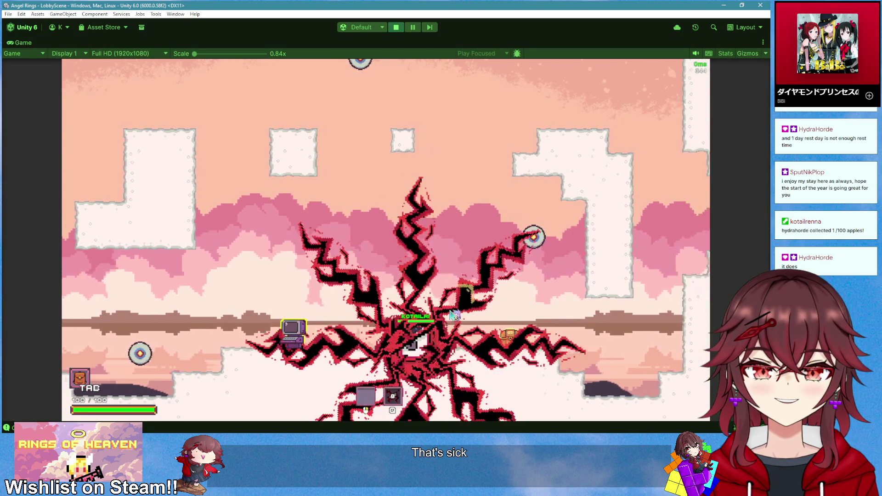
Run left and right casting the lightning ability several times, then stop the playtest
key("d")
key("space")
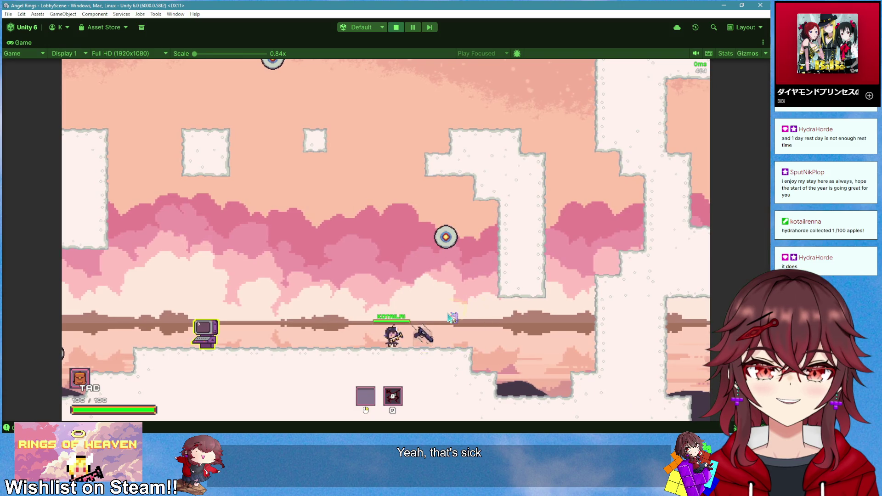
key("a")
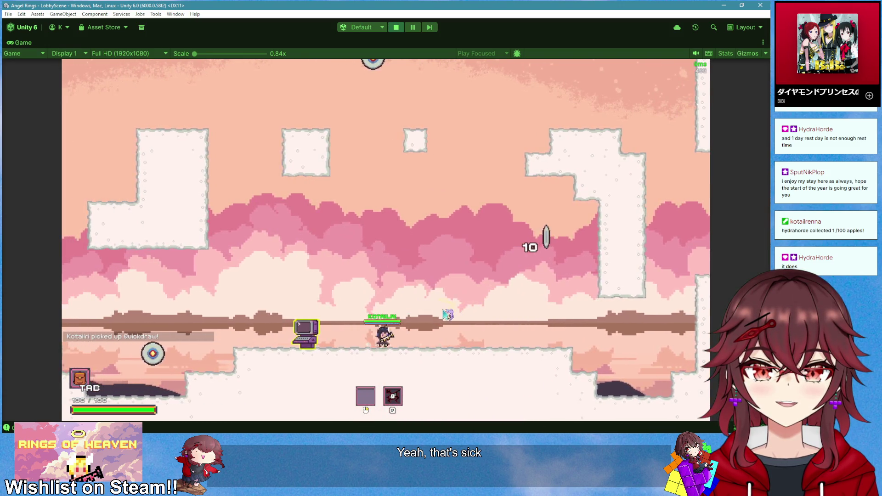
key("a")
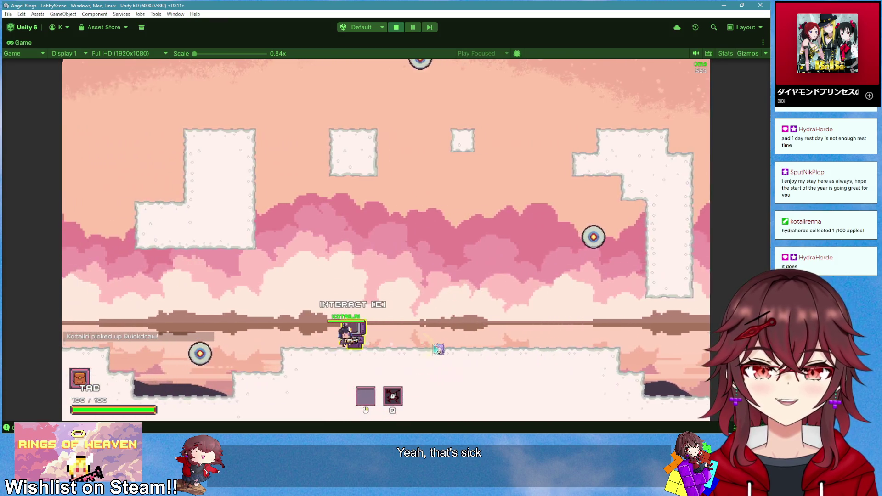
key("d")
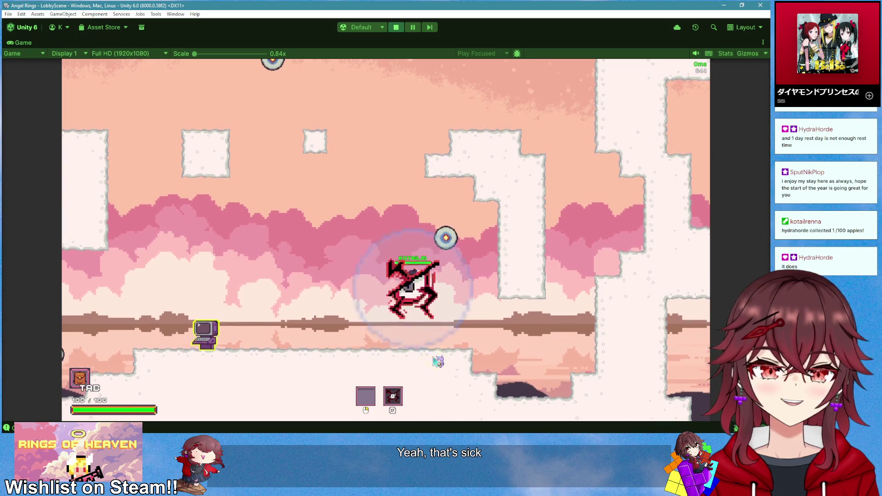
key("a")
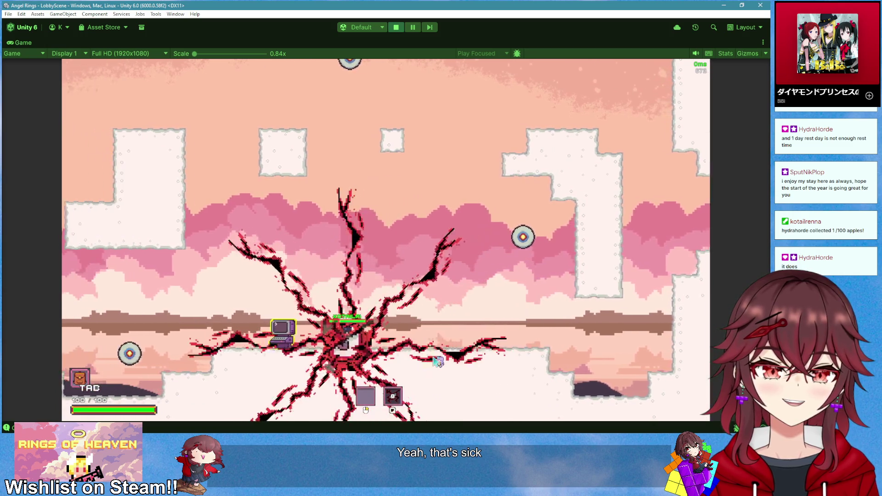
key("d")
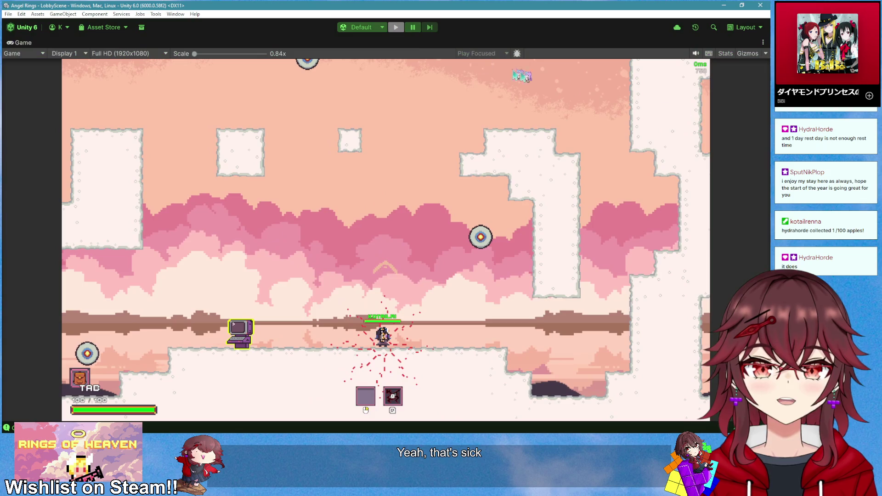
left_click(396, 27)
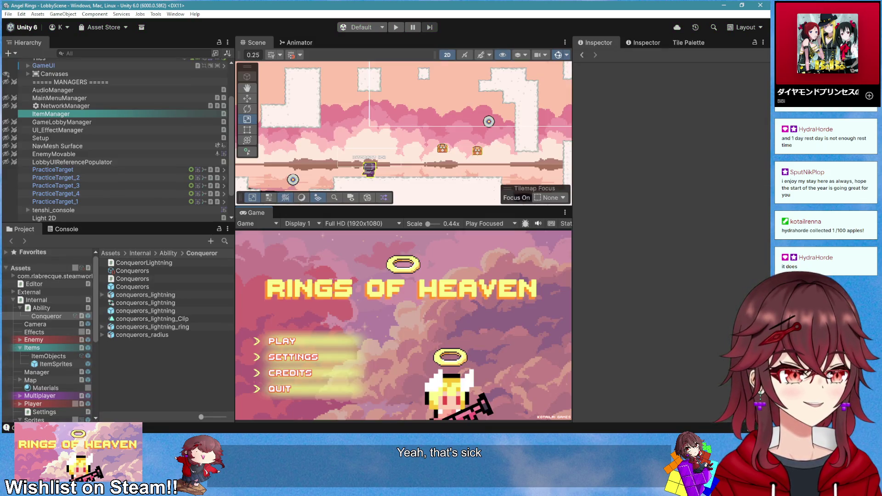
Change the eye fade-out setDelay from 1 to 0.5 in Conquerors.cs
key("alt+Tab")
double_click(433, 315)
type("0.5")
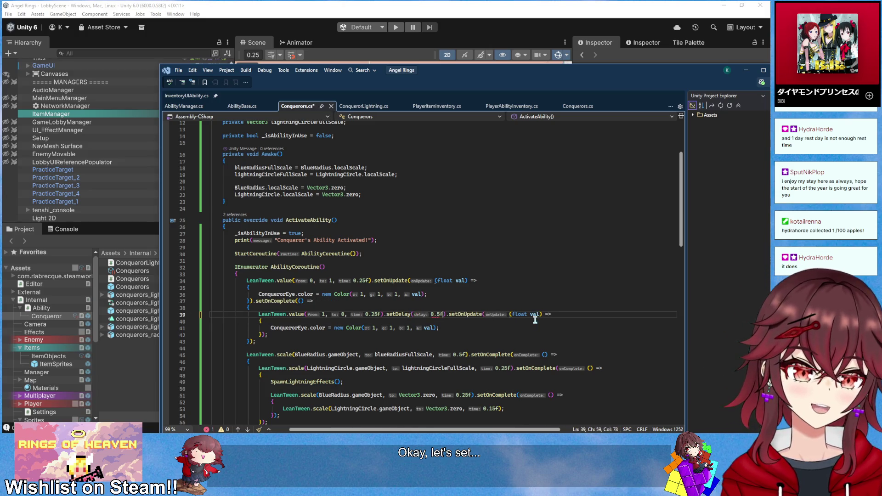
Find WaitCooldown in AbilityManager.cs and jump to SetCooldown's definition in AbilityIcon.cs
left_click(198, 106)
left_click(354, 245)
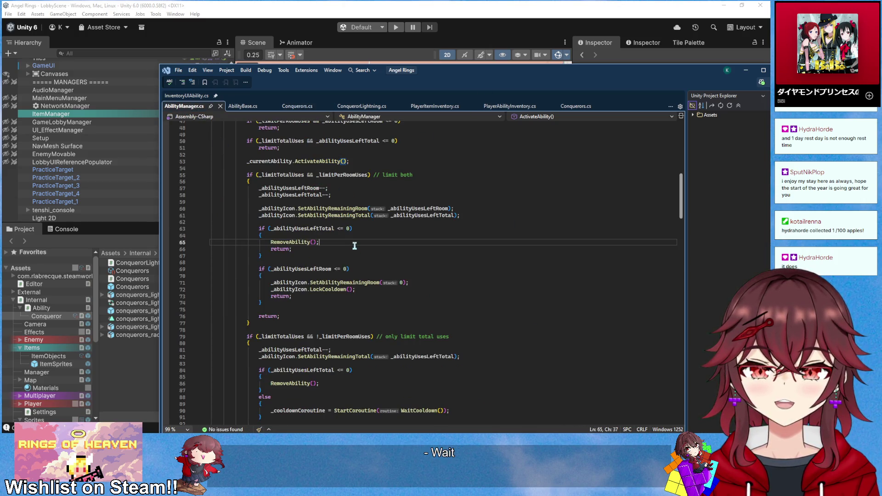
scroll(355, 248, "down", 15)
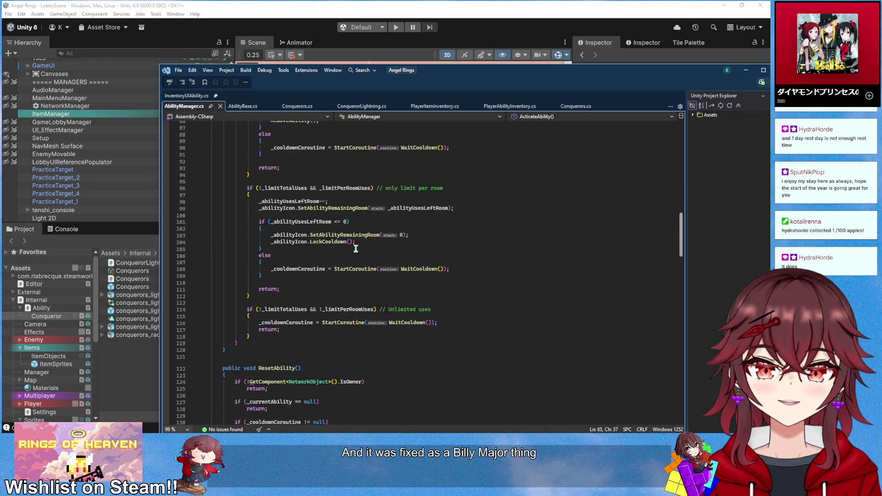
scroll(355, 249, "down", 5)
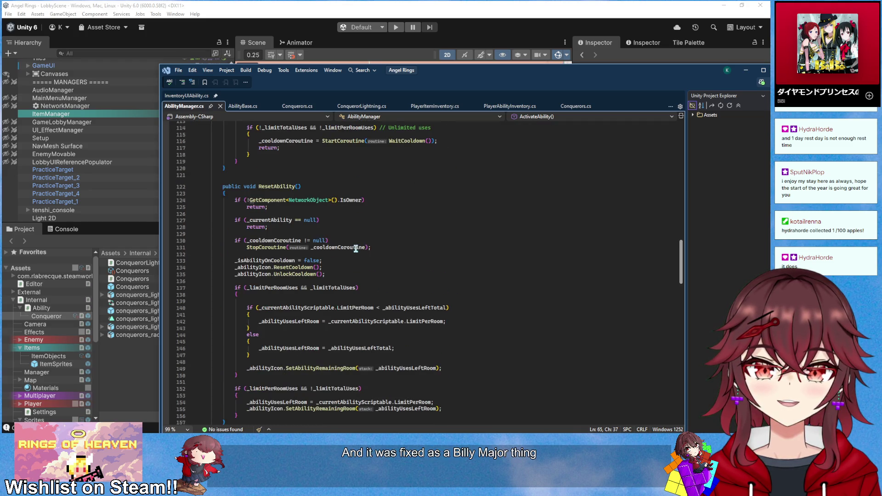
scroll(356, 248, "up", 8)
scroll(361, 258, "down", 15)
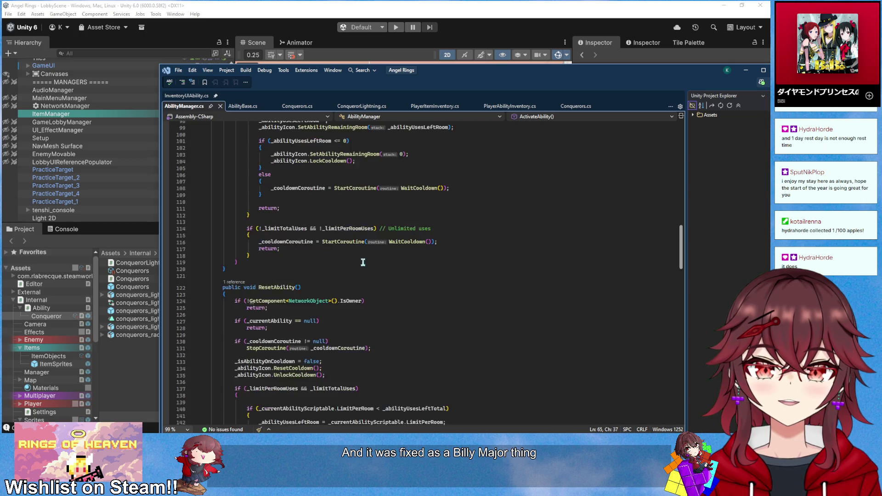
scroll(363, 263, "down", 4)
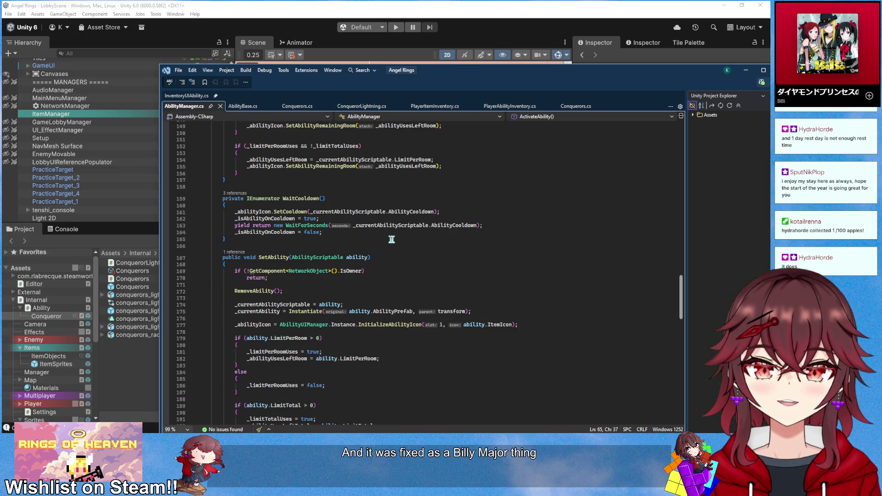
left_click(499, 227)
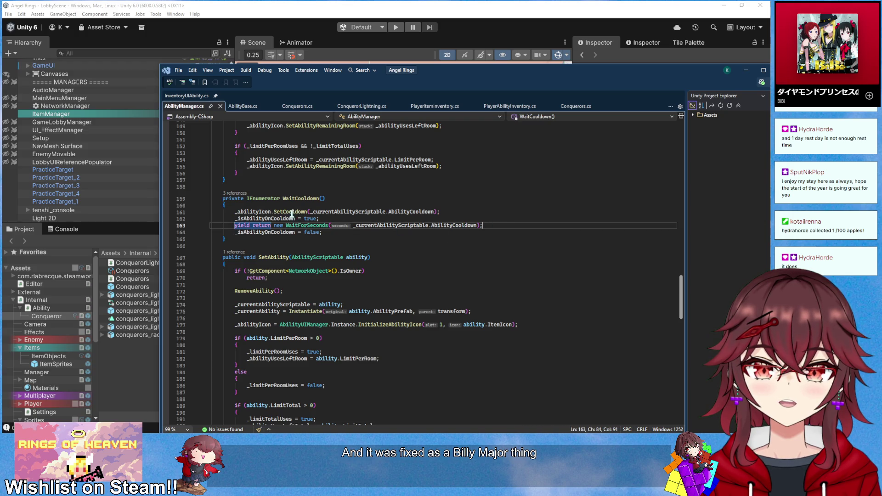
left_click(291, 212, "ctrl")
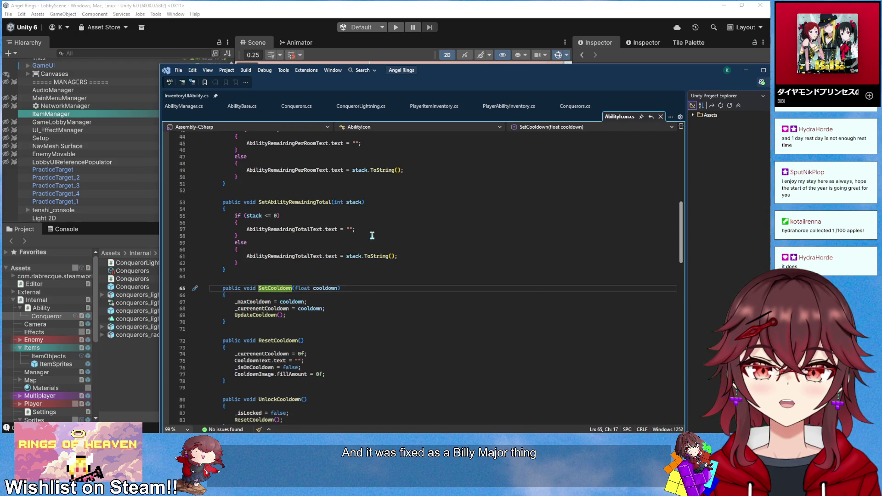
Add if (cooldown == 0) { ResetCooldown(); return; } atop SetCooldown, save, and return to Unity
scroll(372, 236, "down", 1)
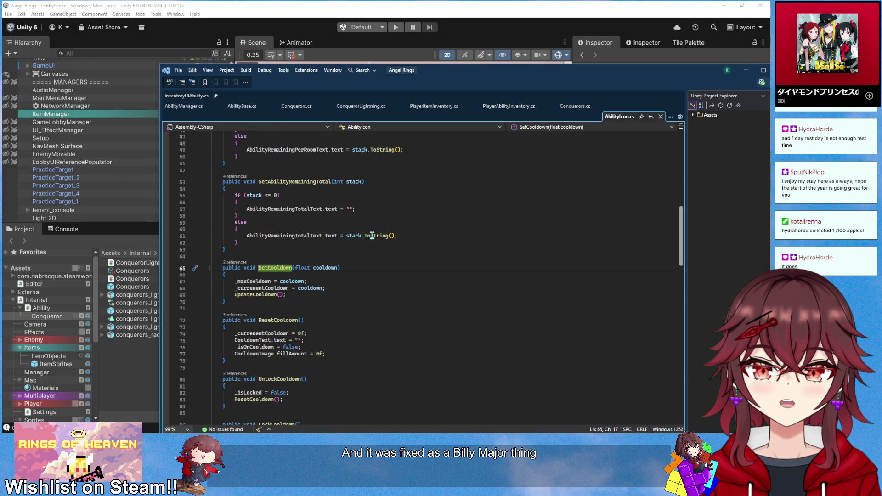
left_click(347, 281)
key("ctrl+Return")
key("ctrl+Return")
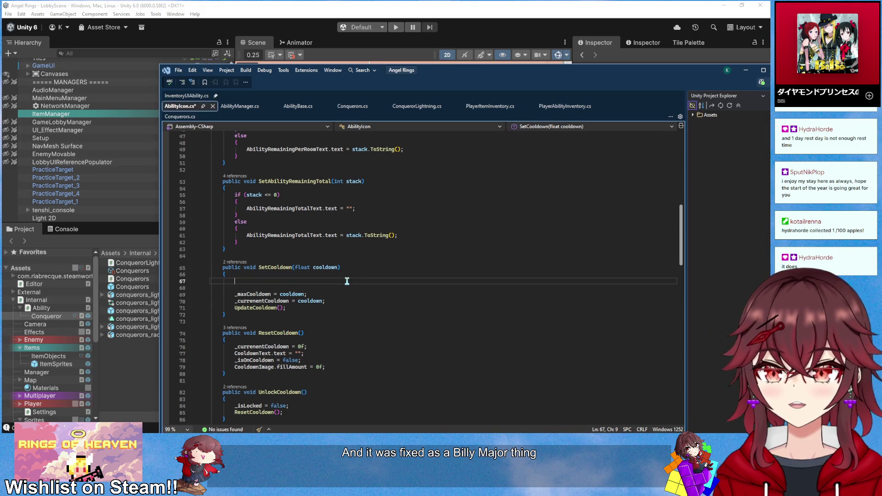
type("if(cooldown == 0")
key("Return")
type("{")
key("Return")
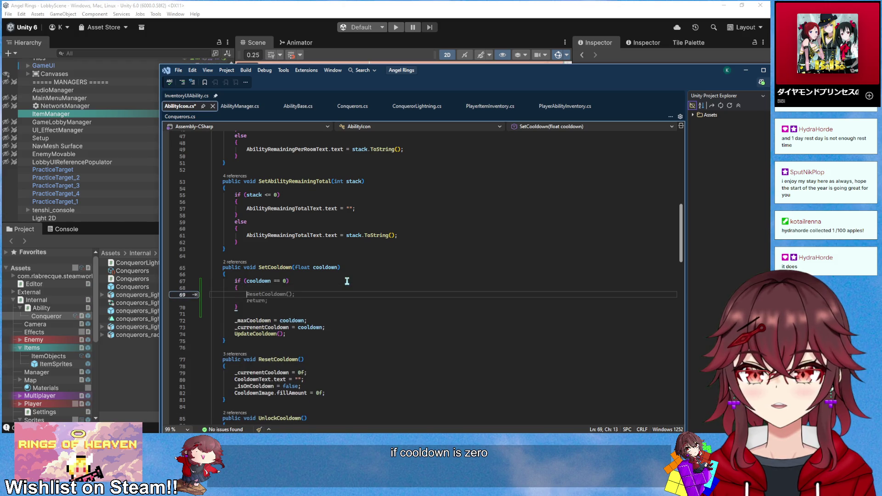
key("Tab")
key("ctrl+s")
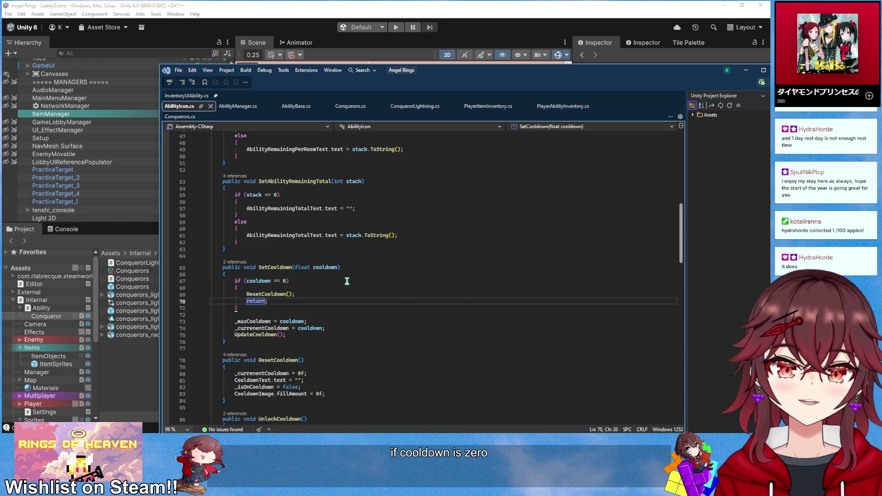
key("super+Down")
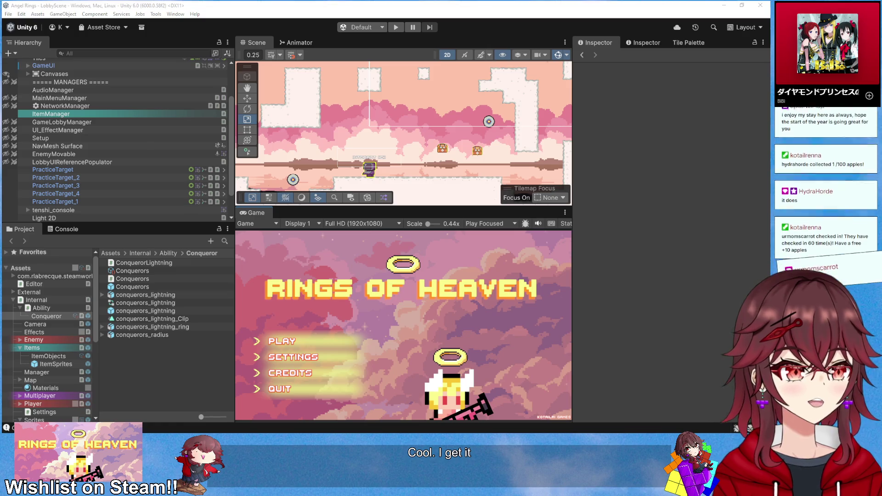
Multiply the lightning spawn offset Vector3 on line 74 of Conquerors.cs by 1.5f and save
key("alt+Tab")
left_click_drag(326, 120, 311, 125)
left_click(338, 149)
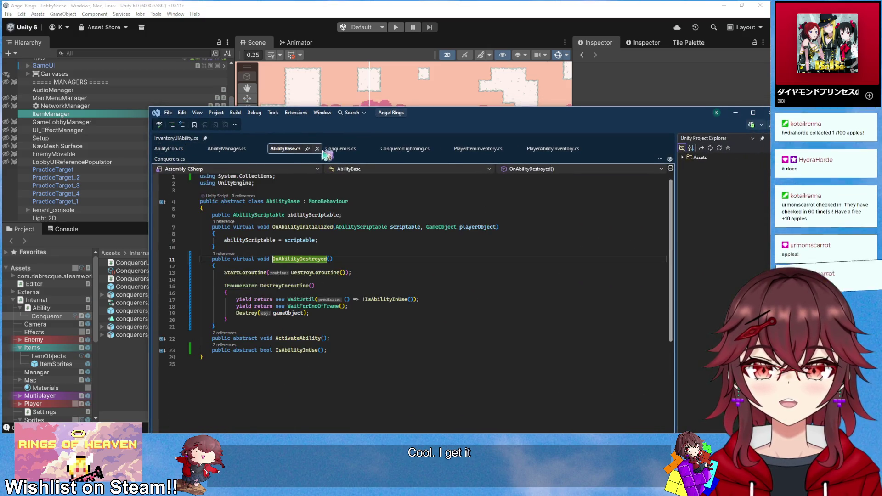
scroll(387, 220, "down", 15)
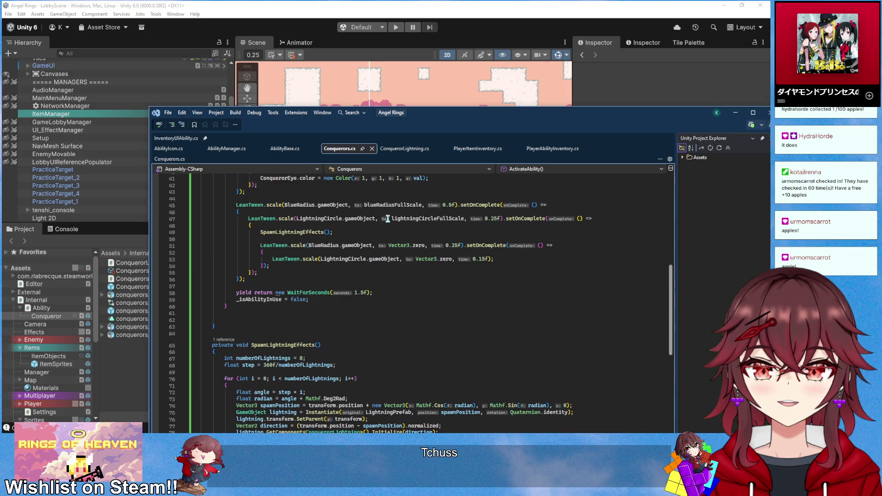
left_click(570, 304)
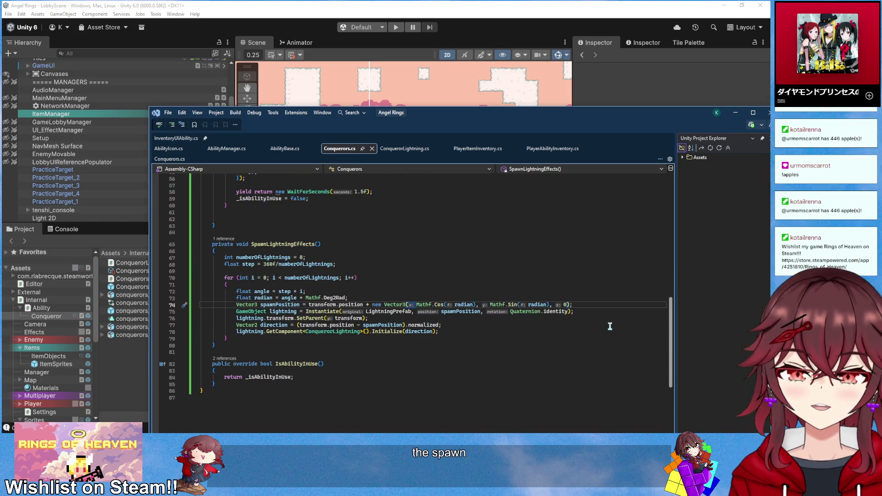
key("ctrl+z")
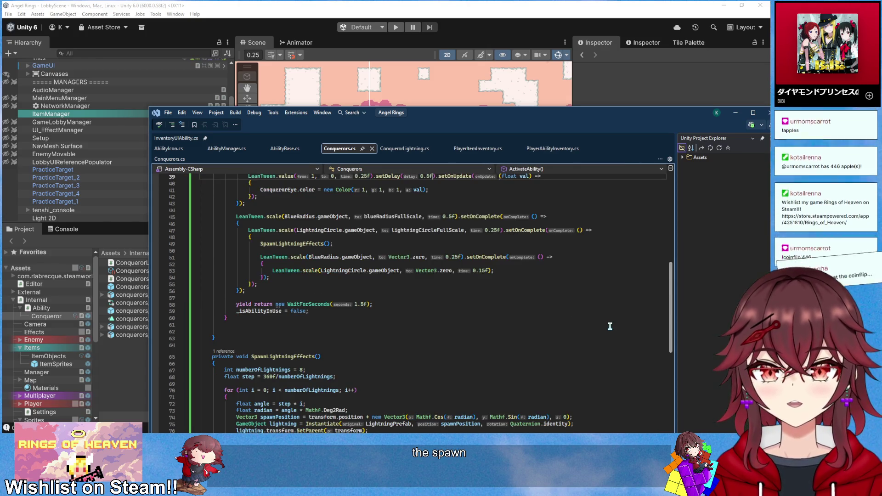
key("ctrl+y")
scroll(584, 340, "up", 1)
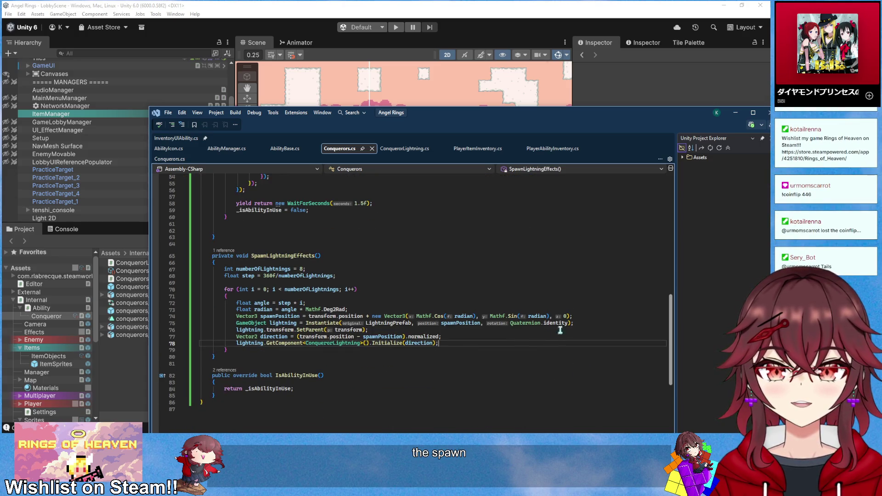
left_click(574, 316)
type("*")
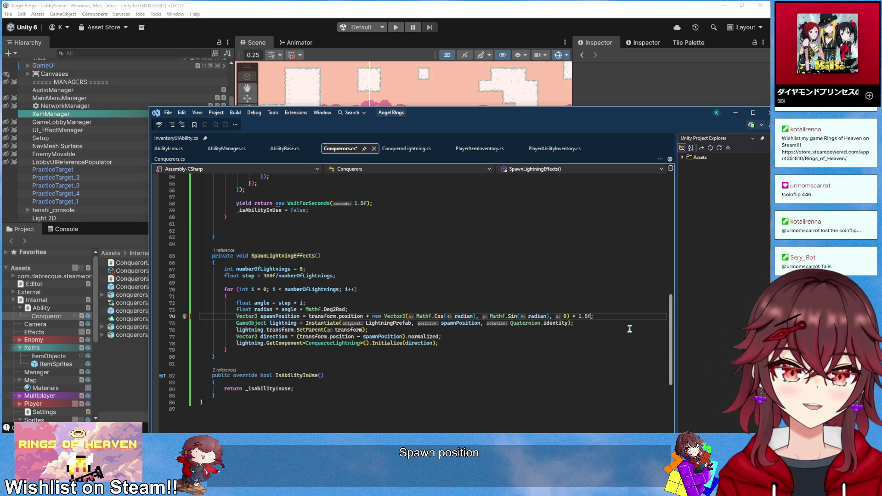
key("ctrl+s")
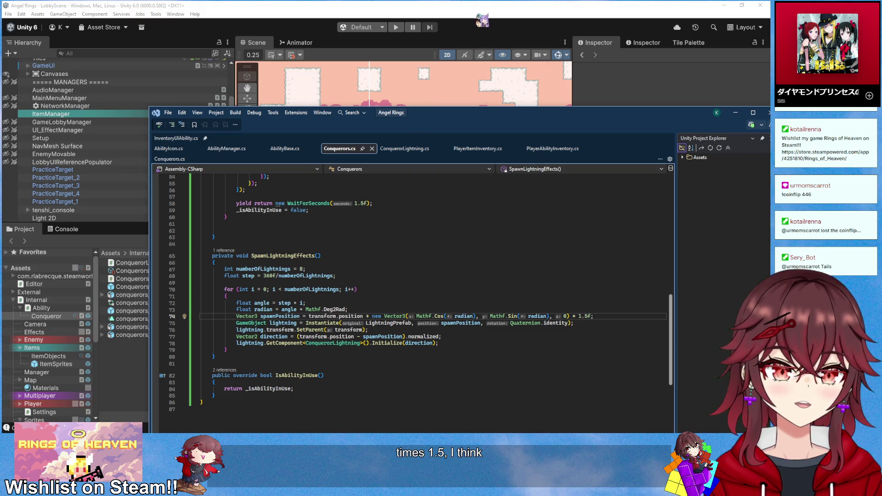
left_click(480, 6)
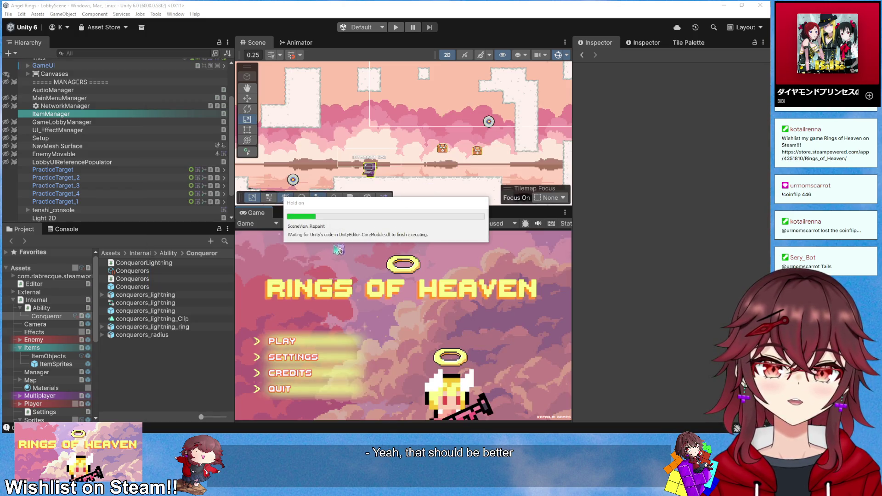
Enter Play mode maximized, start a new game and pick up the Will of the Conqueror ability
key("shift+space")
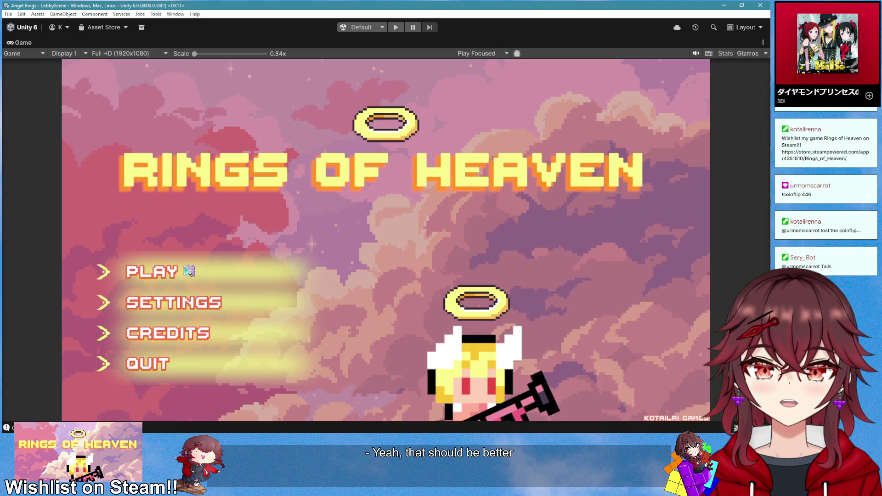
left_click(154, 275)
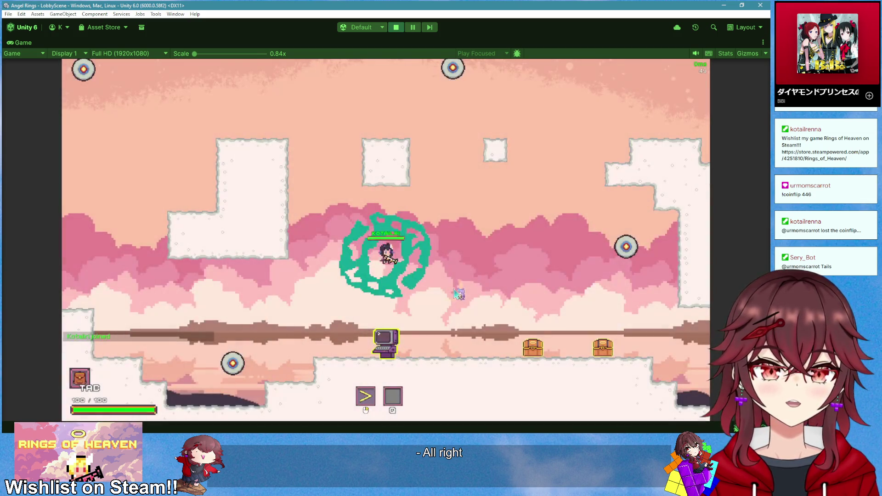
key("d")
key("d")
key("space")
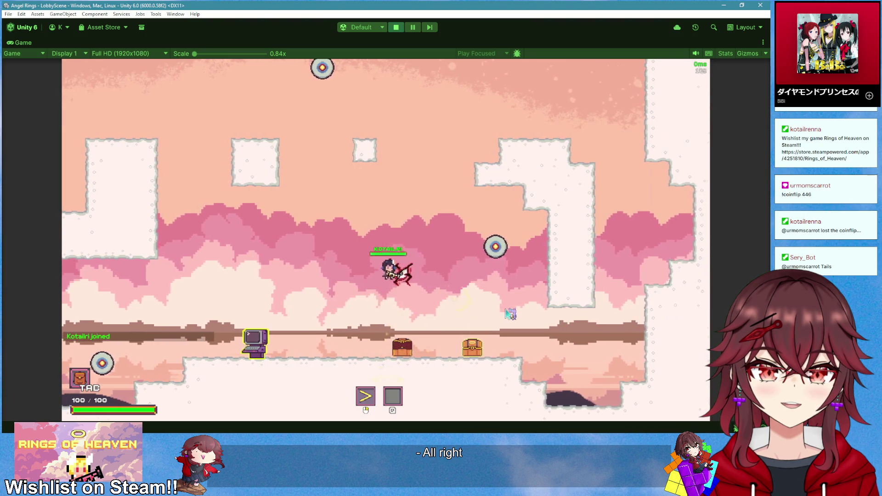
Cast the ability repeatedly while moving left and right, then stop Play mode
key("q")
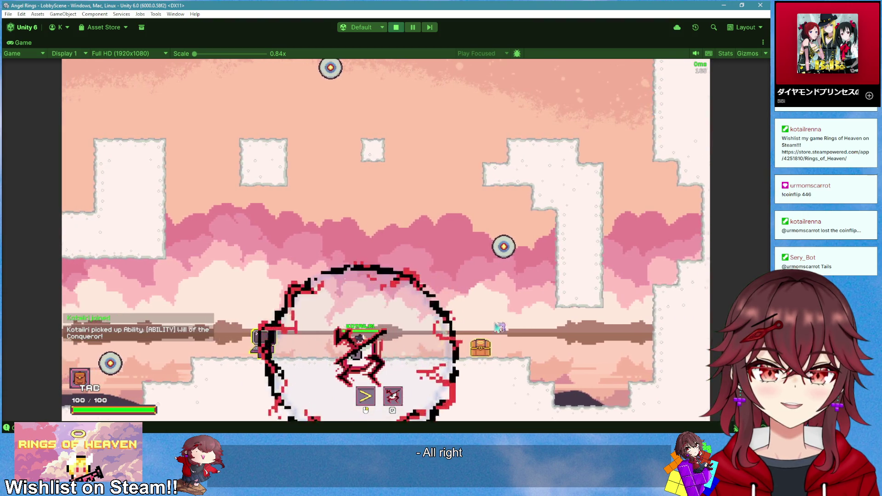
key("a")
key("d")
key("q")
key("a")
key("q")
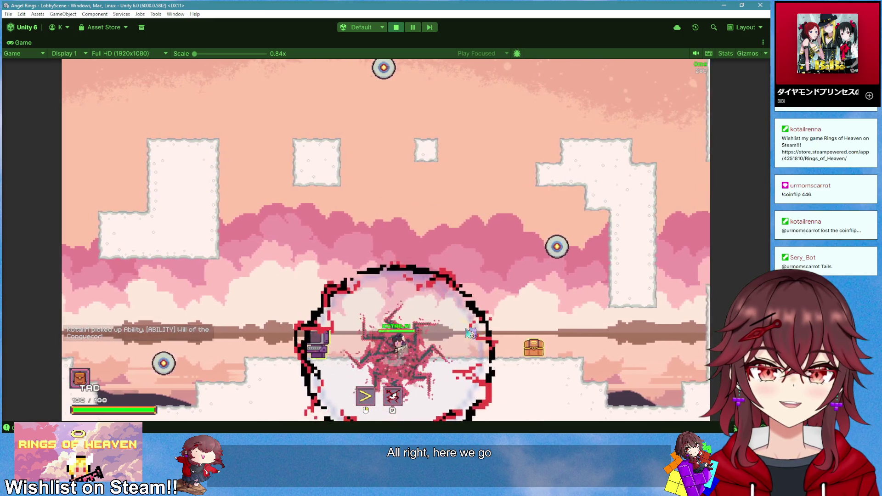
key("d")
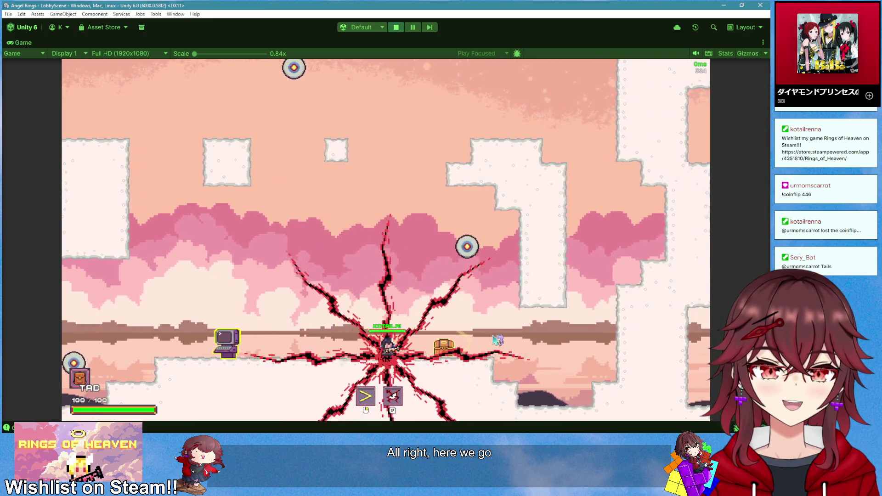
key("a")
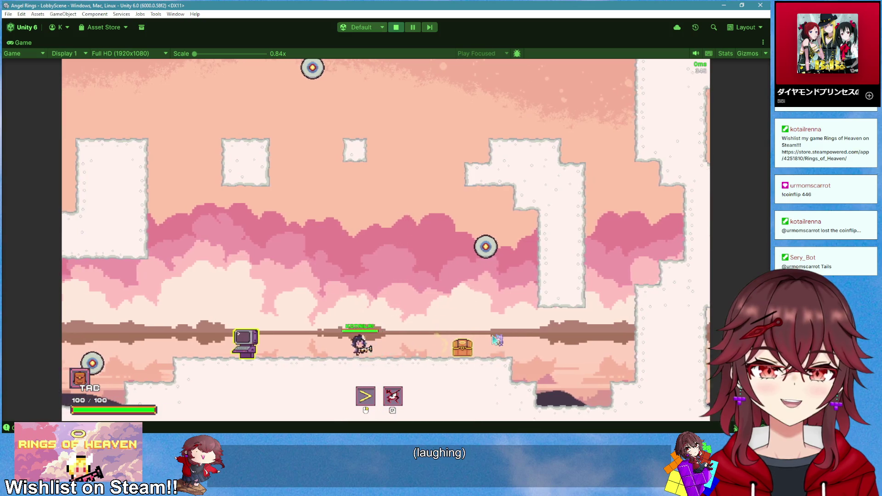
key("d")
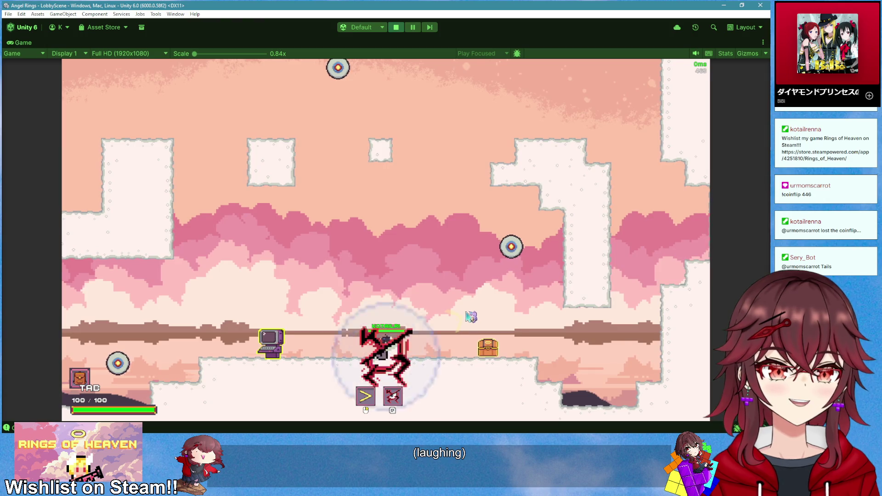
left_click(395, 27)
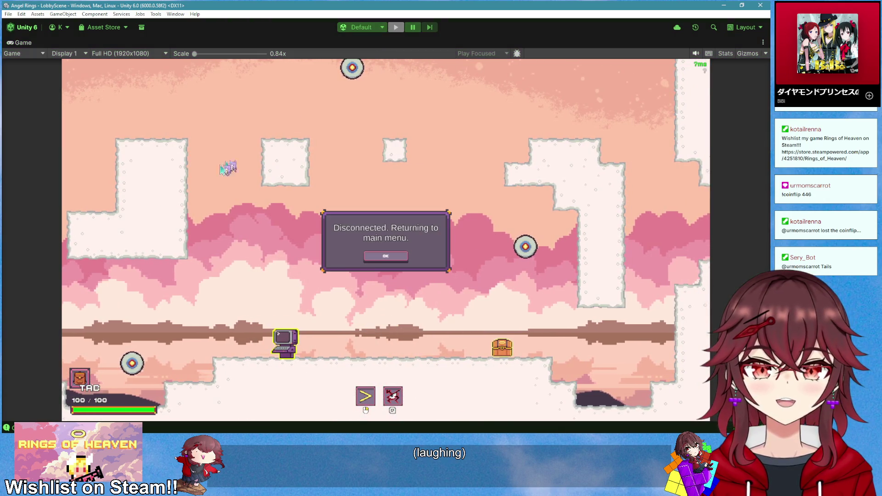
Above the lightning loop, declare float angleVariance = Random.Range(0, 20f)
key("alt+Tab")
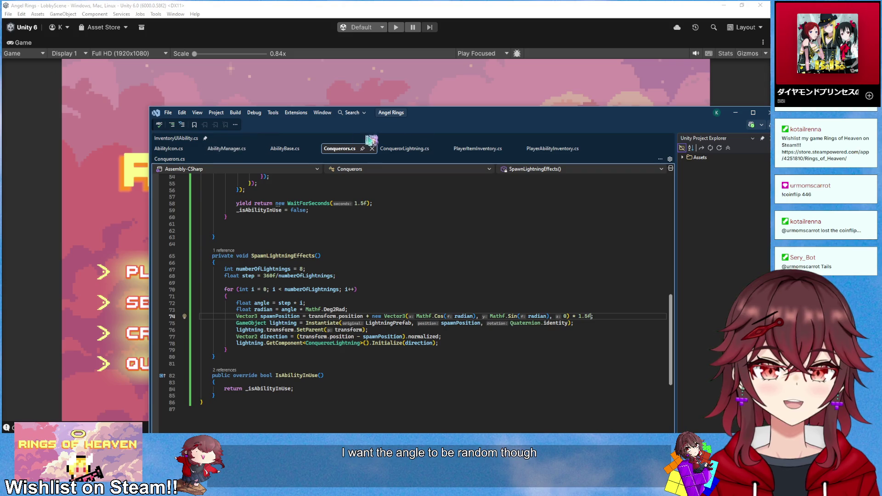
left_click_drag(429, 115, 371, 83)
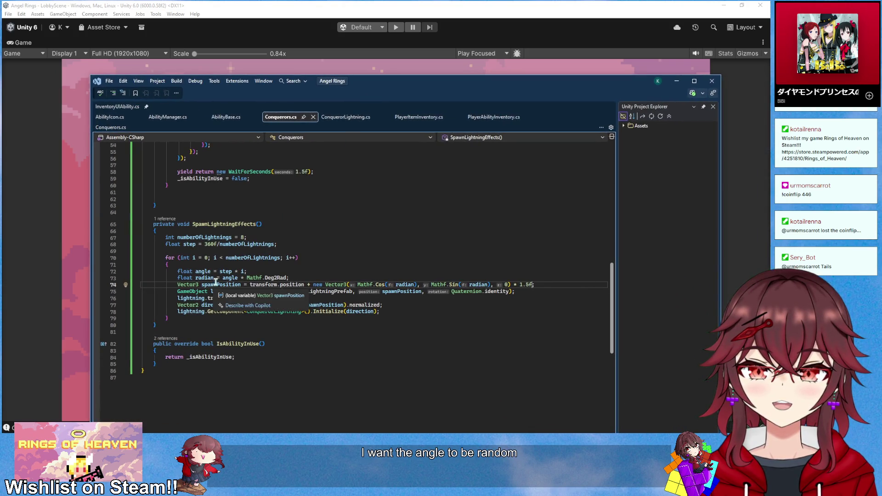
left_click(271, 248)
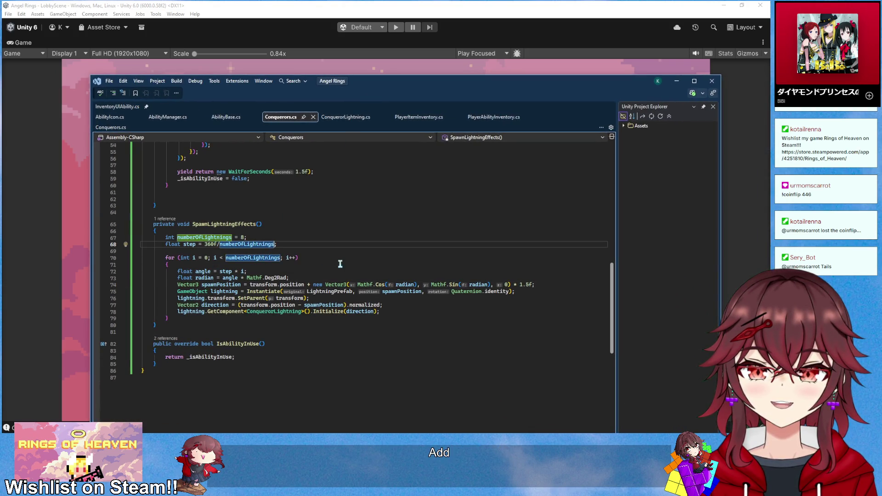
left_click(284, 271)
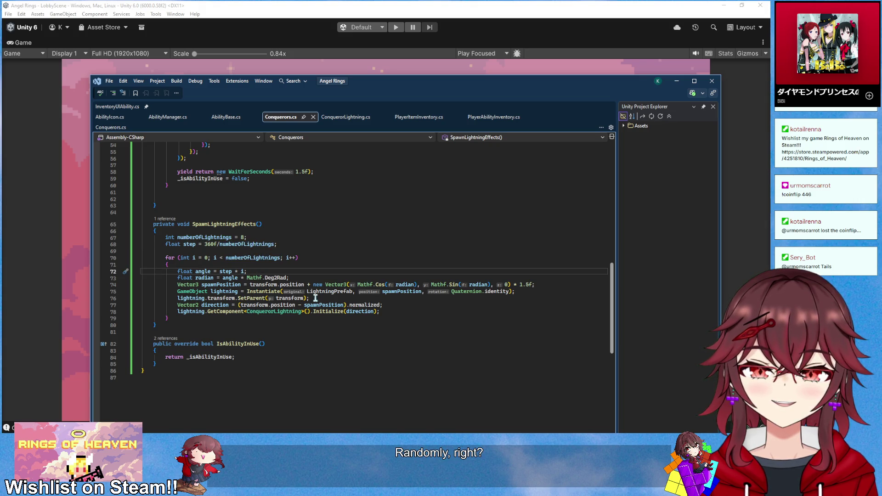
key("Left")
key("Left")
key("Left")
key("Up")
key("Up")
key("Up")
key("Return")
key("Return")
key("Up")
key("Up")
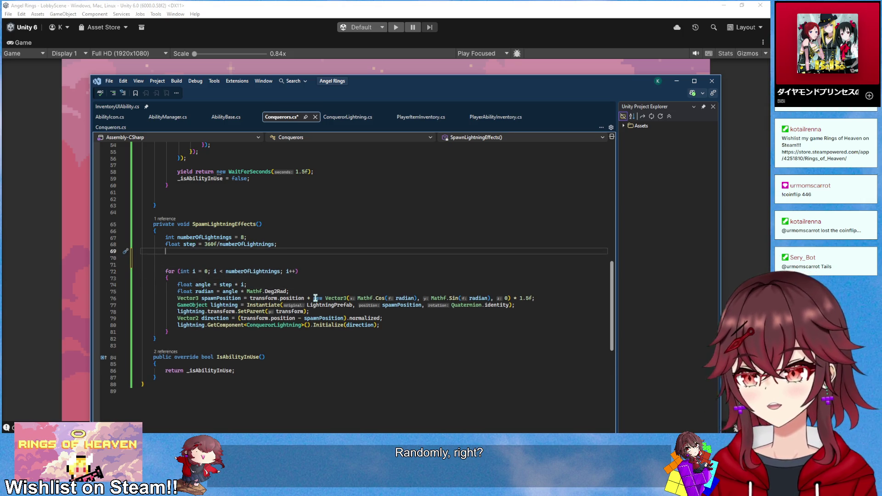
key("ctrl+z")
key("ctrl+z")
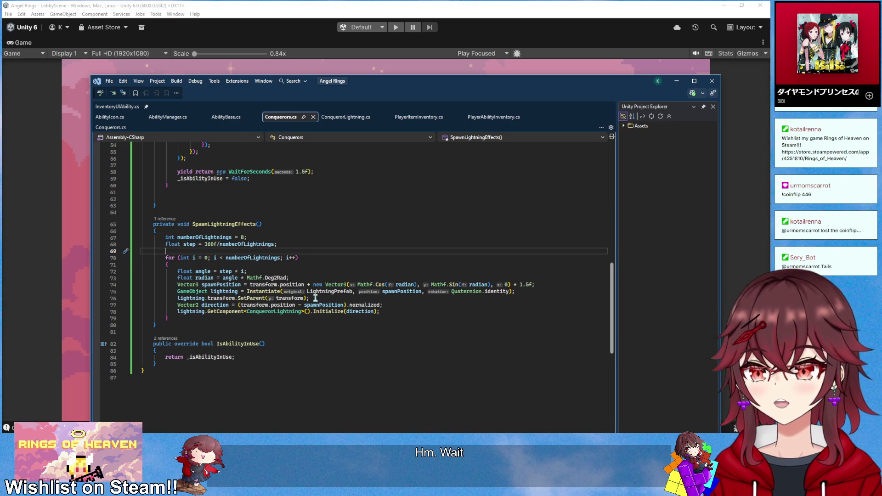
key("Return")
key("Return")
key("Up")
type("float angleVaria")
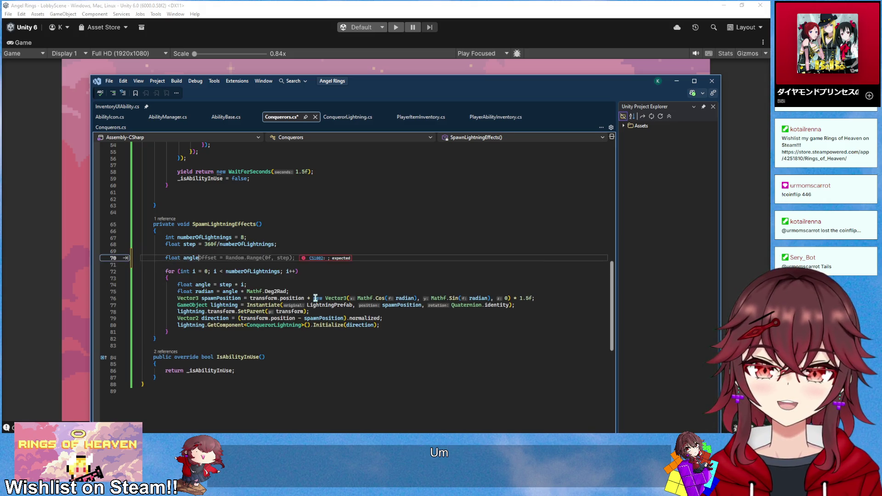
type("nce ")
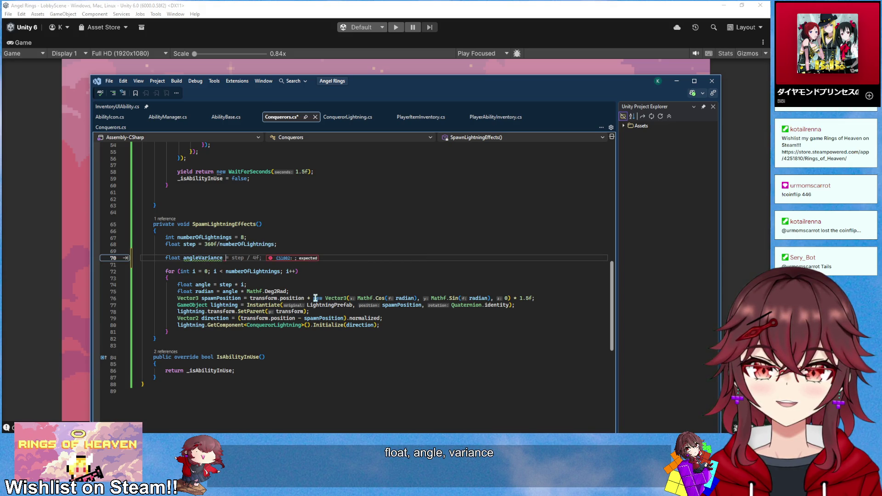
type("= Random.Rang")
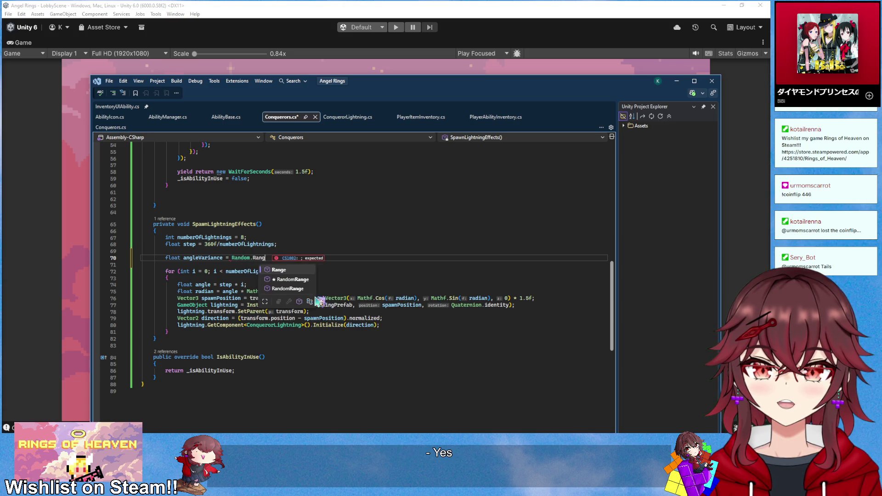
type("e(")
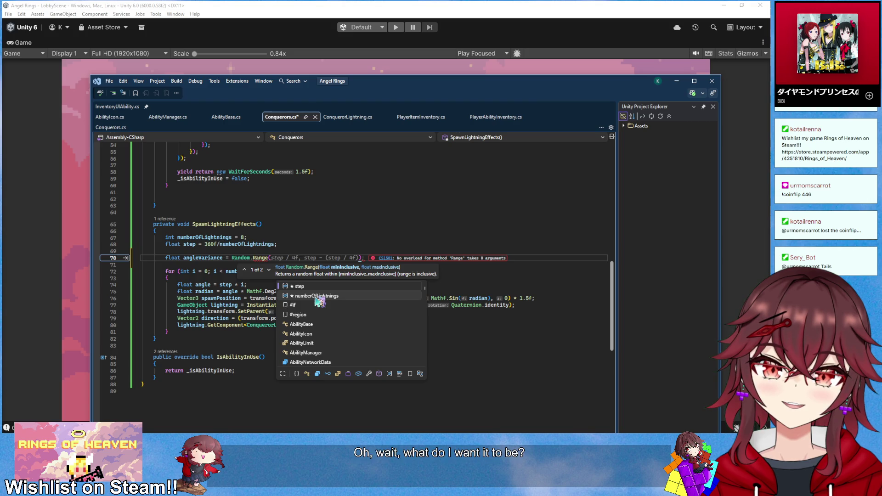
type("0, 15f")
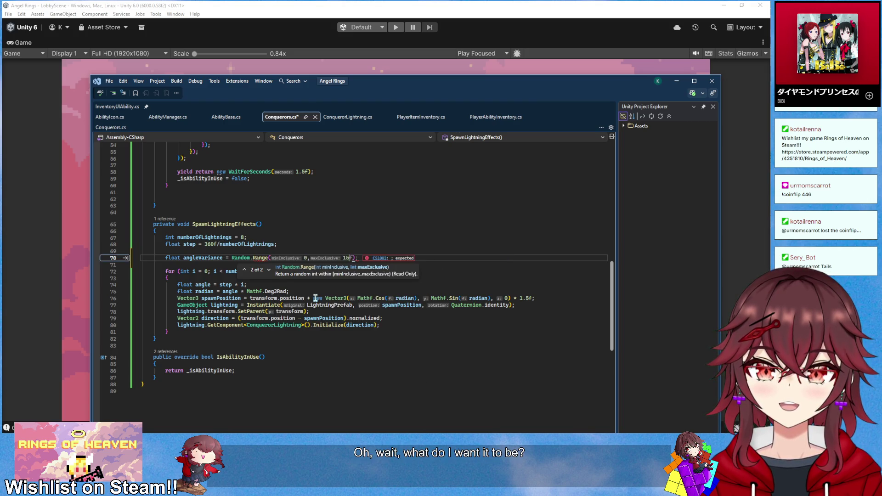
type(")")
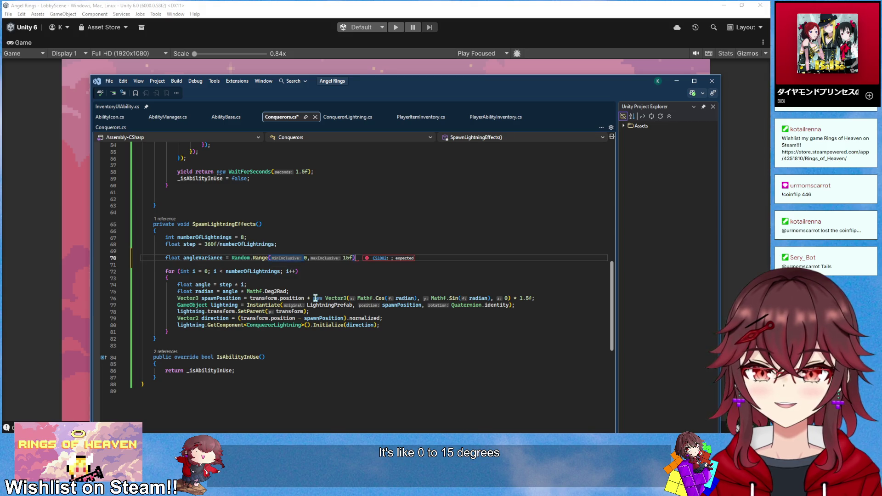
type(";")
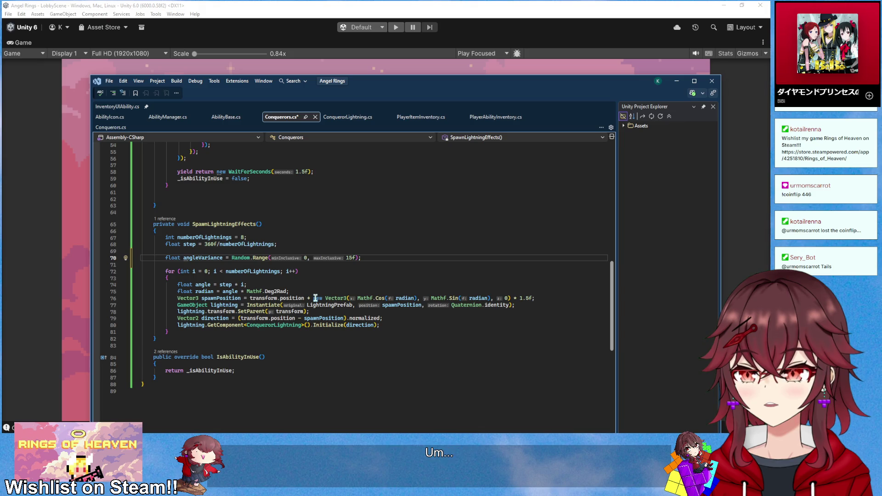
key("Right")
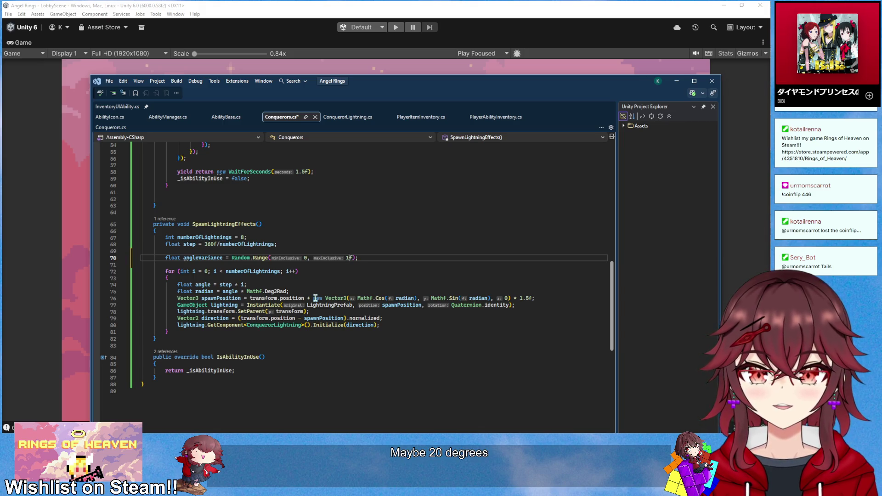
key("BackSpace")
type("20")
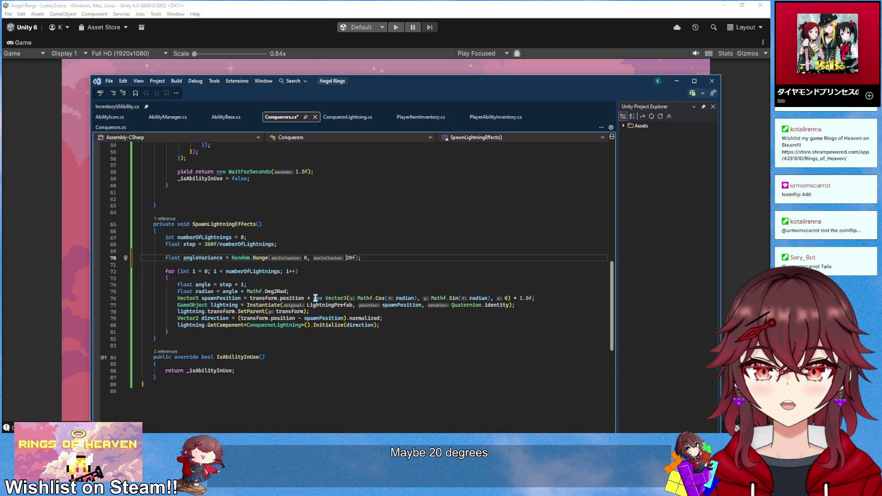
Add + angleVariance after step * i in the angle calculation and save the script
key("Down")
key("Down")
key("Down")
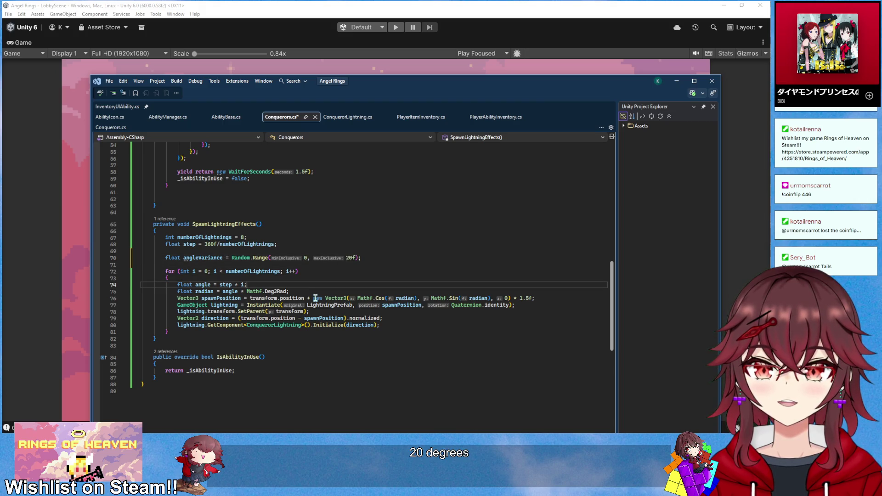
key("ctrl+Left")
key("ctrl+Left")
key("ctrl+Left")
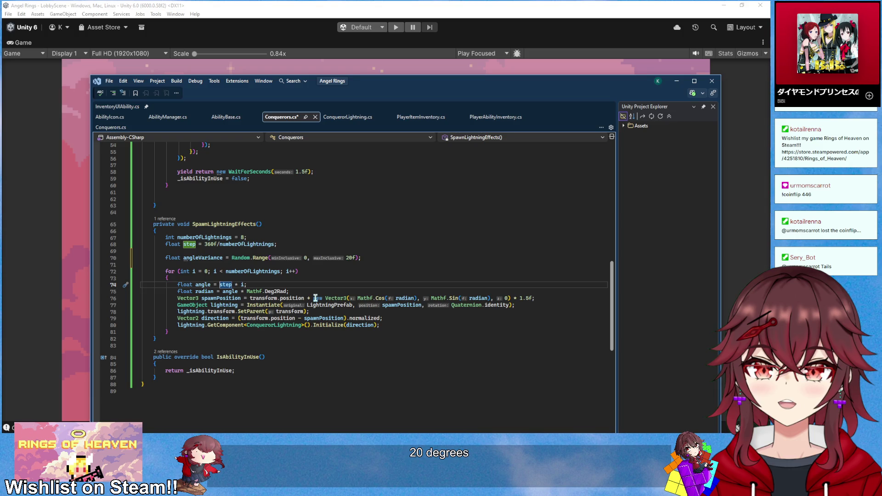
key("ctrl+Right")
key("ctrl+Right")
key("ctrl+Right")
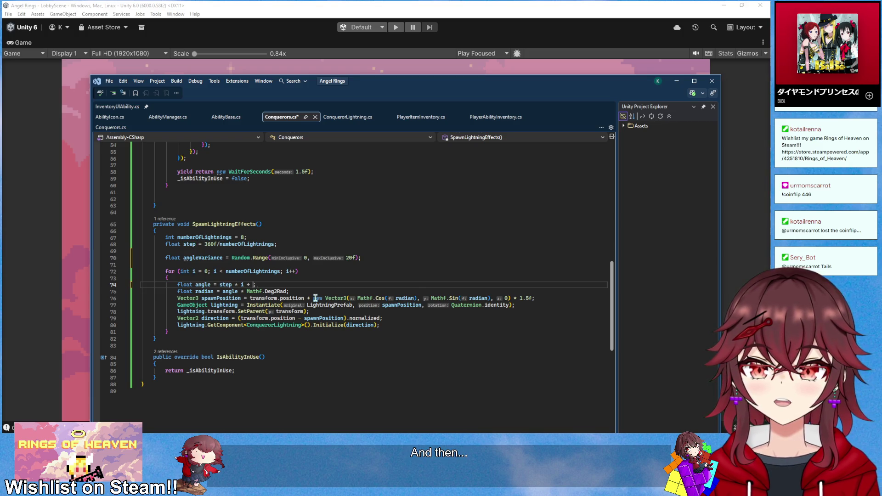
type("angl")
key("Tab")
key("ctrl+s")
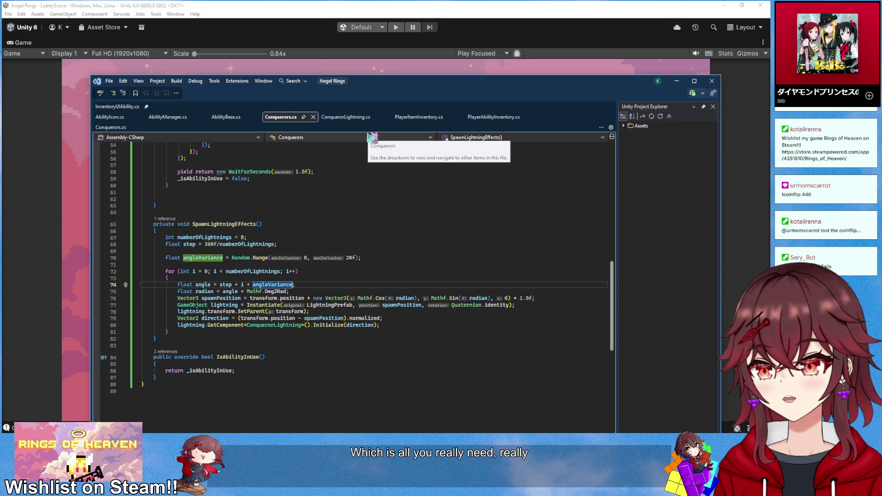
Change the Random.Range maximum from 20f to step and return to Unity to recompile
double_click(350, 258)
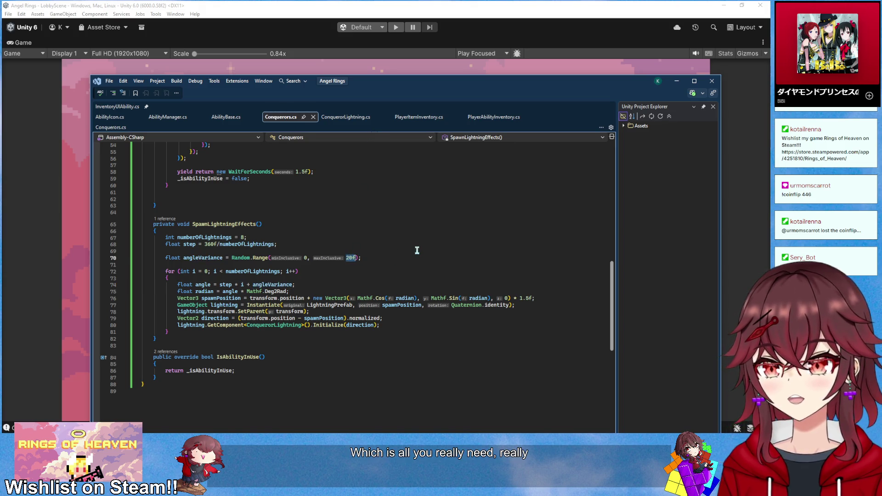
type("step")
left_click(420, 192)
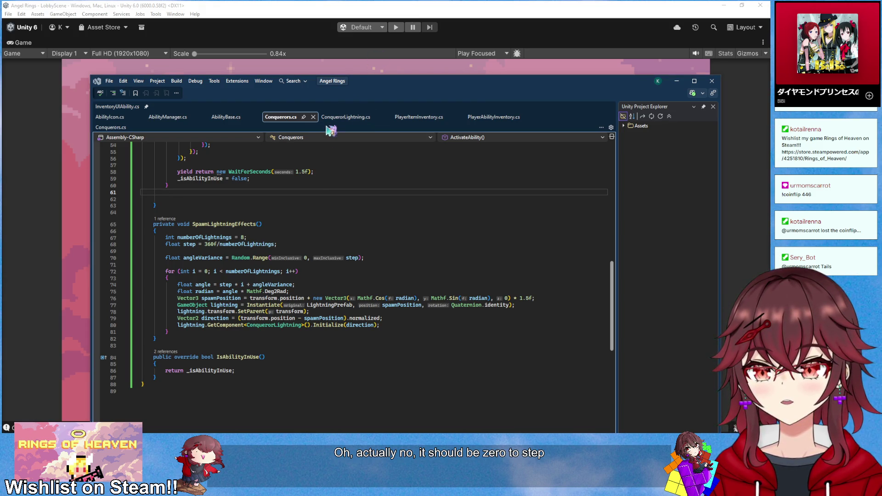
key("alt+Tab")
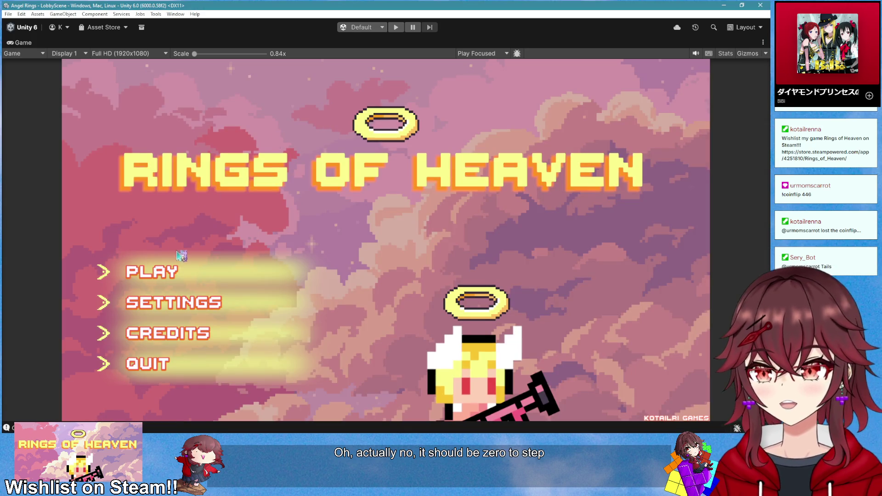
Start Play mode, begin a room, pick up the Conqueror ability and cast it repeatedly while walking
left_click(396, 28)
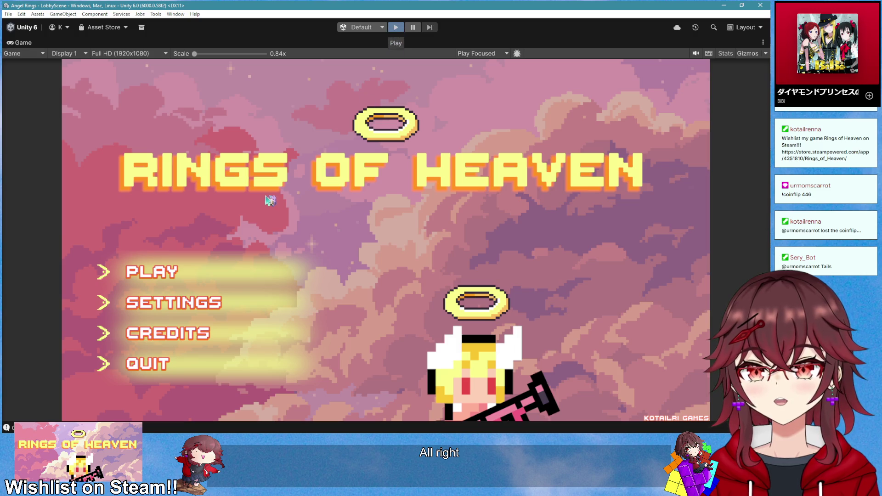
left_click(301, 272)
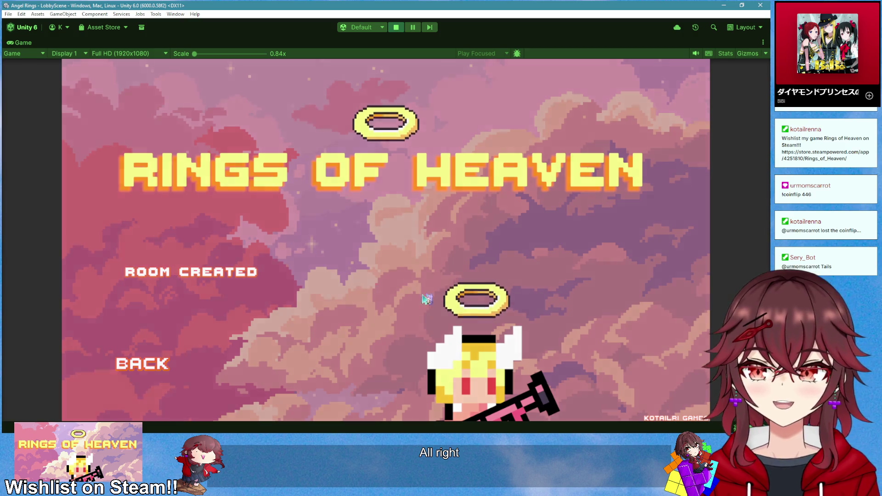
key("e")
key("q")
key("a")
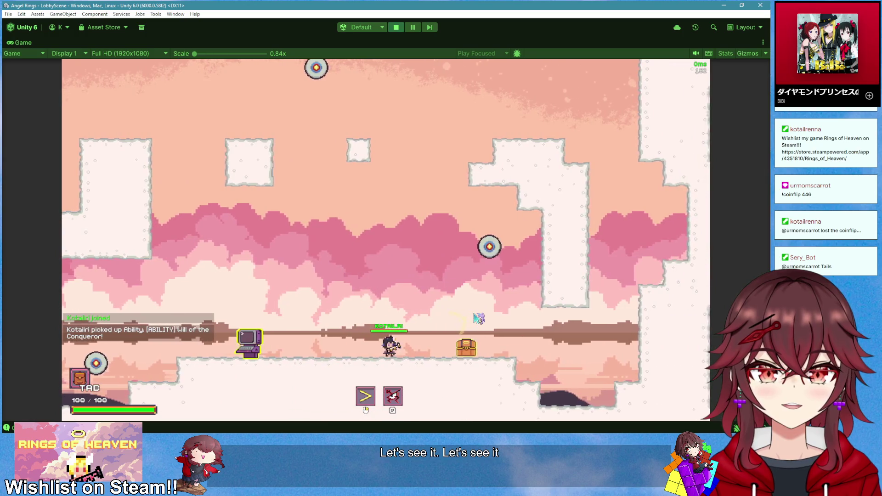
key("d")
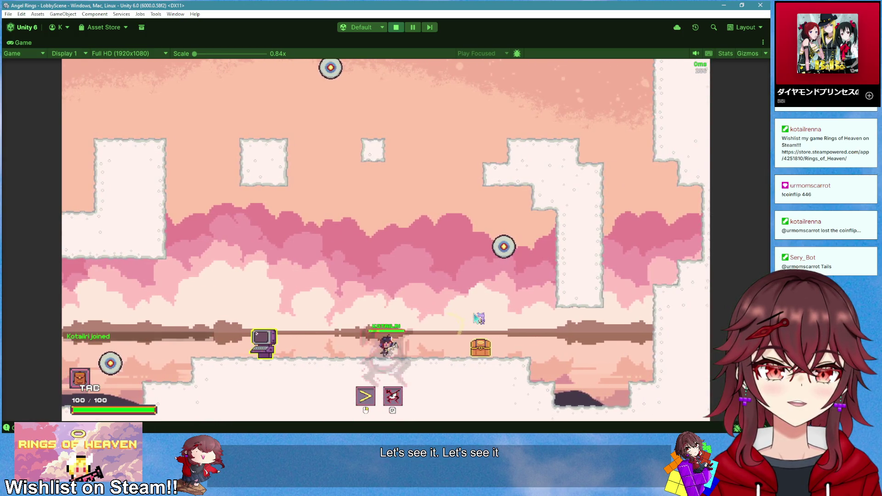
key("q")
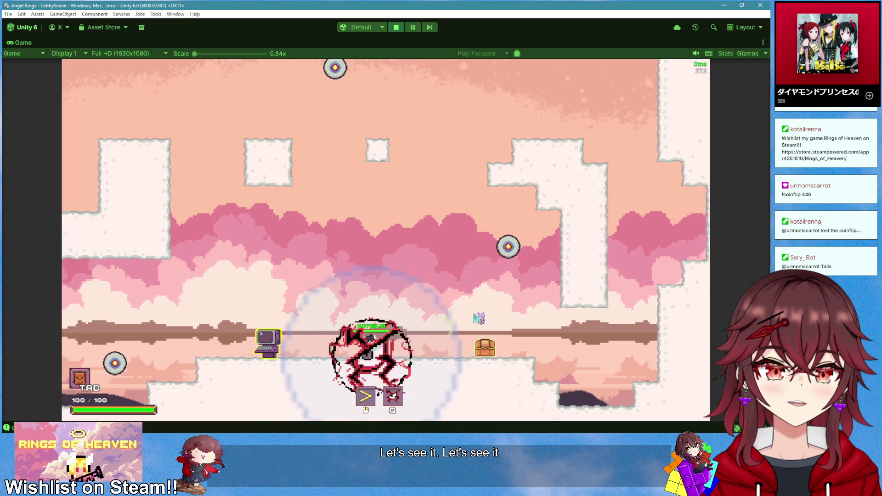
key("d")
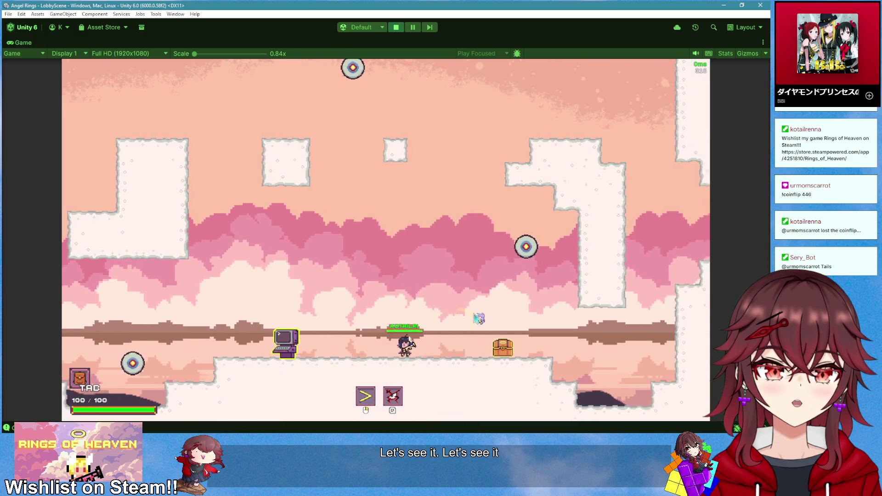
key("q")
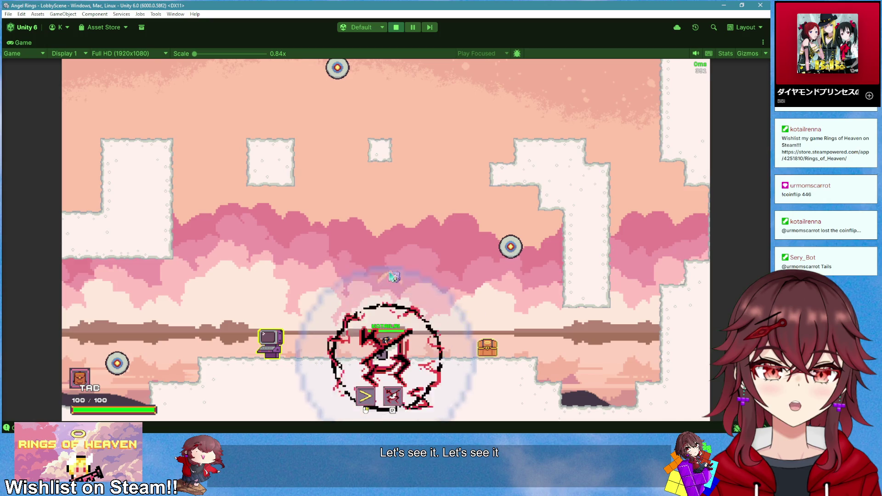
key("q")
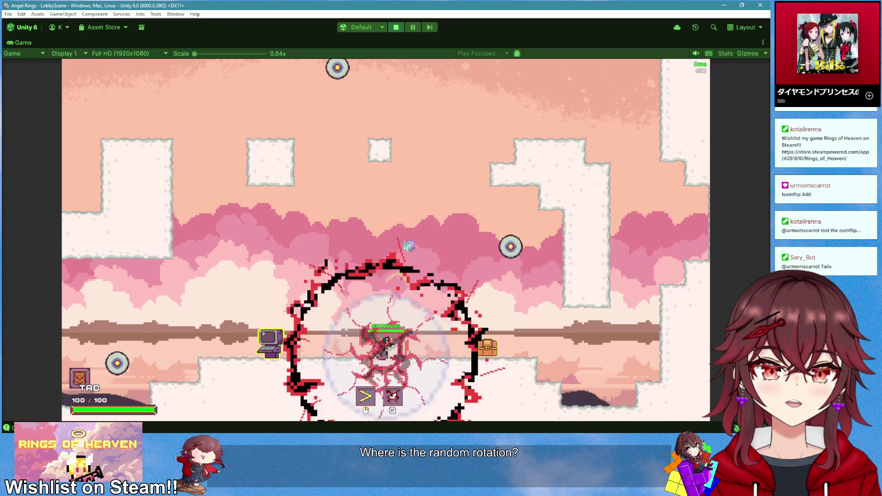
key("q")
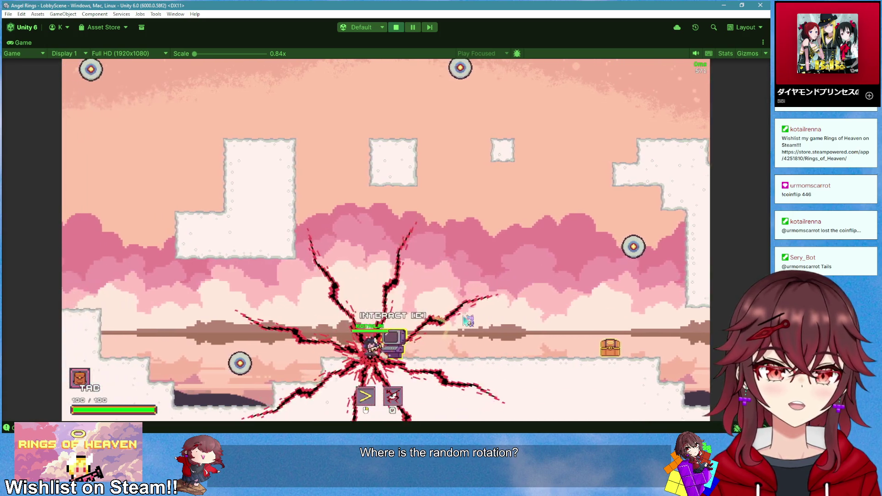
key("q")
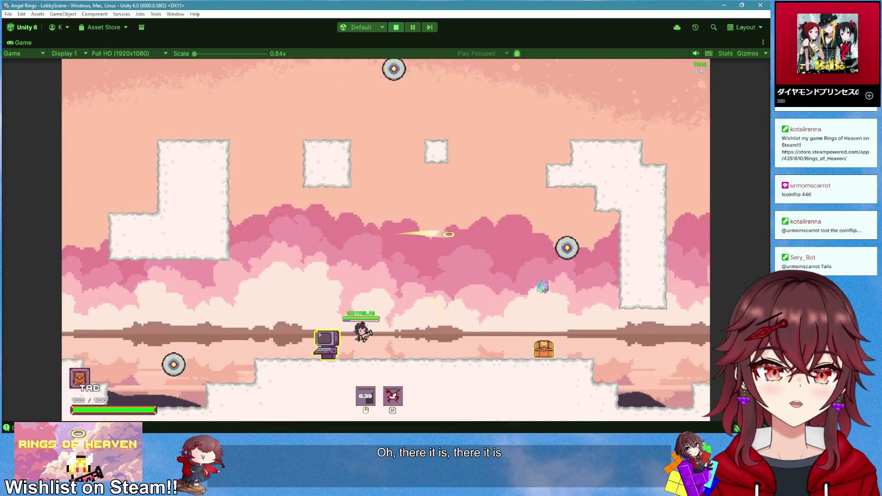
key("d")
key("q")
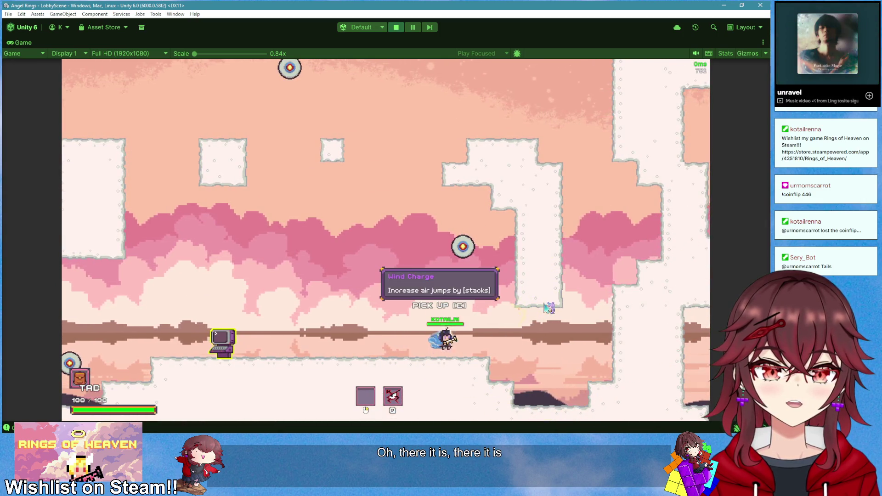
Jump and dash around while casting more lightning bursts, then stop the game
left_click(549, 308)
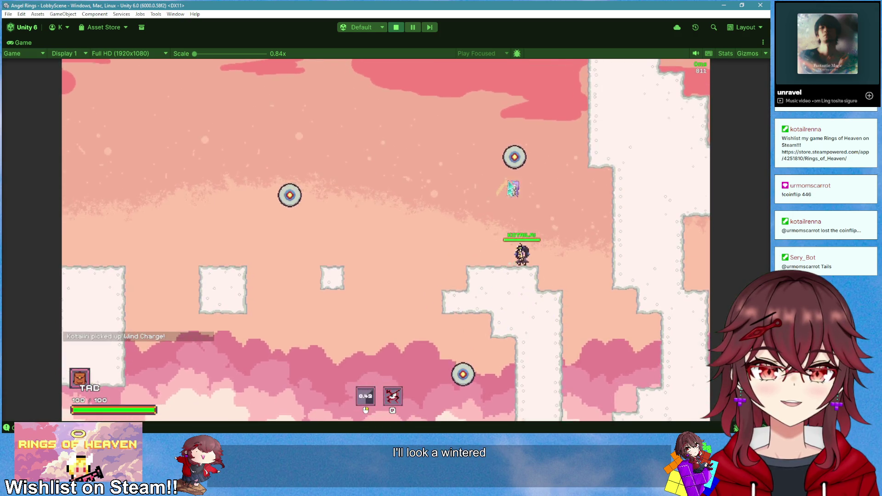
key("space")
key("a")
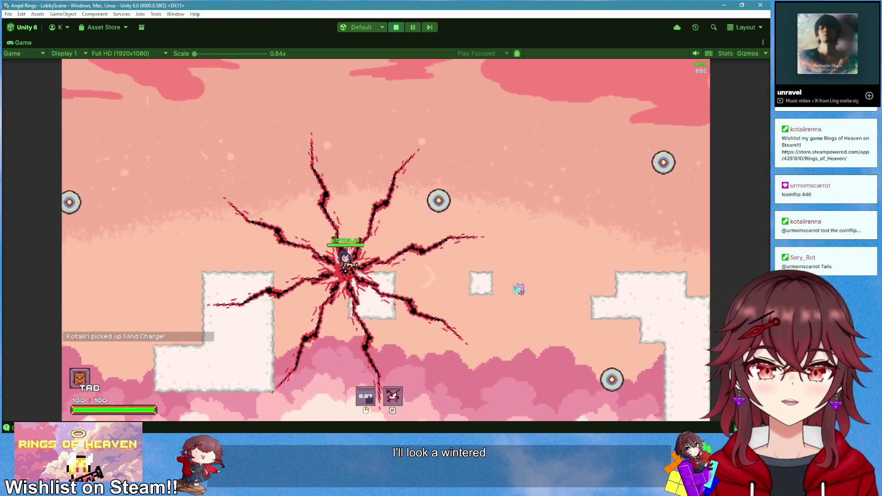
left_click(518, 289)
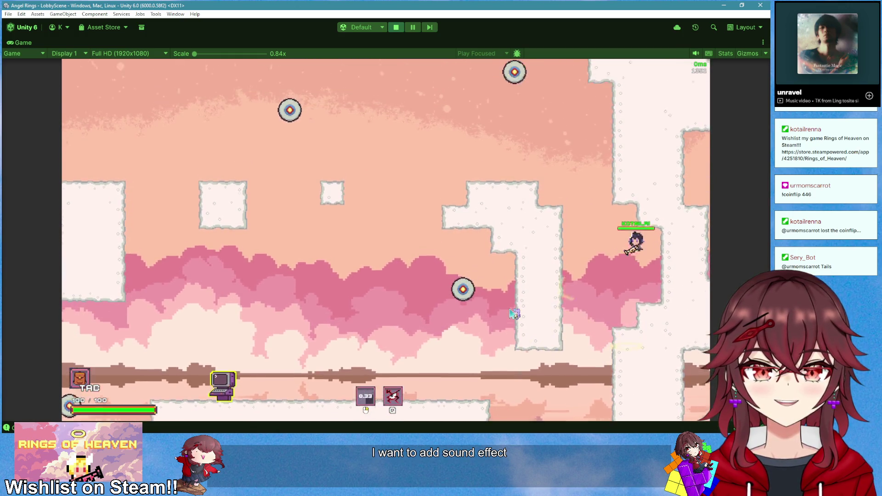
left_click(515, 319)
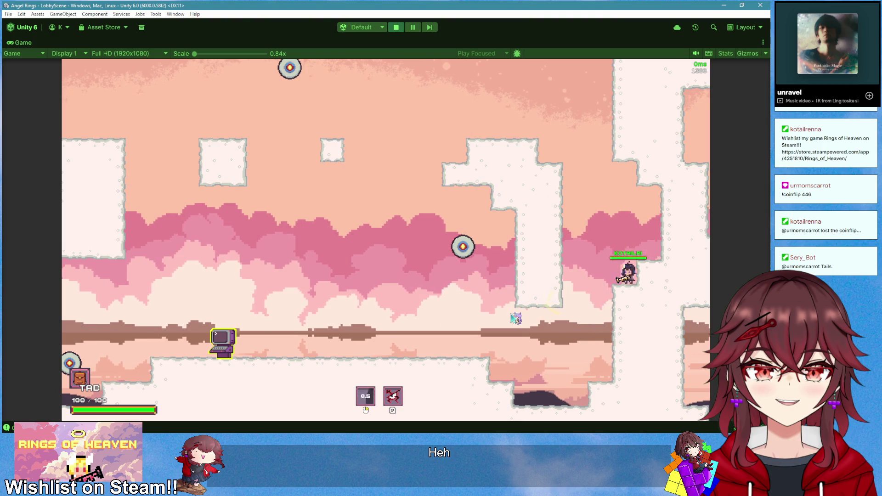
key("space")
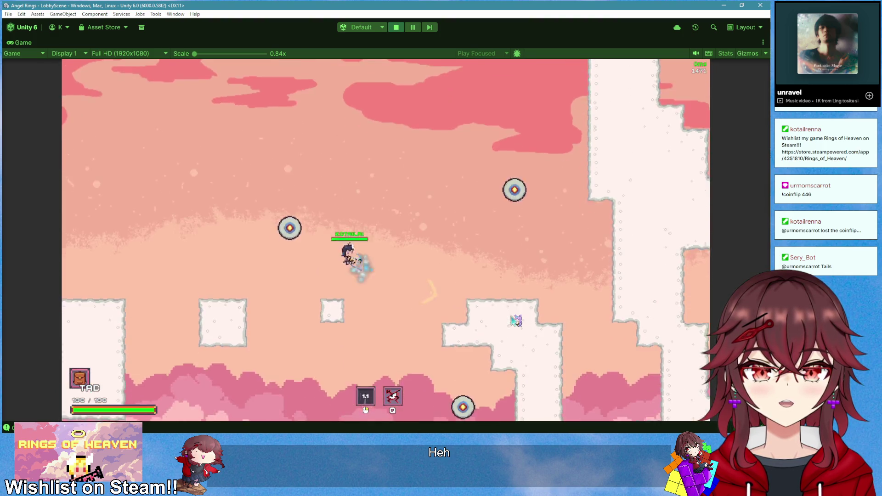
key("q")
key("a")
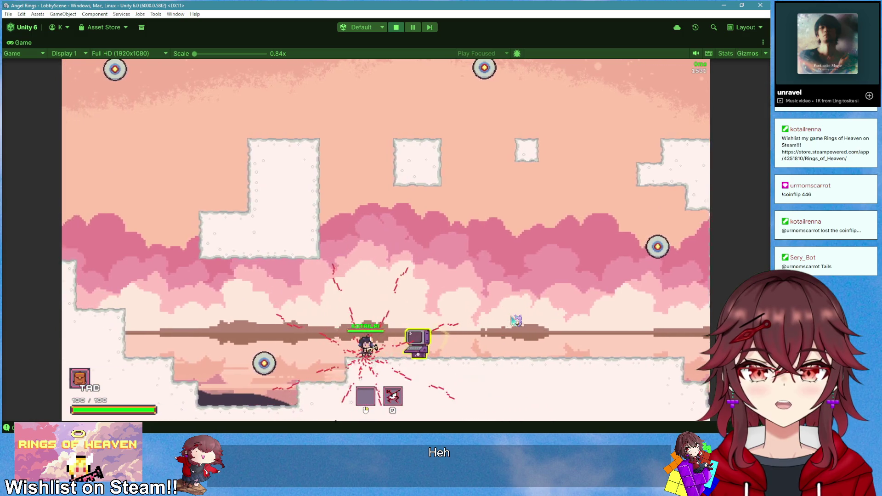
key("d")
left_click(516, 320)
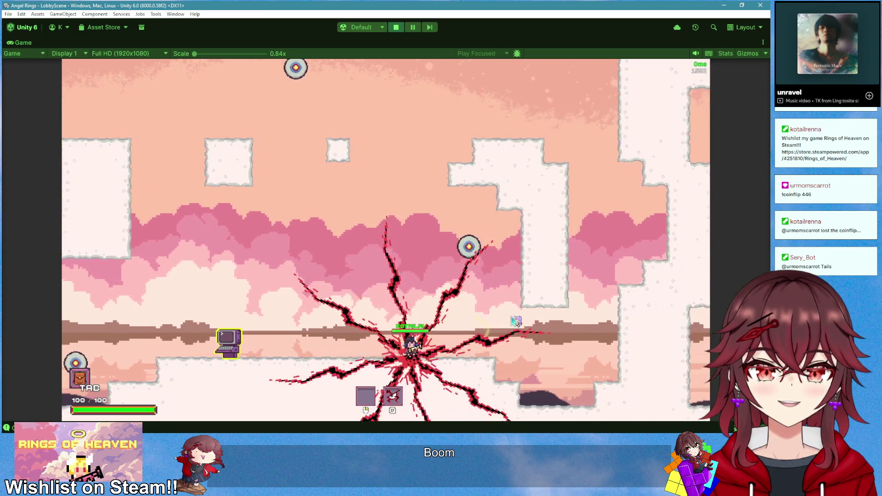
left_click(393, 29)
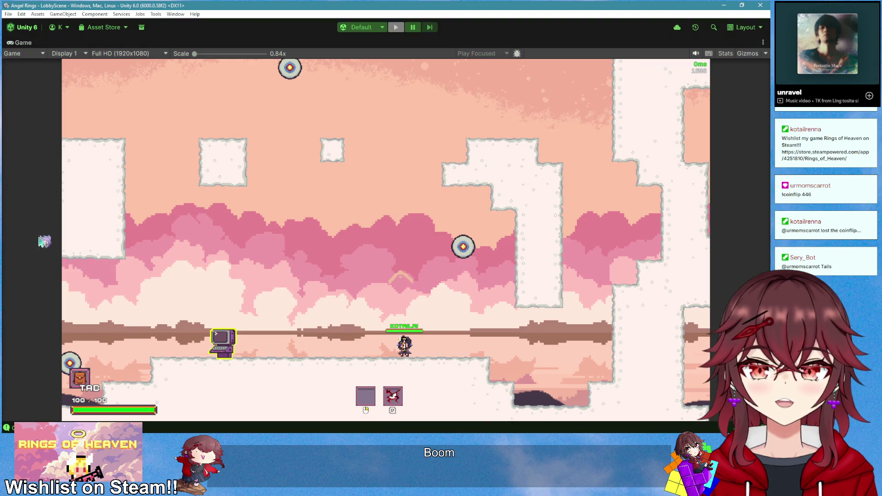
key("alt+Tab")
Change numberOfLightnings from 8 to 5 and return to Unity to recompile
double_click(243, 238)
type("5")
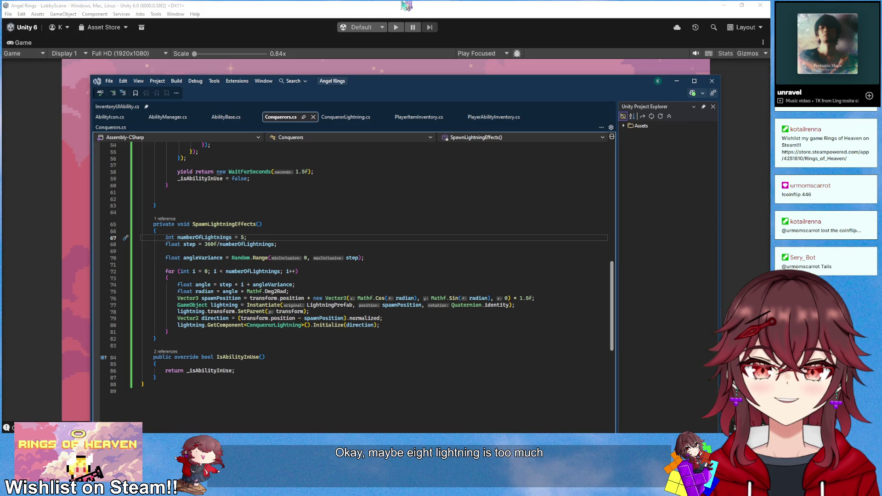
key("alt+Tab")
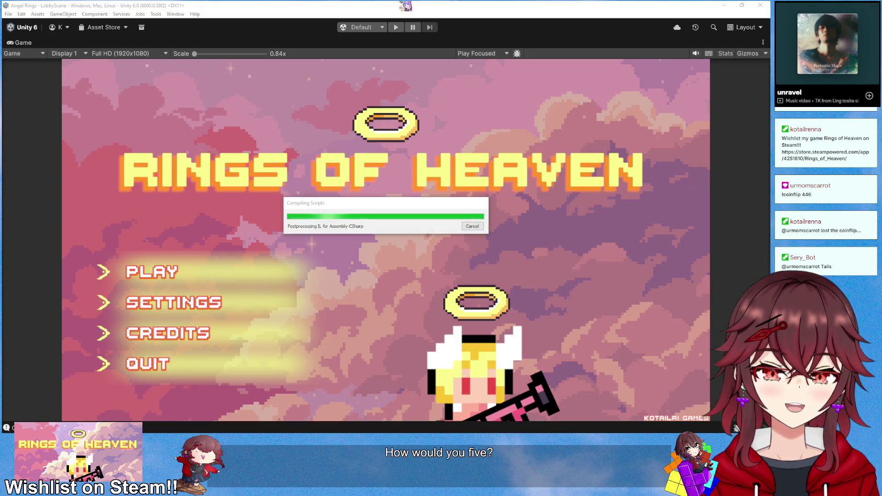
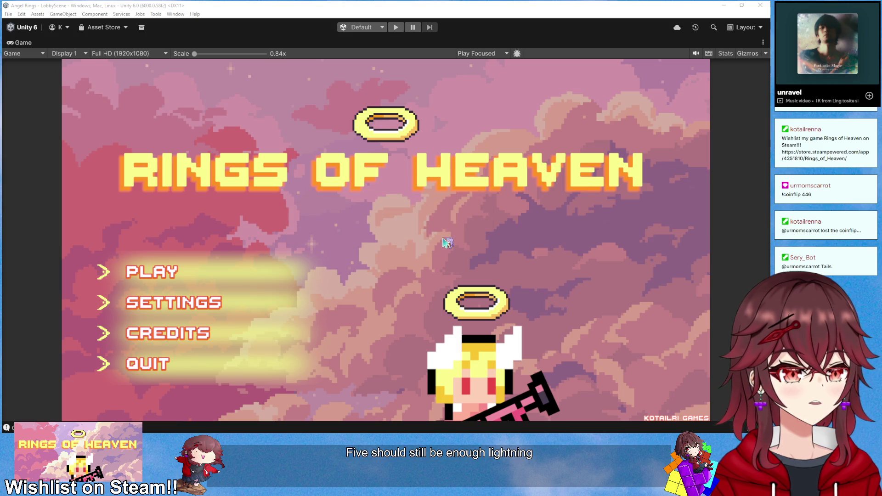
Start the game in Unity play mode and create a new lobby
left_click(192, 268)
left_click(396, 29)
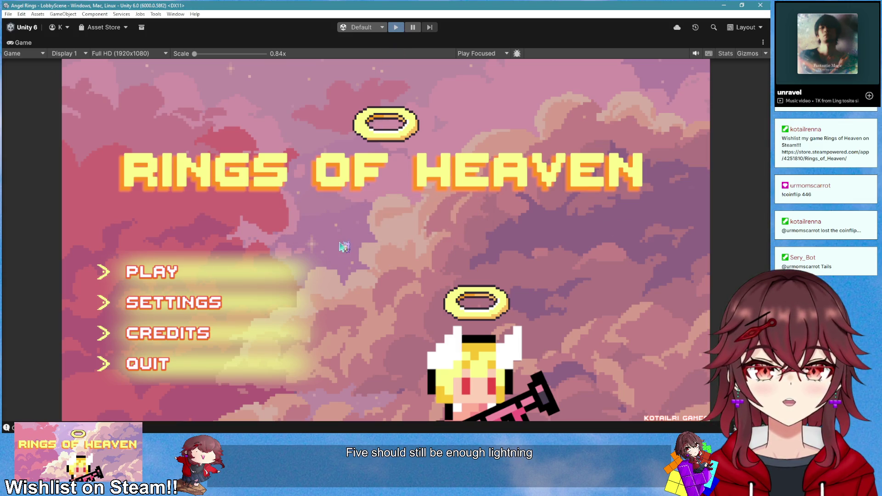
left_click(186, 272)
left_click(183, 271)
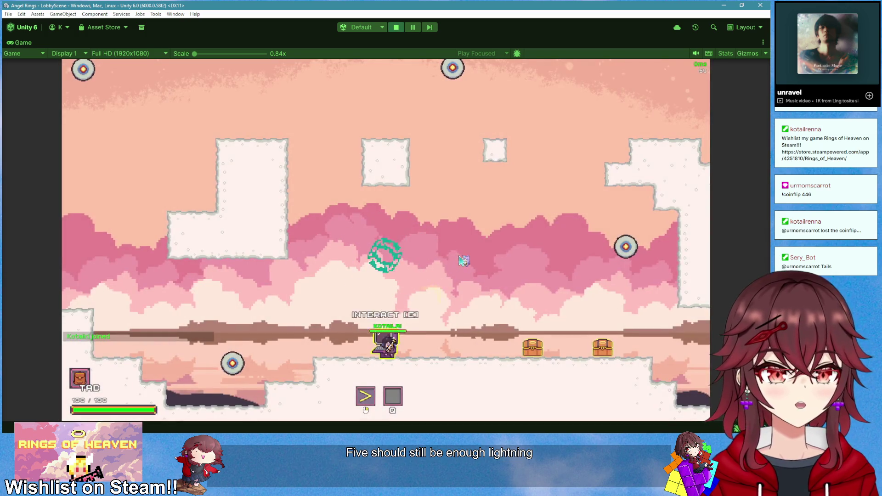
Pick up the Conqueror ability and fire its 5-bolt lightning burst several times
key("d")
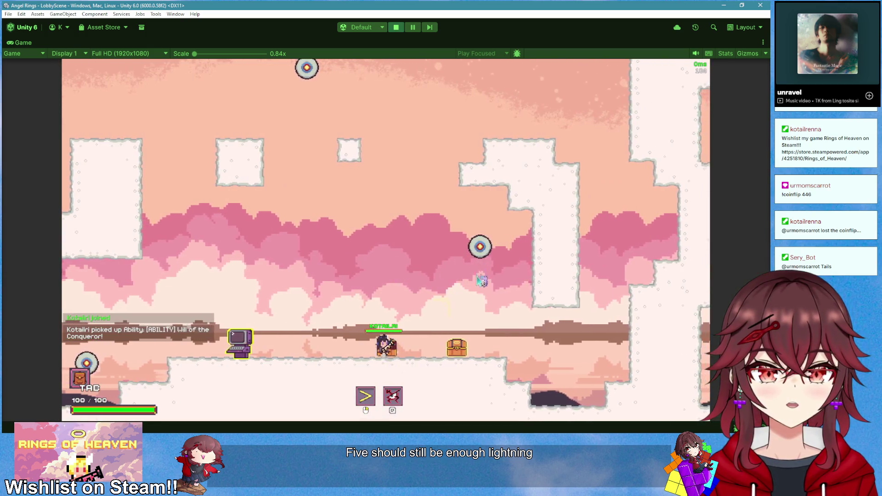
key("a")
key("q")
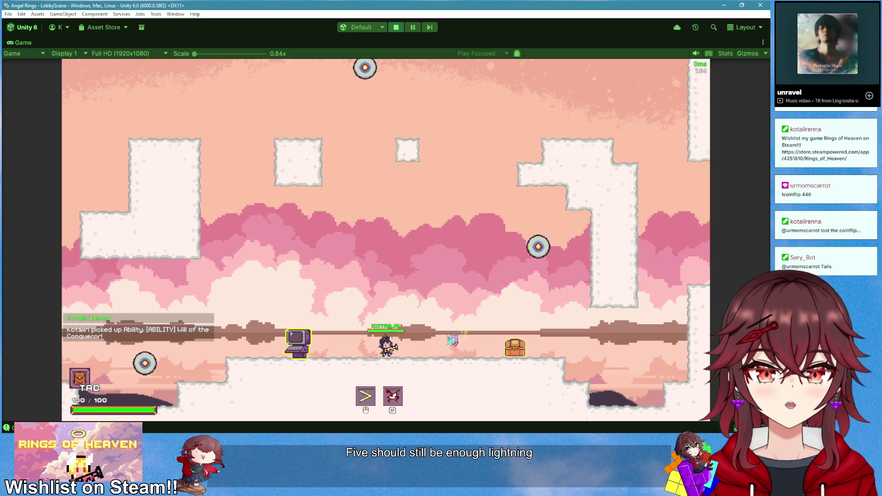
key("a")
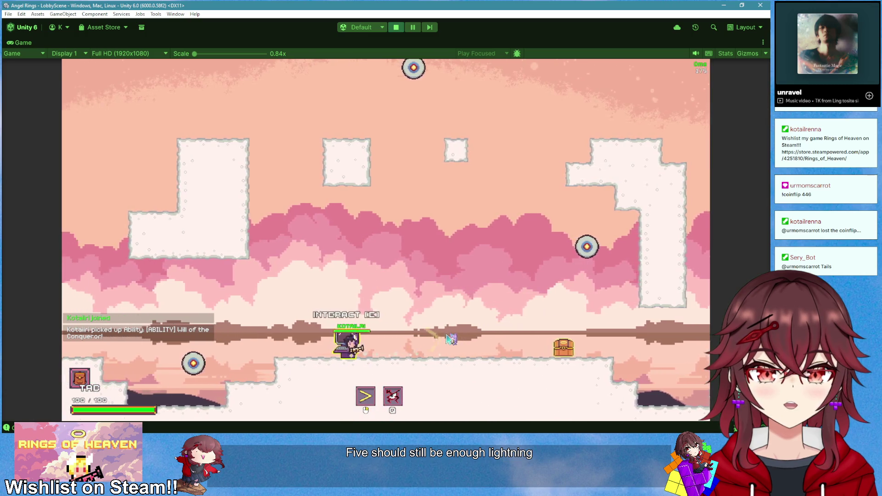
key("q")
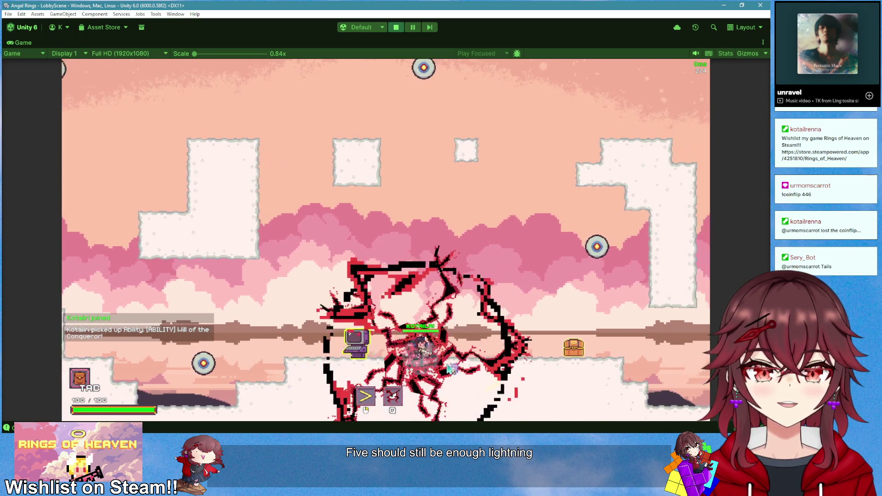
key("d")
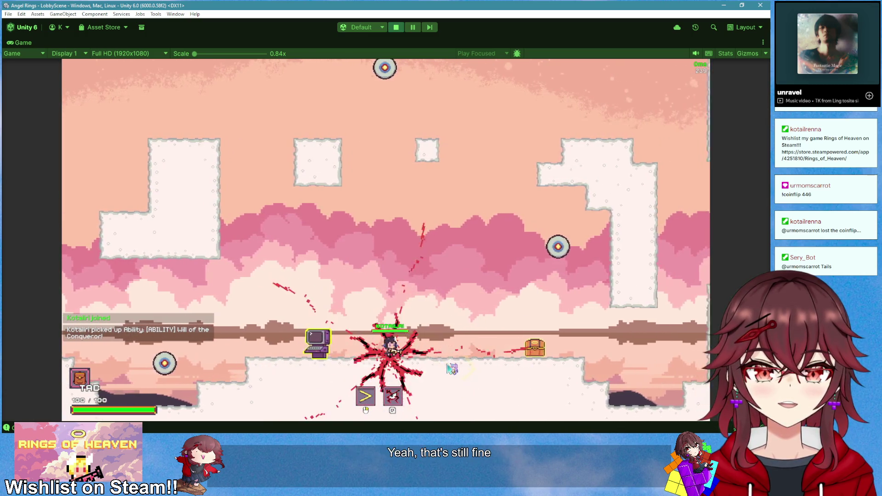
key("q")
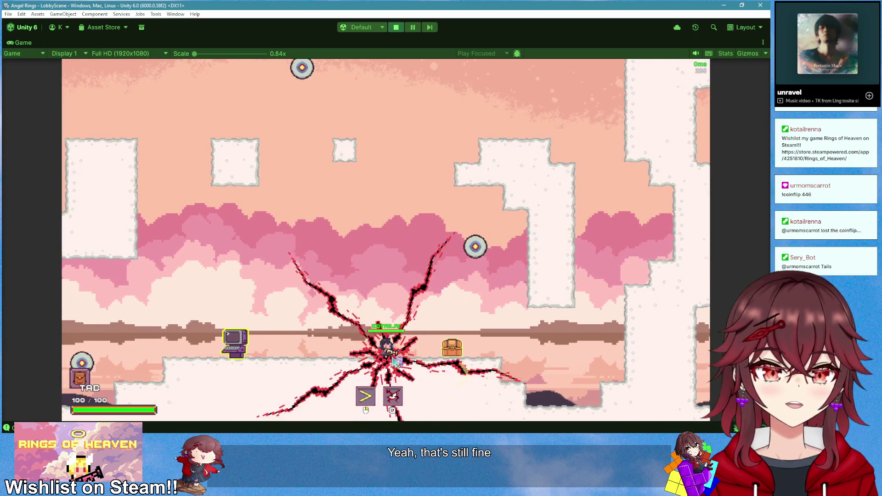
key("q")
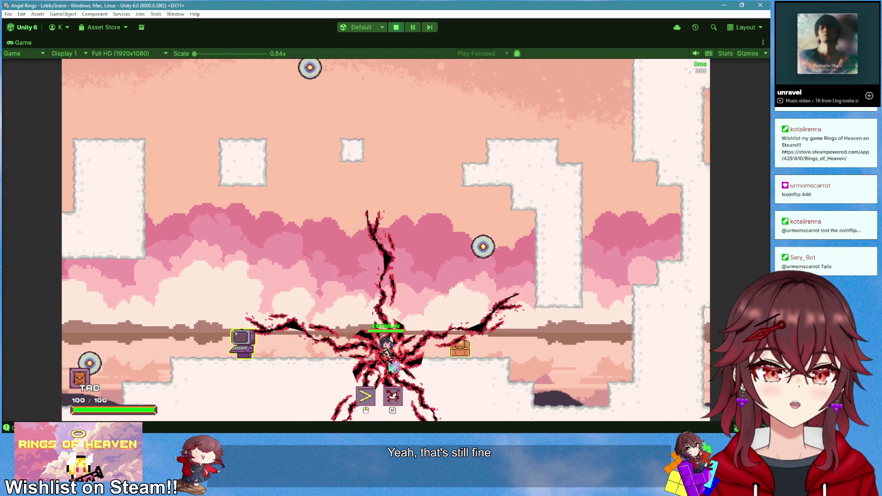
key("q")
key("d")
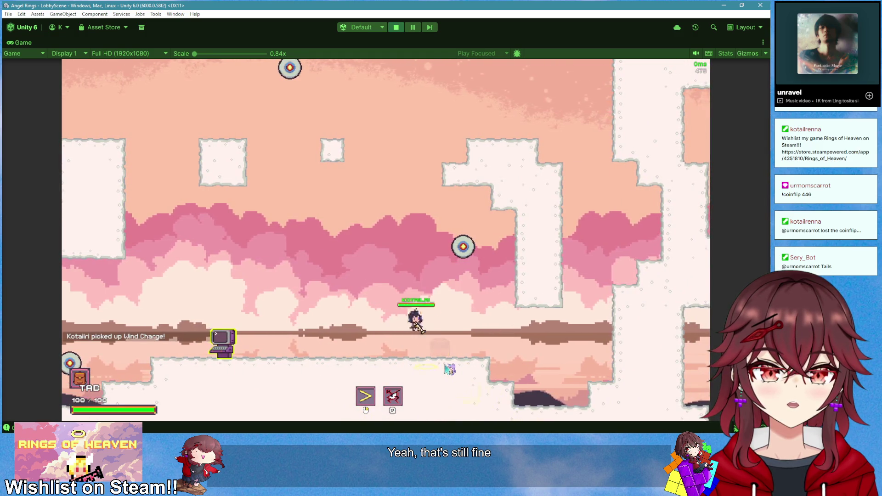
key("space")
Keep jumping and firing abilities at practice targets, then stop play mode
left_click(449, 368)
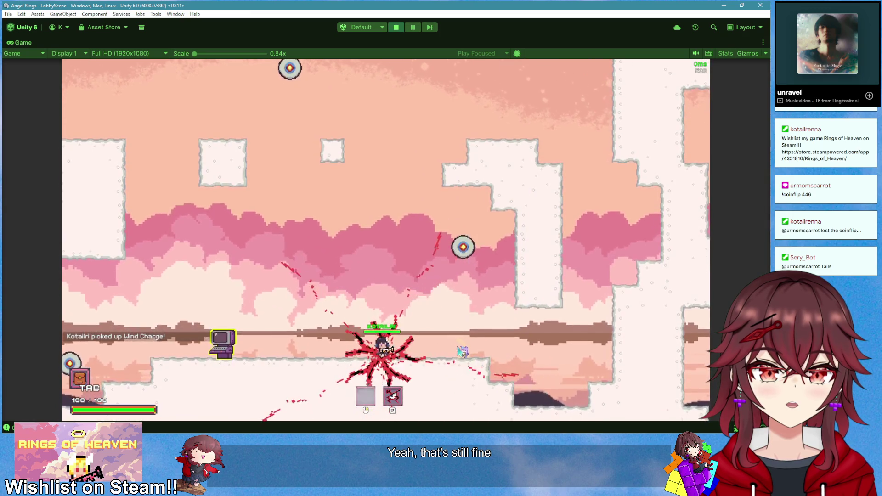
key("space")
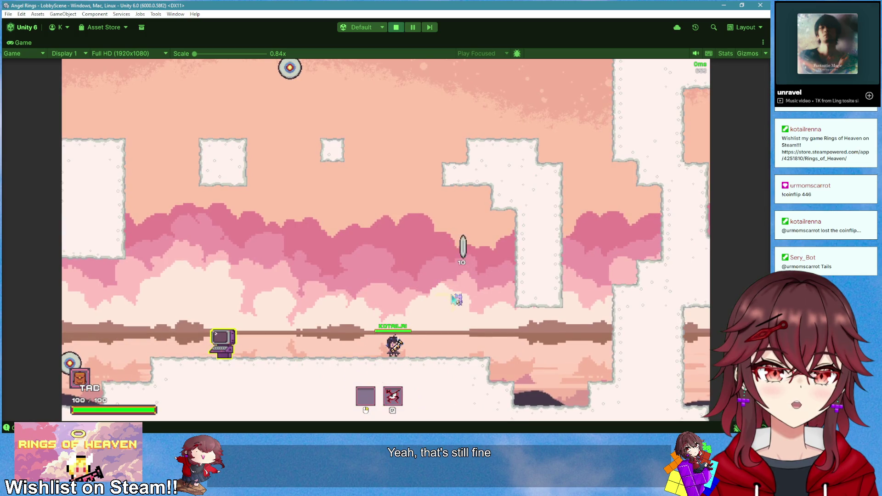
key("a")
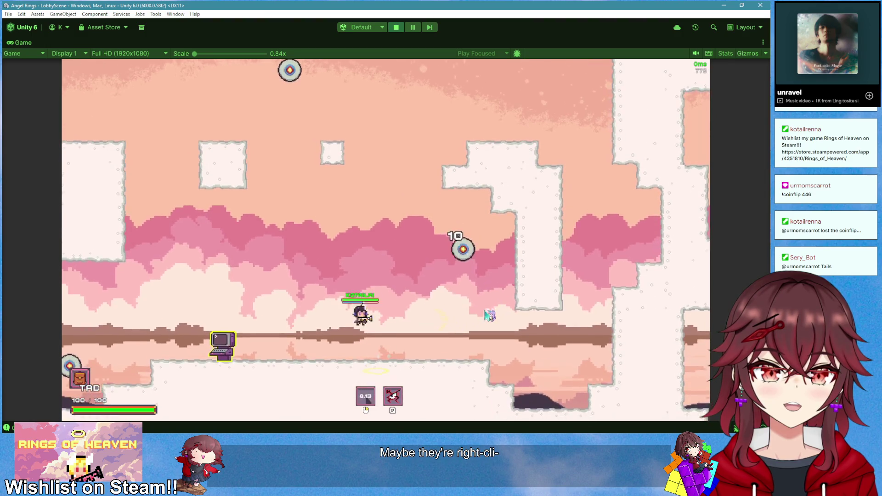
key("space")
key("space")
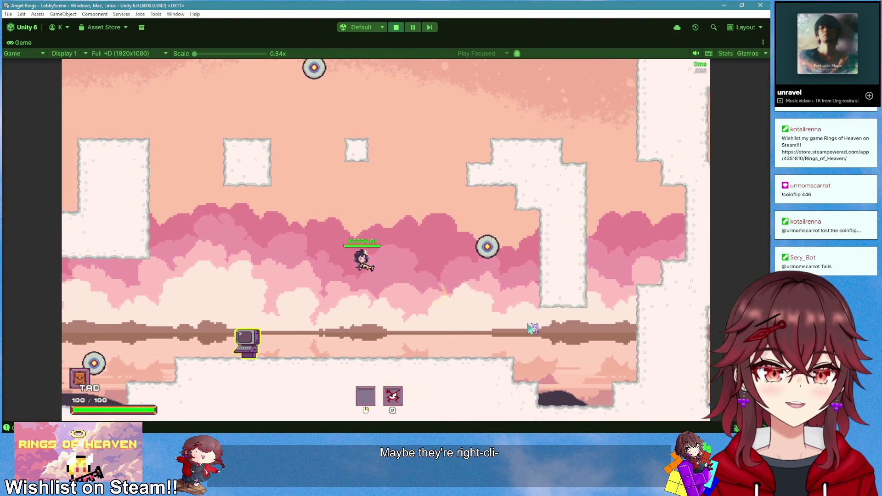
key("a")
key("space")
key("d")
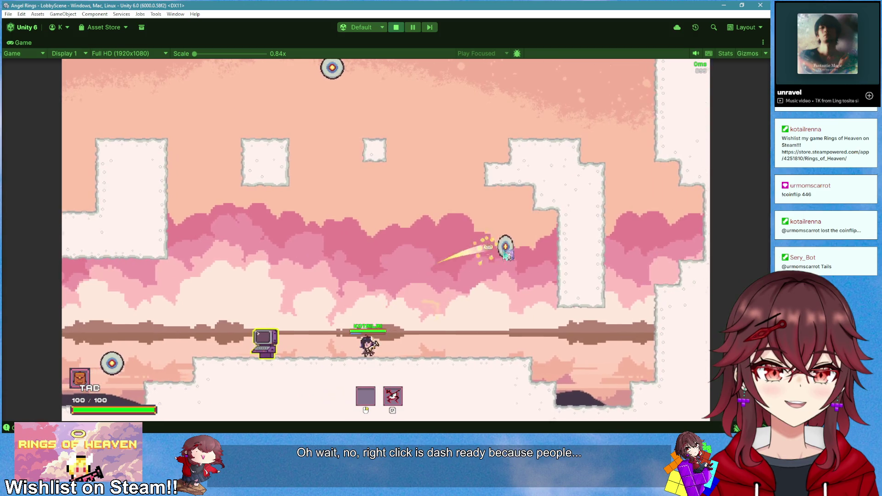
left_click(498, 305)
left_click(492, 317)
key("e")
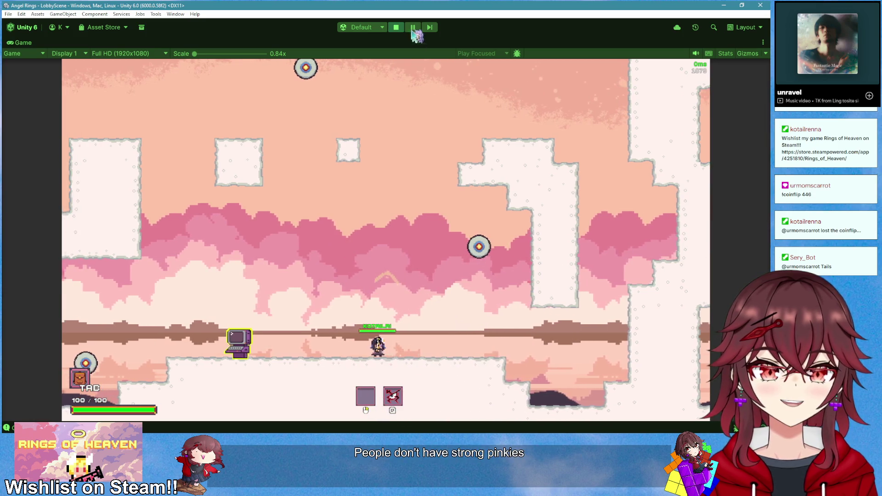
left_click(396, 27)
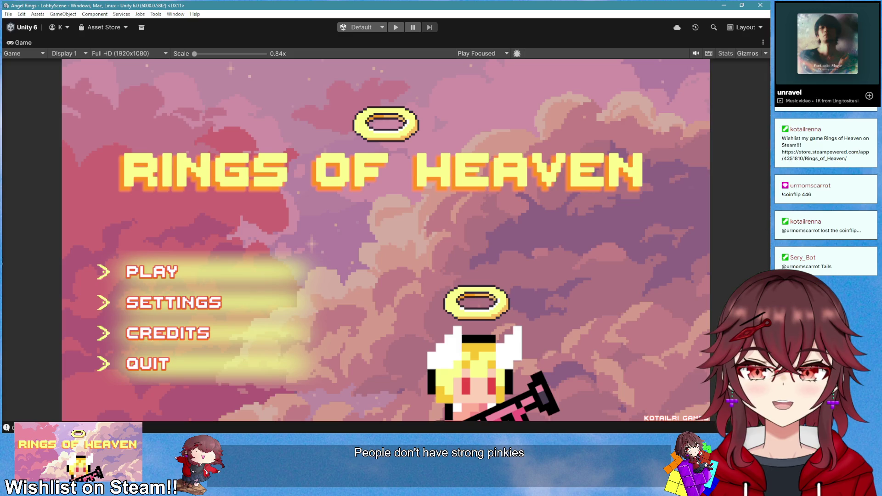
Change numberOfLightnings on line 67 of Conquerors.cs to 12 and save
key("alt+Tab")
left_click(241, 238)
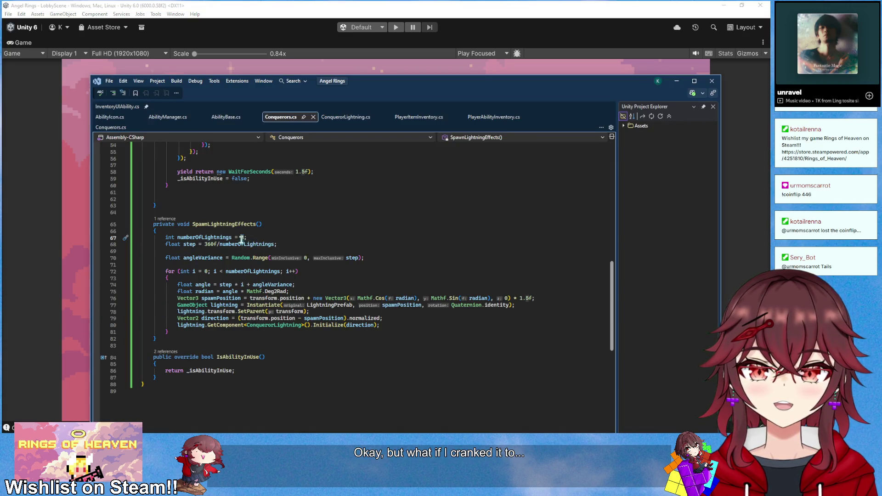
type("12")
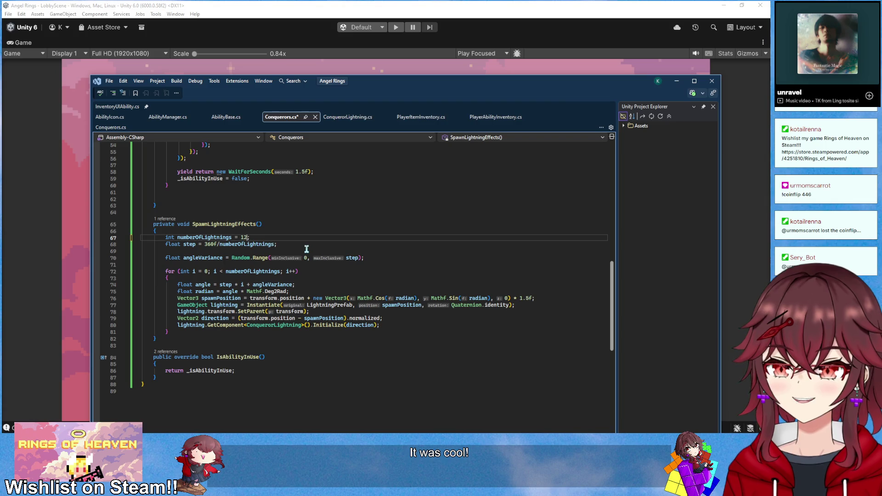
key("ctrl+s")
key("alt+Tab")
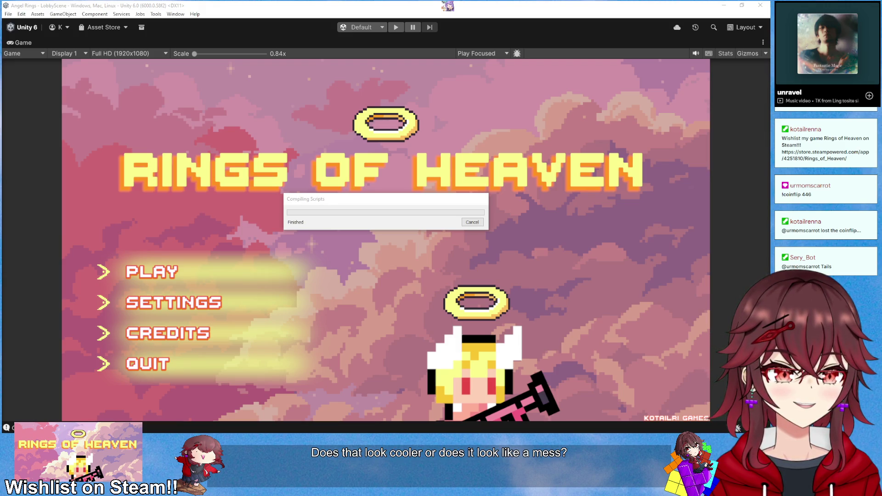
Start a new lobby, open the chest, and fire the 12-bolt lightning burst
left_click(395, 28)
left_click(182, 271)
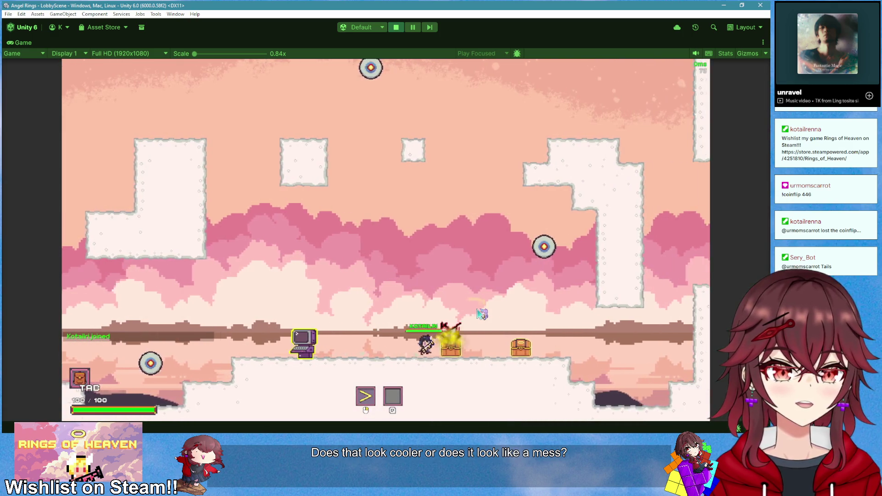
key("e")
key("q")
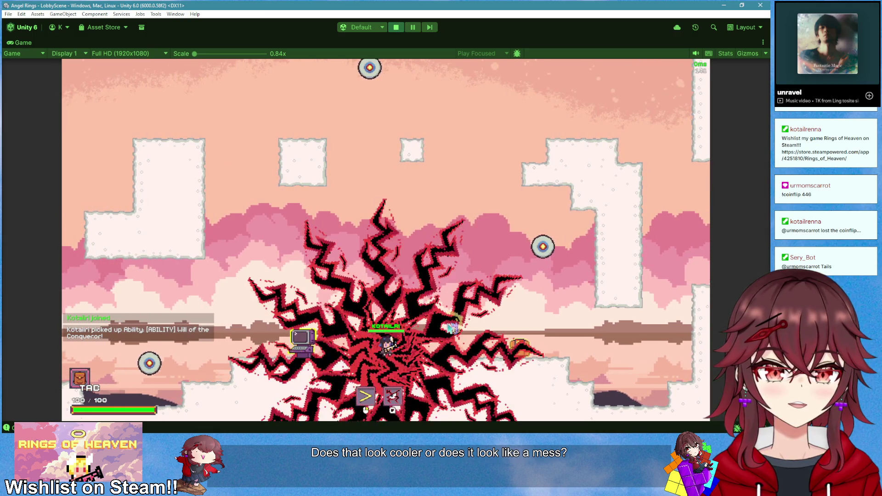
key("a")
key("q")
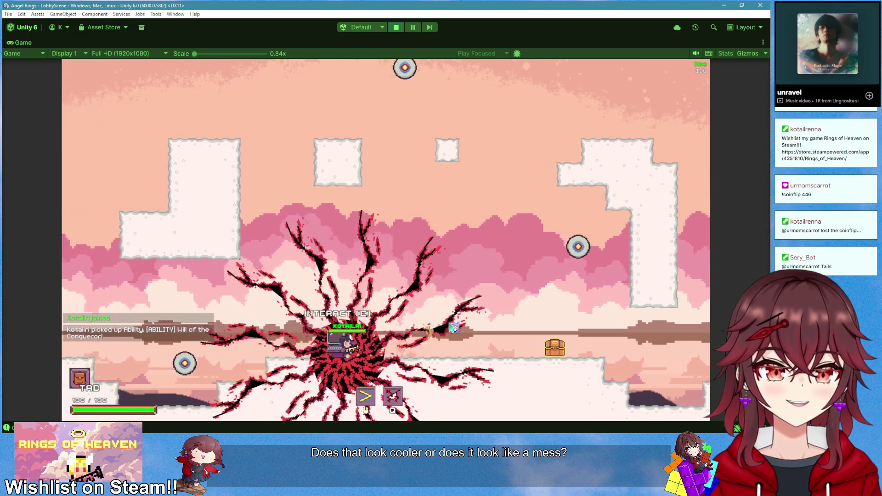
key("a")
key("d")
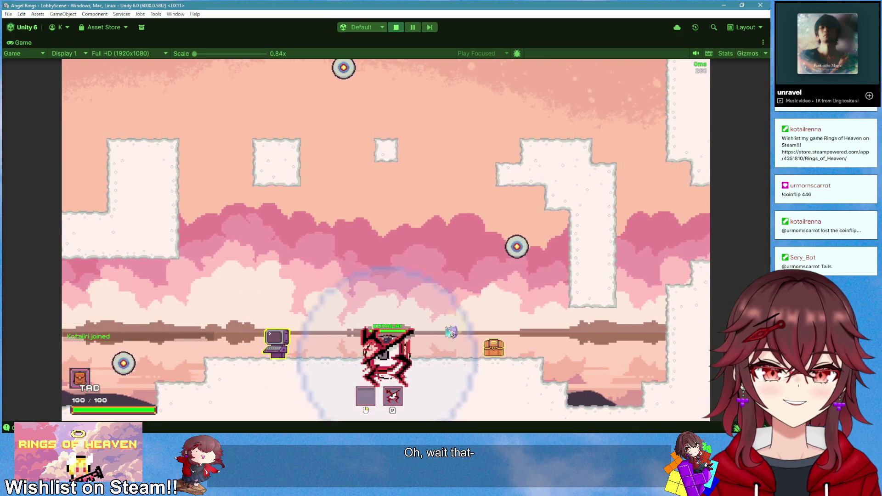
Fire the burst repeatedly while moving left and right, then stop play mode
key("q")
key("a")
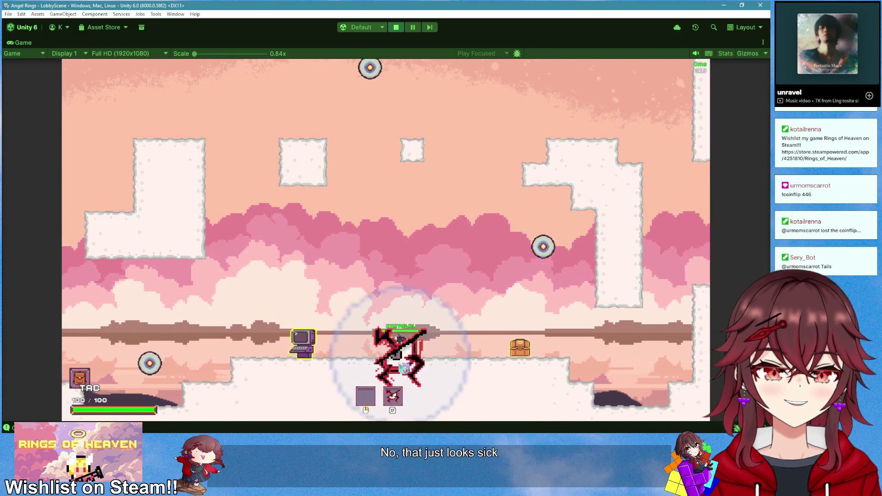
key("q")
key("d")
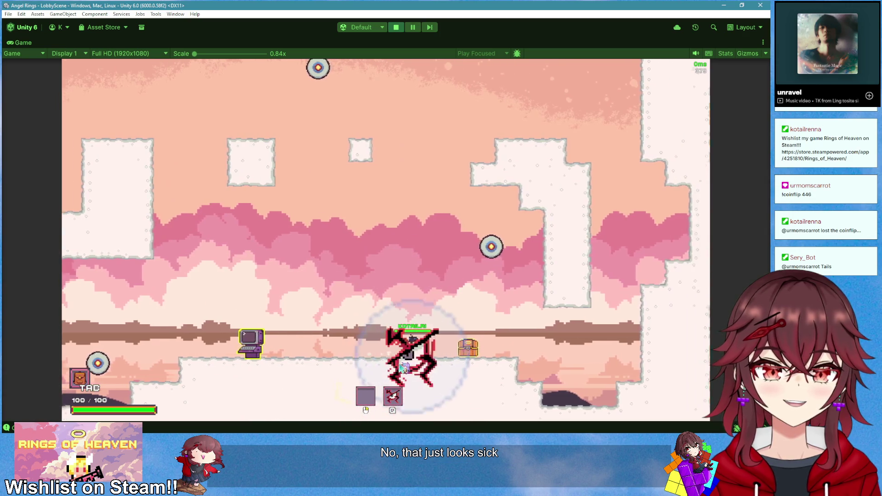
key("q")
key("a")
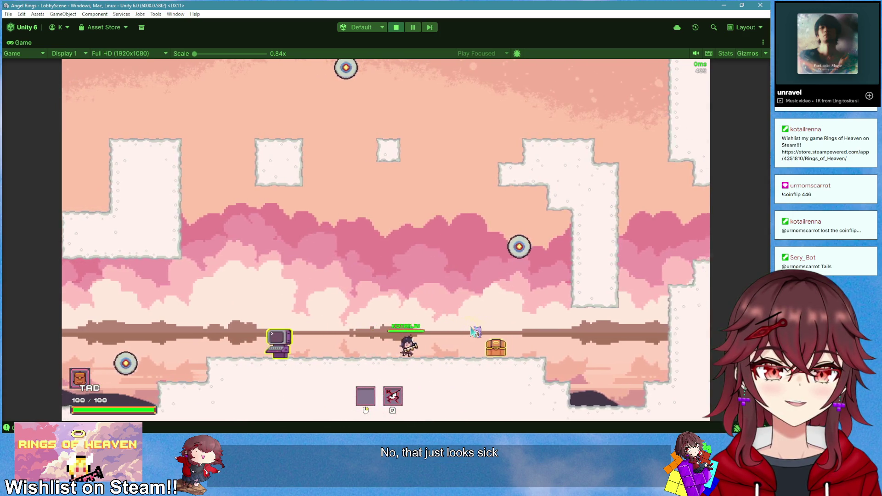
key("d")
key("q")
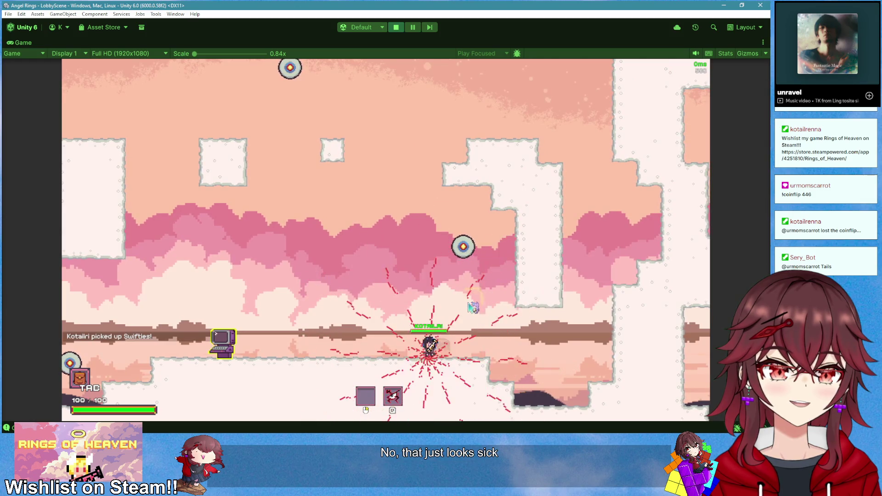
key("a")
key("q")
key("ctrl+p")
Set conquerors_eye Scale Z to 1 and return from the prefab to LobbyScene
left_click(755, 133)
type("1")
left_click(14, 68)
left_click(9, 66)
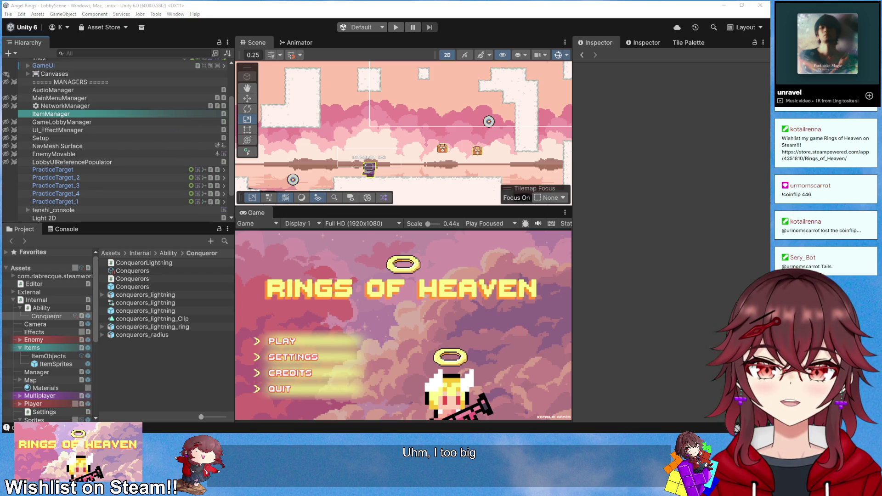
Start a new lobby, walk the character right and left, then stop play mode
left_click(395, 27)
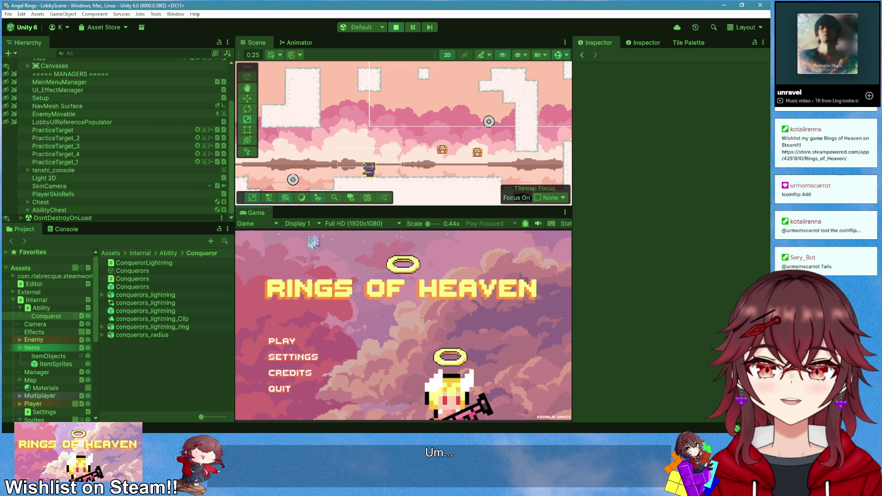
left_click(281, 341)
left_click(292, 341)
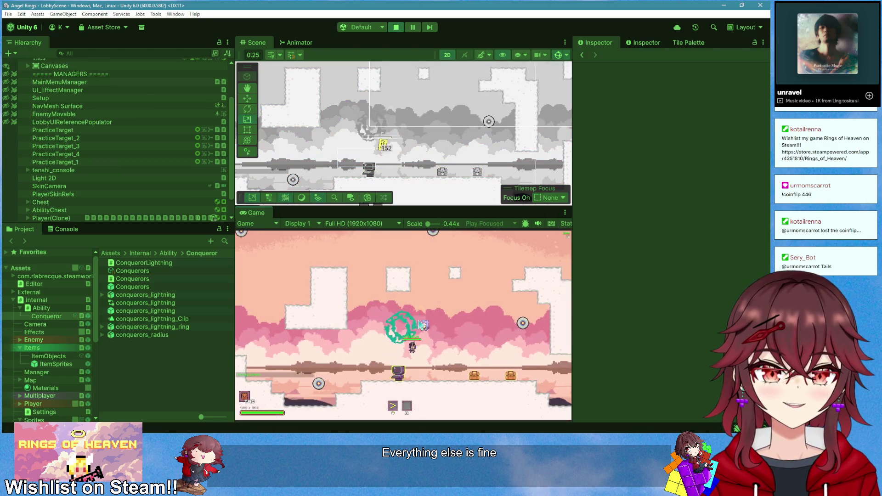
key("d")
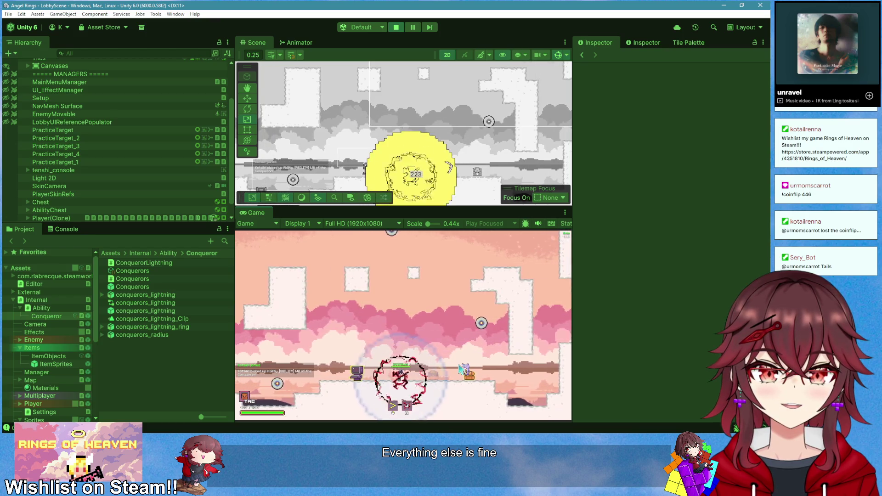
key("d")
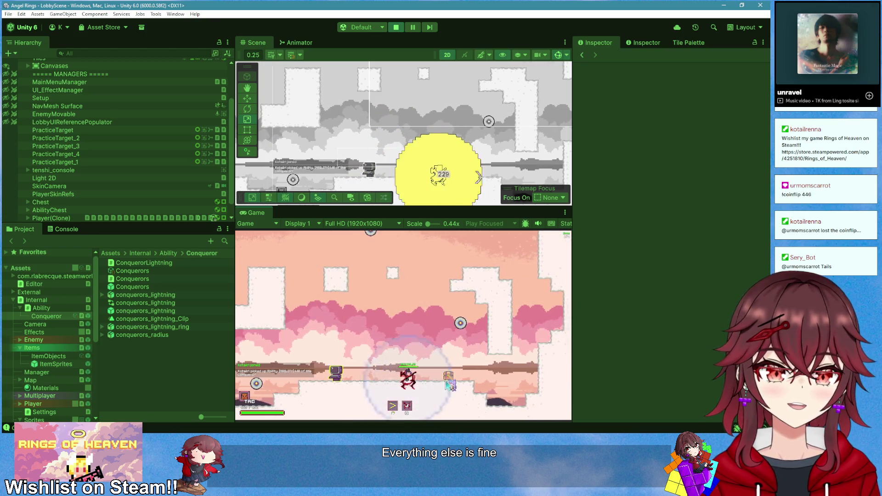
key("a")
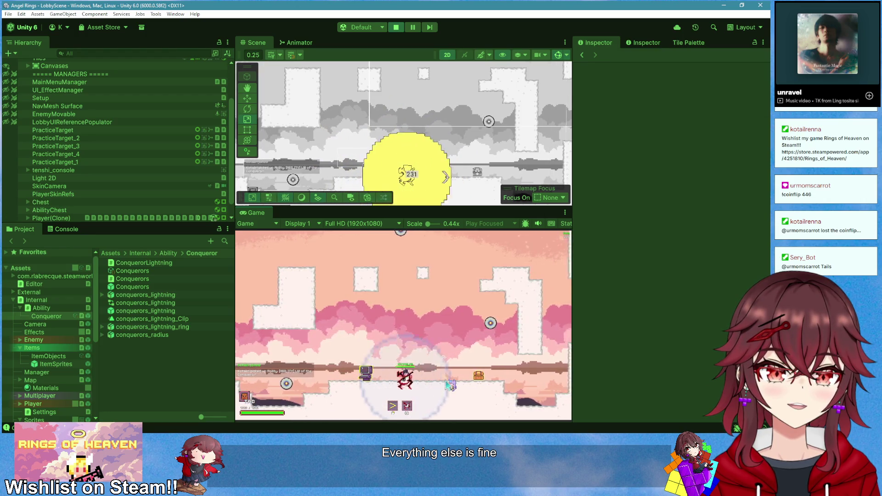
left_click(396, 28)
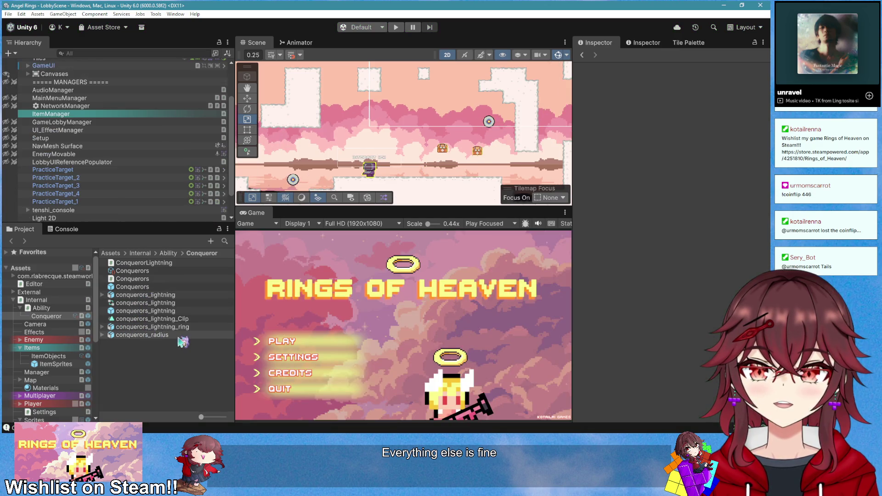
scroll(55, 349, "down", 3)
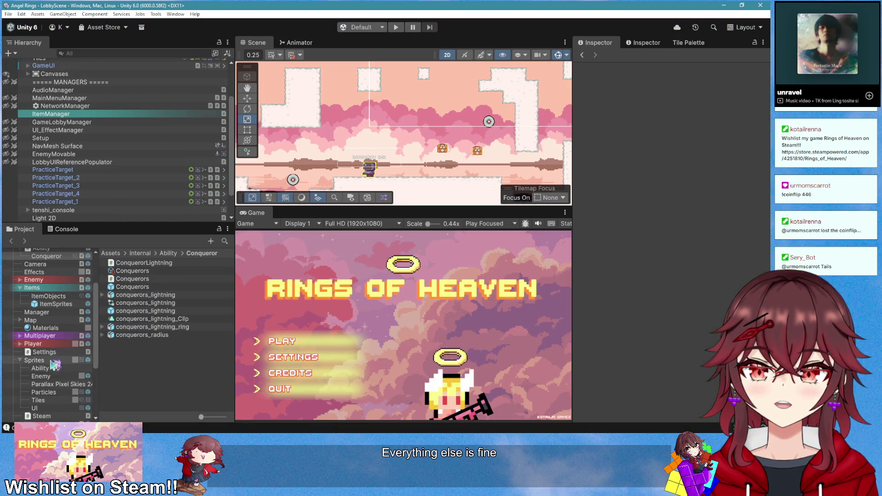
scroll(55, 349, "down", 1)
scroll(69, 340, "up", 2)
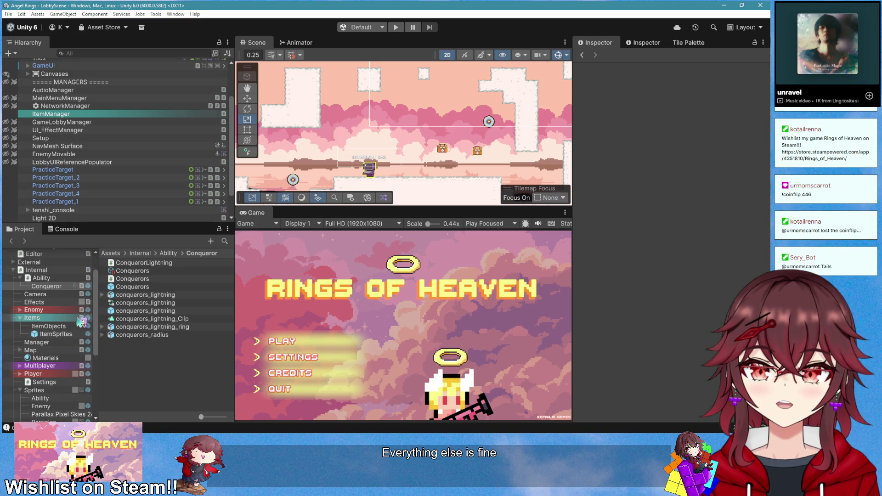
scroll(79, 320, "up", 2)
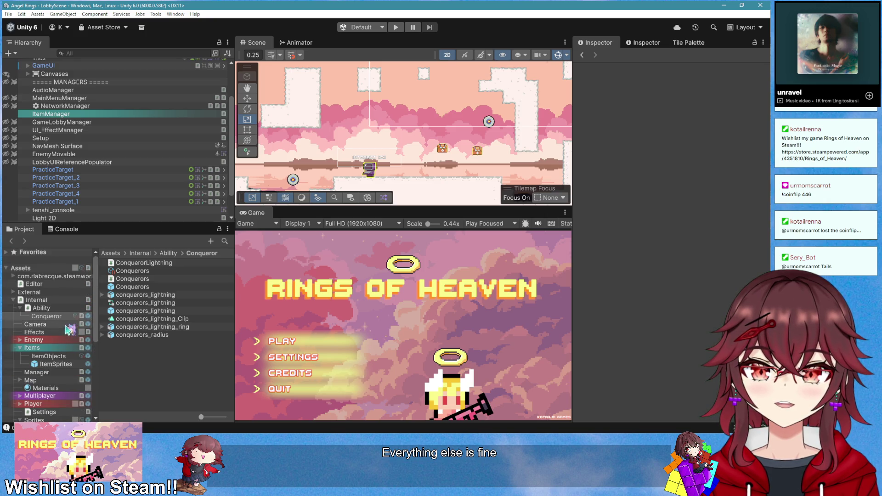
Open the Conquerors prefab and drag conquerors_eye upward with the Move tool
double_click(132, 286)
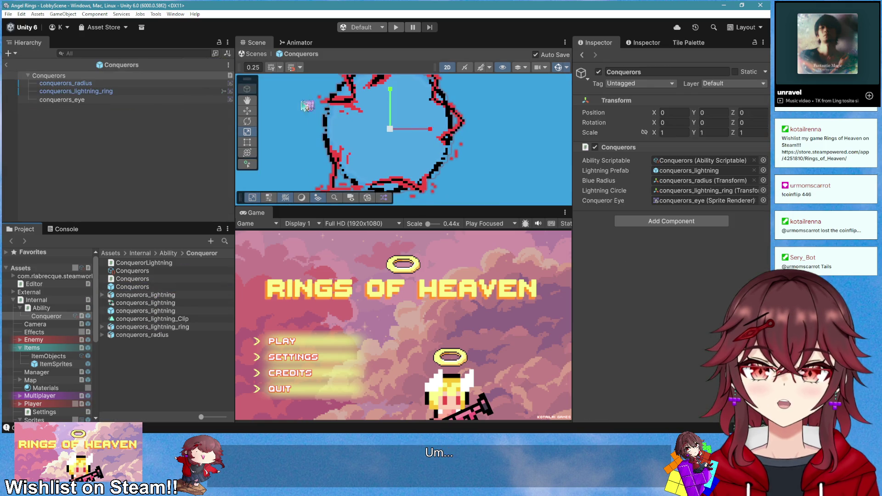
left_click(110, 100)
left_click(248, 111)
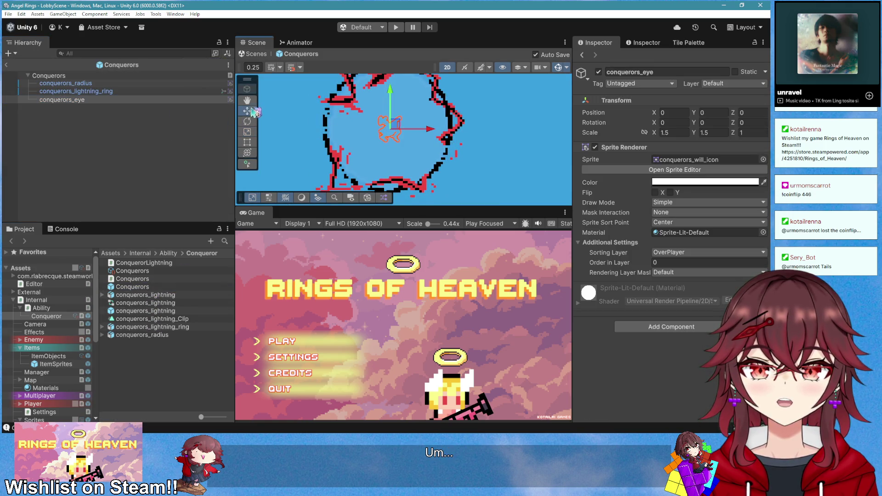
scroll(402, 141, "up", 1)
left_click_drag(396, 98, 394, 80)
Run a quick playtest of the raised eye, then stop play mode
left_click(396, 27)
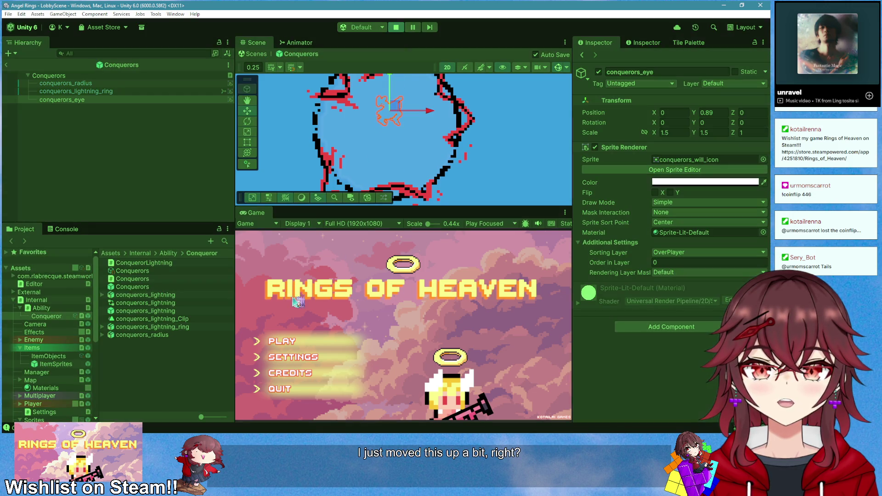
left_click(282, 341)
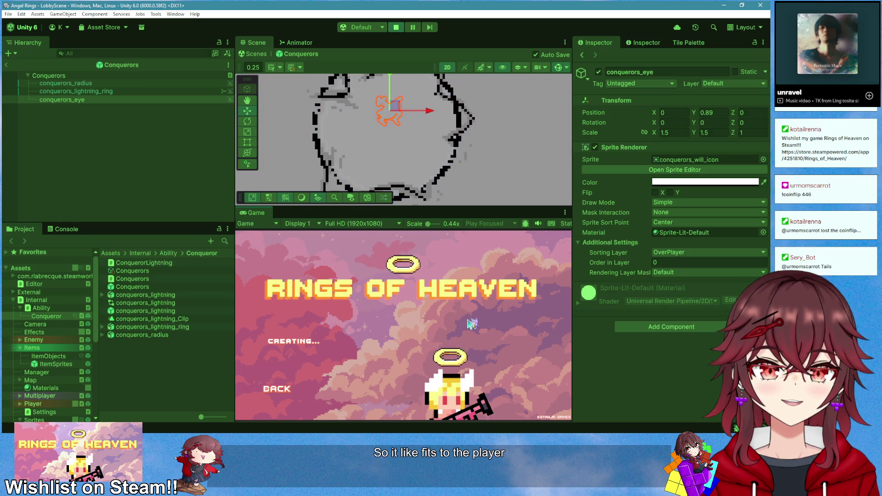
key("d")
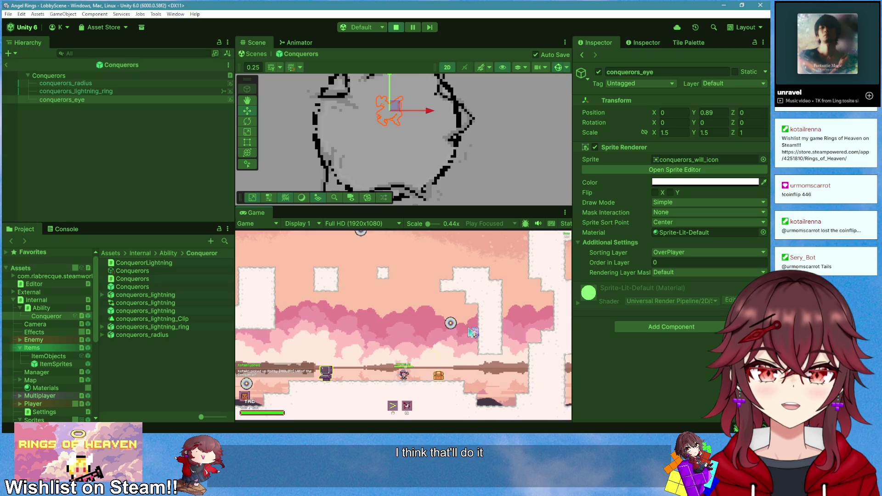
left_click(396, 27)
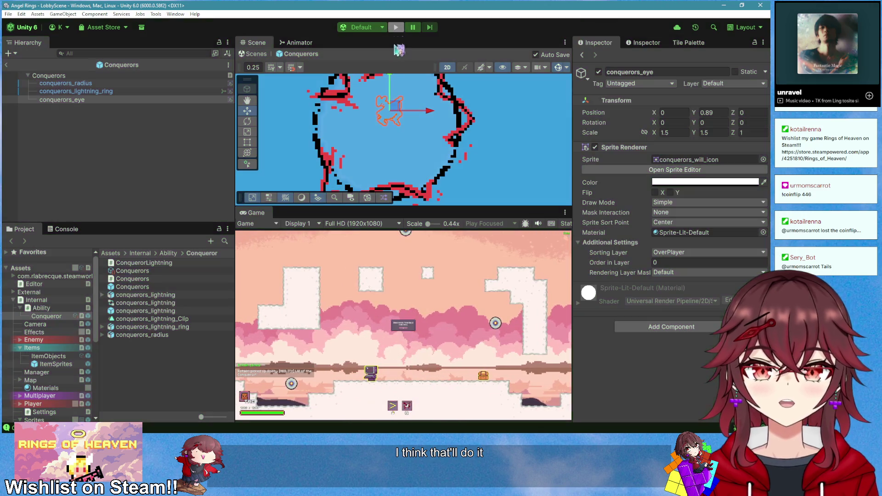
Lower the eye slightly and set its Position Y to exactly 0.5
left_click_drag(393, 84, 394, 112)
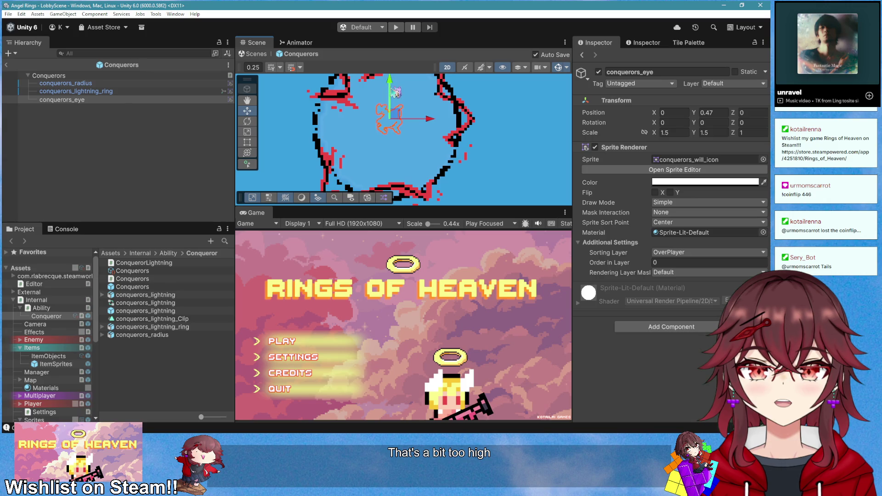
left_click(710, 114)
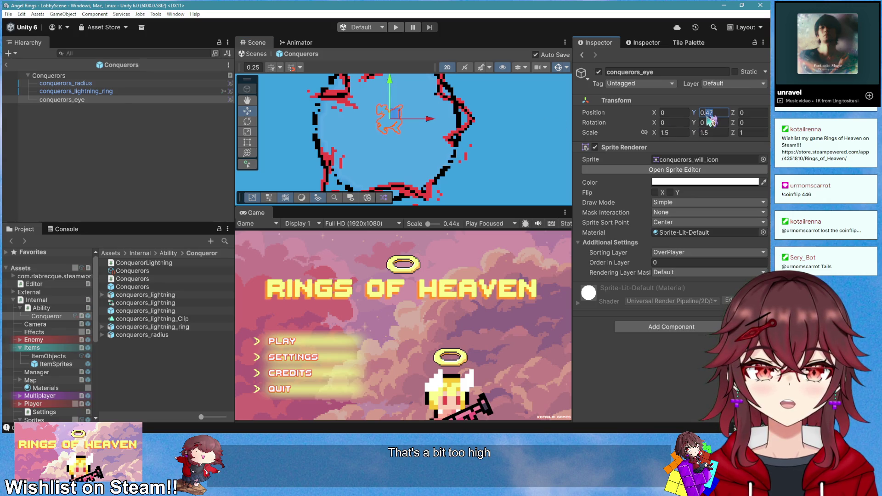
type("0.5")
key("Return")
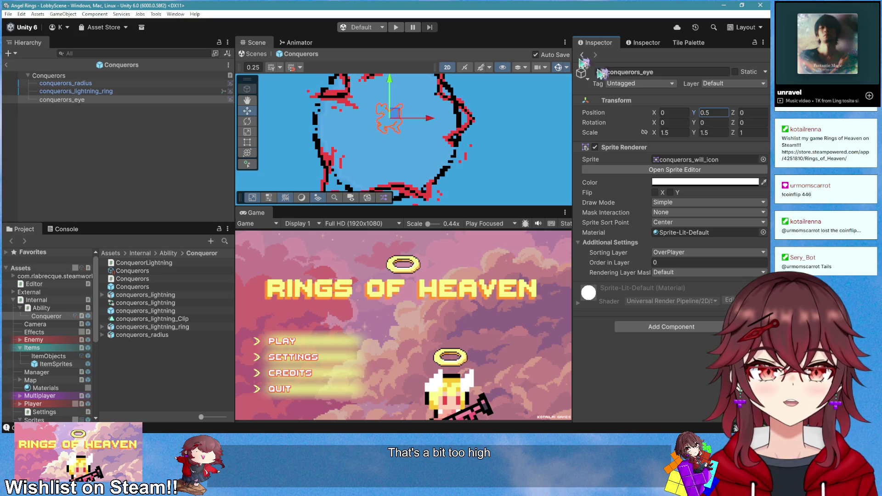
Playtest again: collect the Conqueror ability, fire it twice, and stop play mode
left_click(397, 29)
left_click(305, 343)
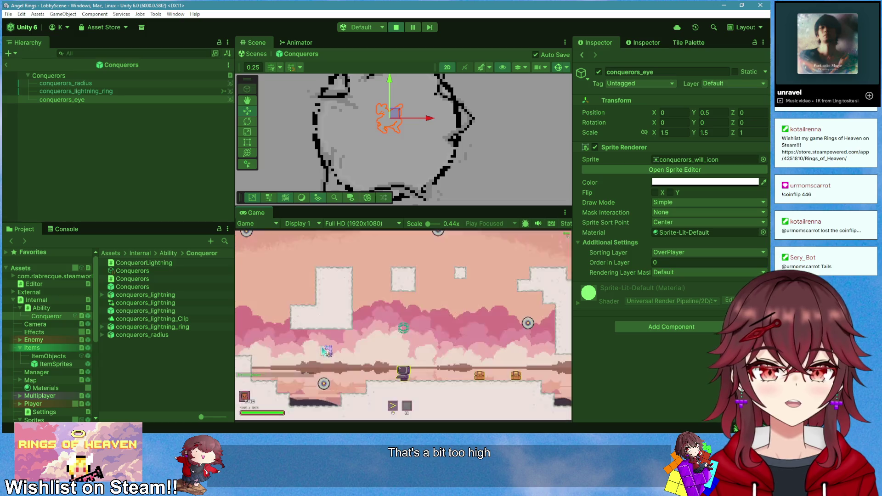
key("Right")
key("space")
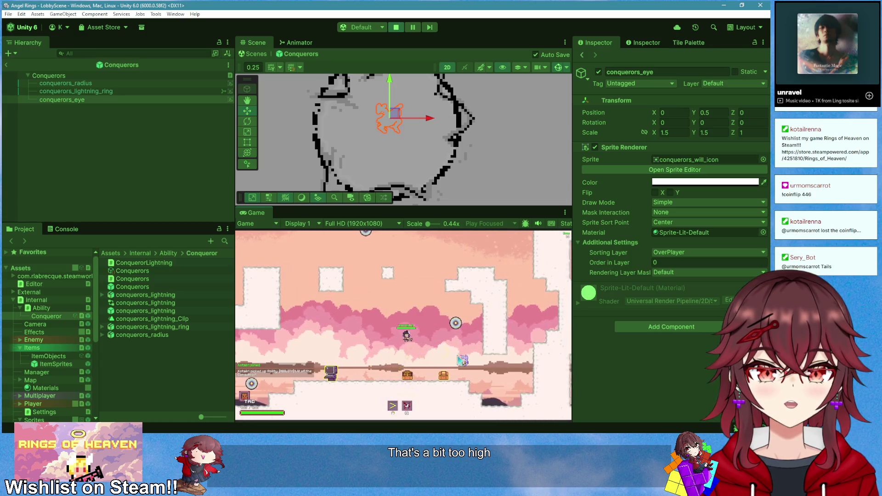
key("Left")
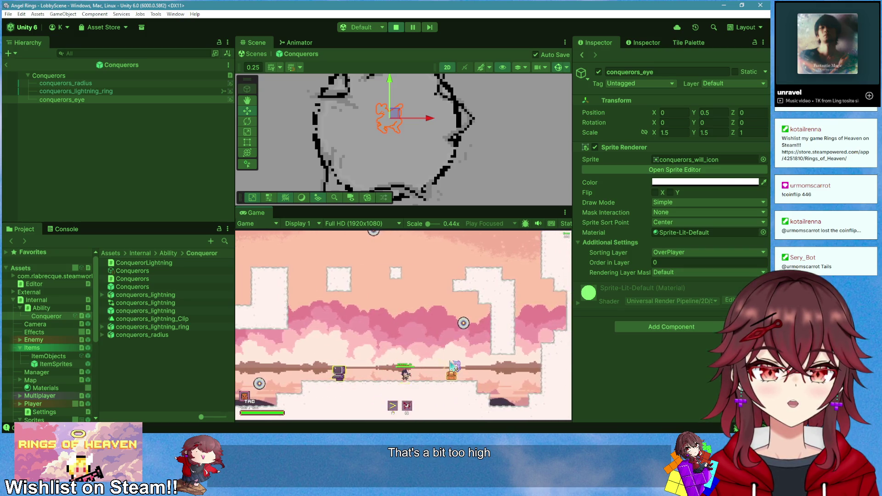
left_click(420, 368)
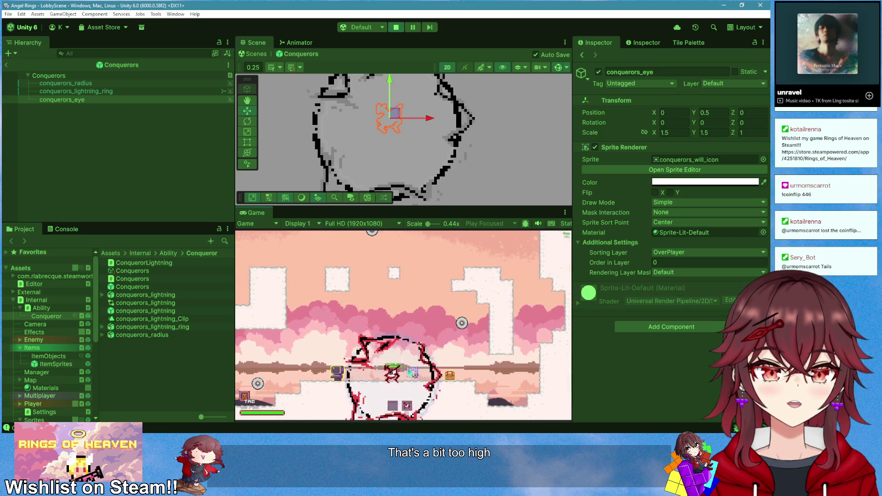
key("d")
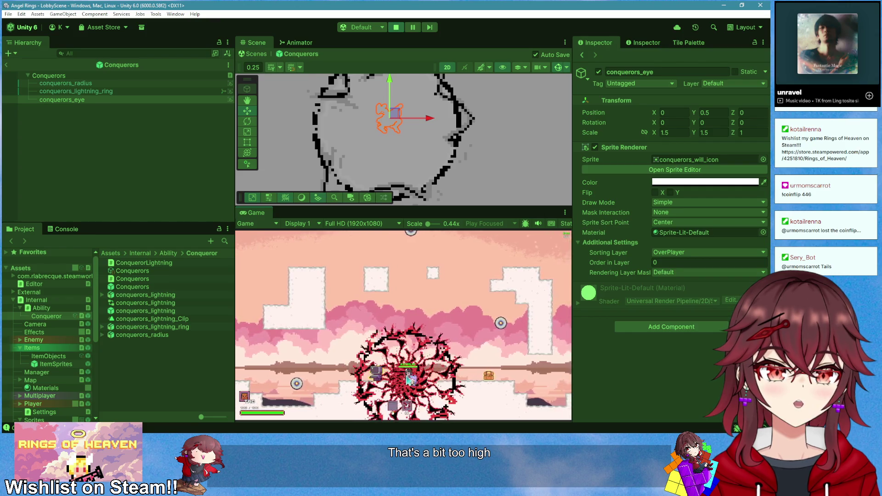
key("d")
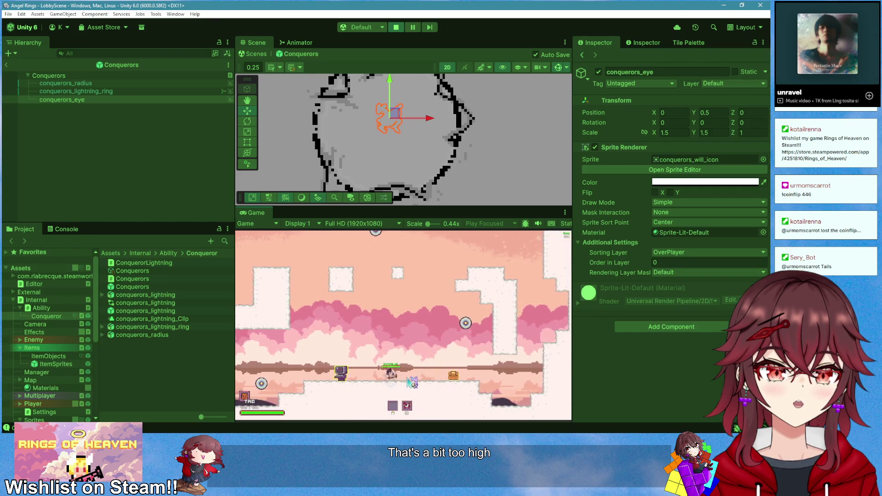
key("a")
left_click(412, 382)
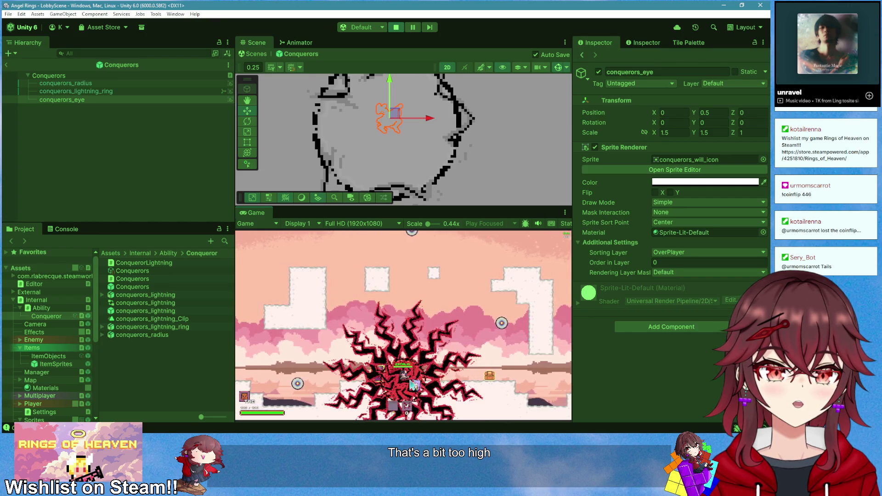
left_click(396, 27)
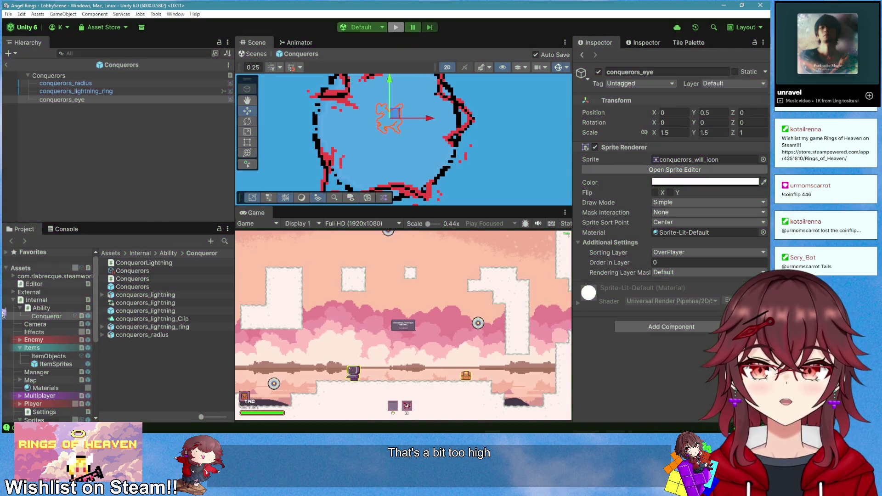
key("alt+Tab")
Replace the semicolon ending line 55 with a setDelay call via autocompletion
scroll(301, 293, "up", 10)
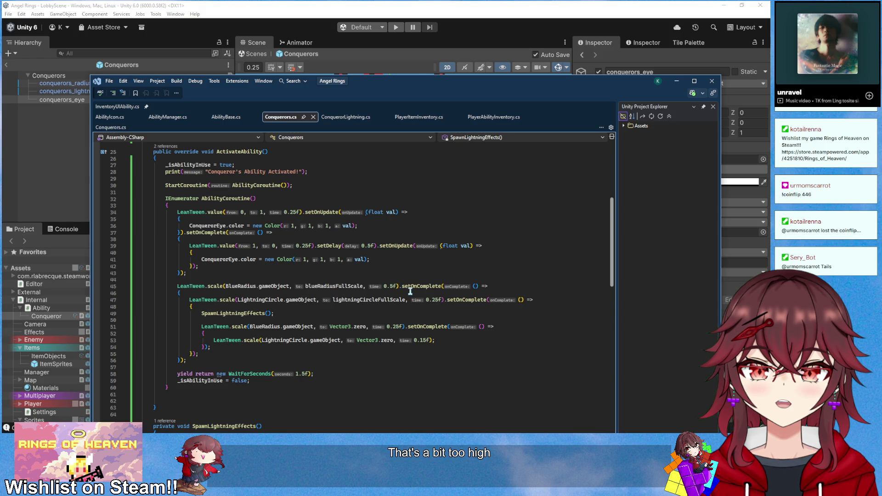
left_click(238, 354)
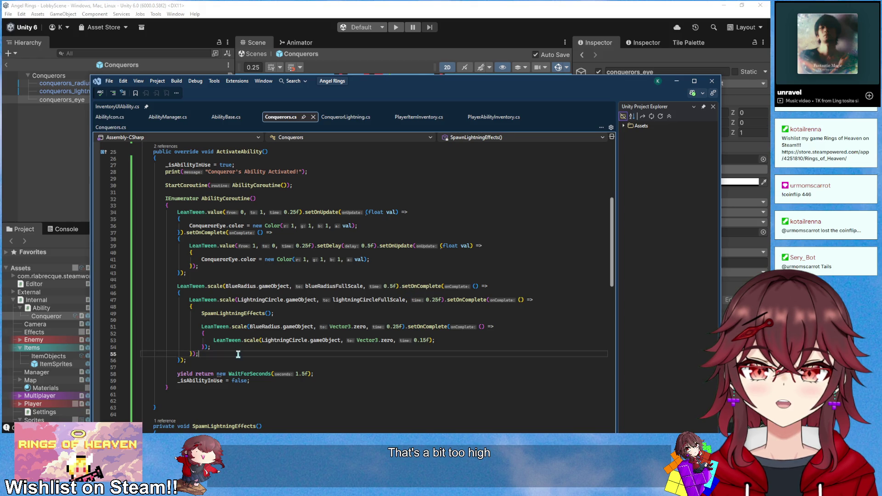
key("BackSpace")
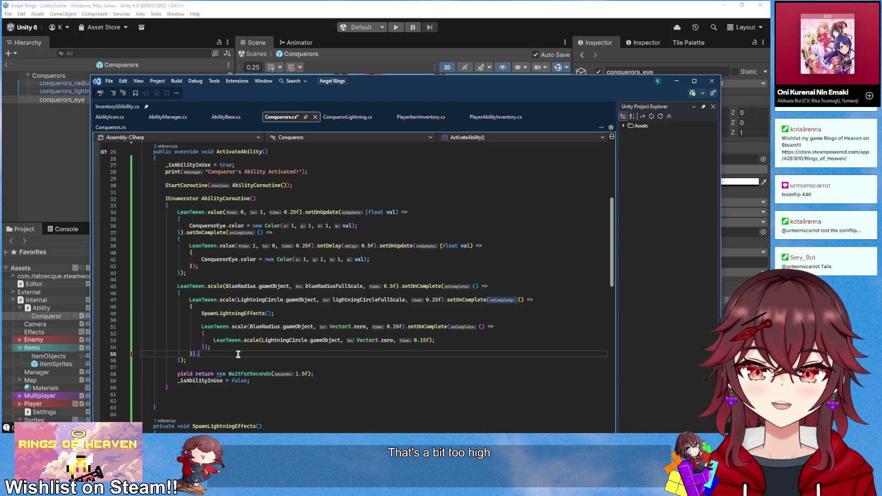
type("setDe")
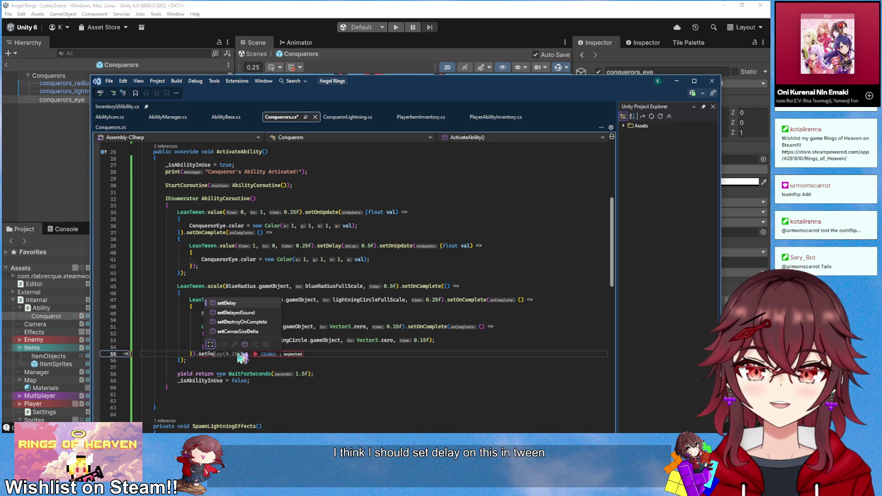
key("Tab")
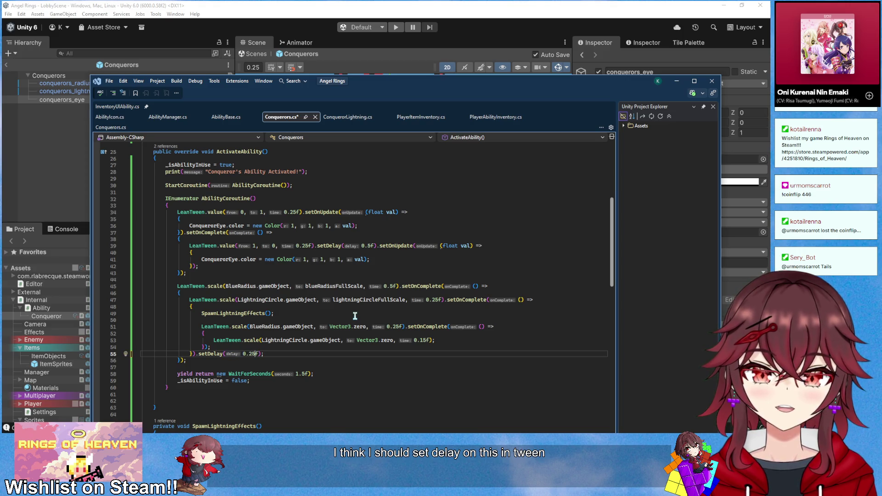
Change the WaitForSeconds value to 2.5f, save Conquerors.cs, and start Unity play mode
key("Down")
key("Down")
key("Down")
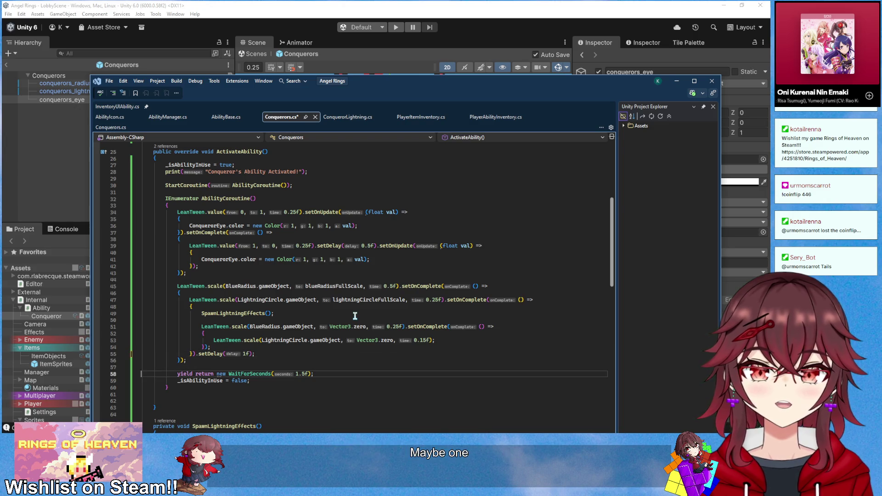
key("Down")
key("Home")
key("Home")
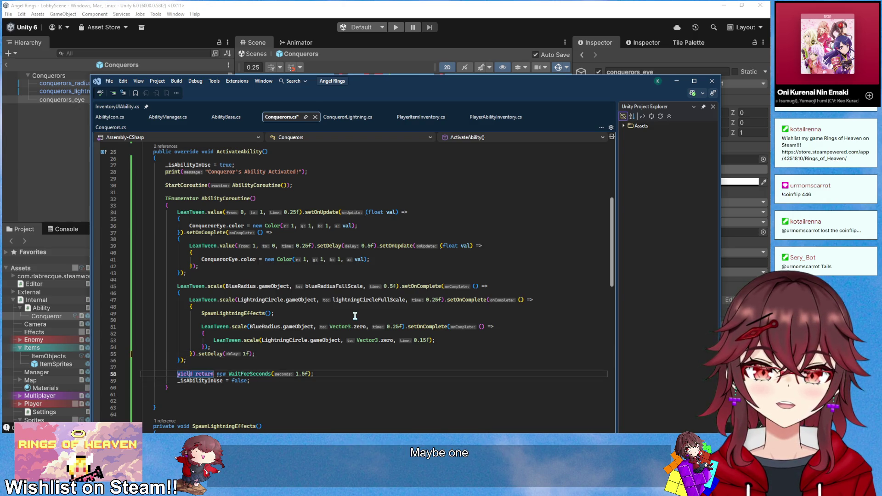
key("Up")
key("End")
key("Left")
key("Left")
key("Left")
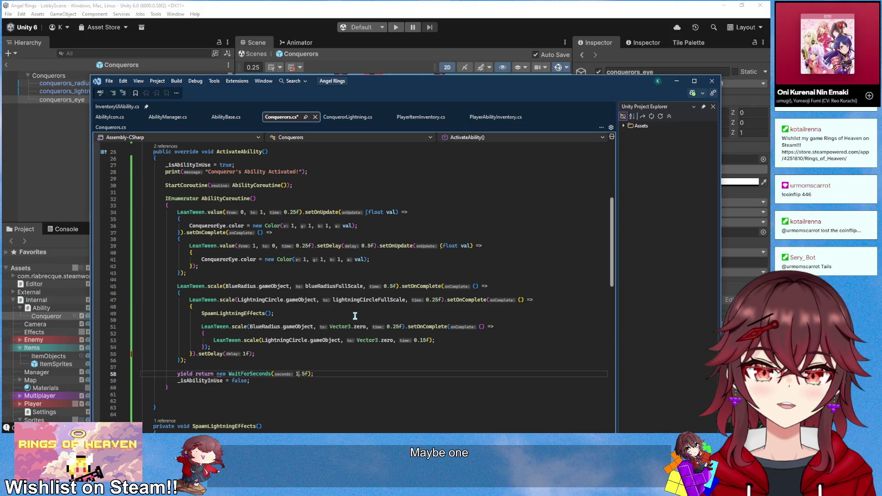
key("ctrl+s")
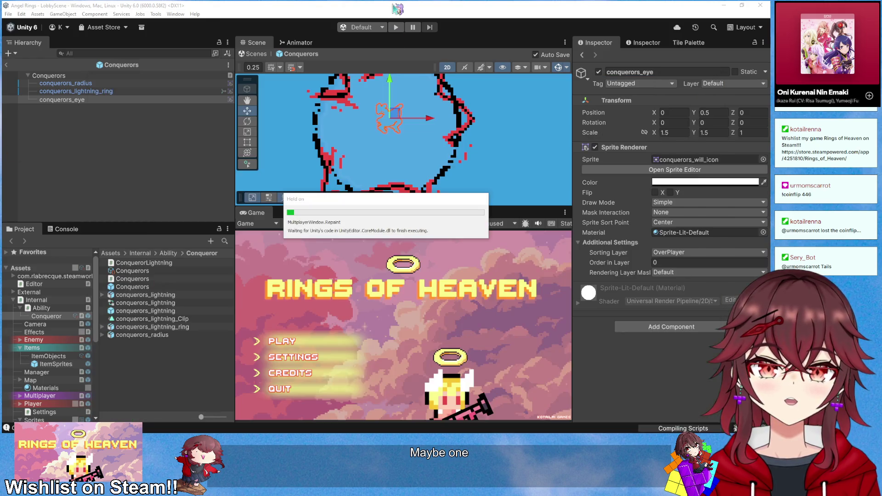
left_click(395, 7)
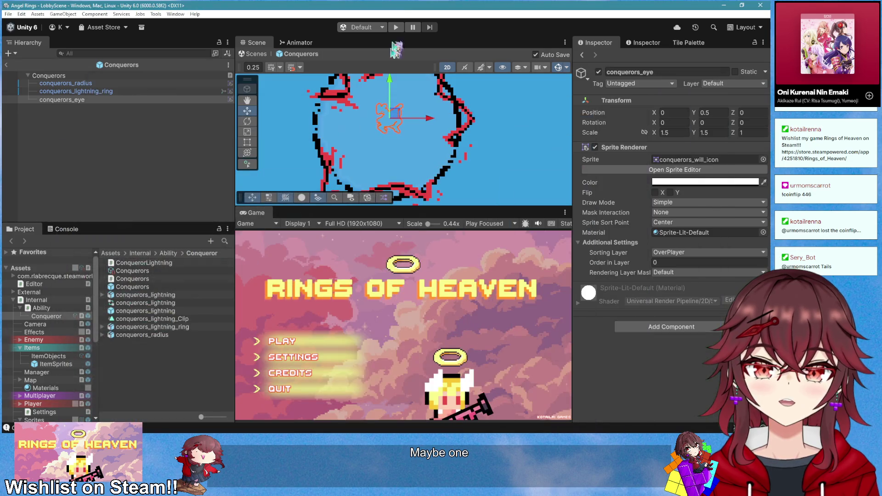
left_click(396, 27)
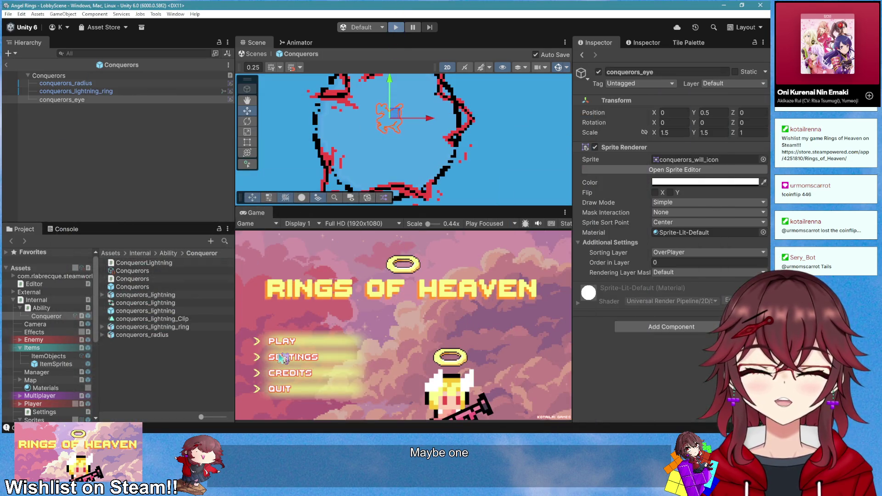
Start a new game, collect the ability, fire its burst while walking both ways, then stop
left_click(281, 341)
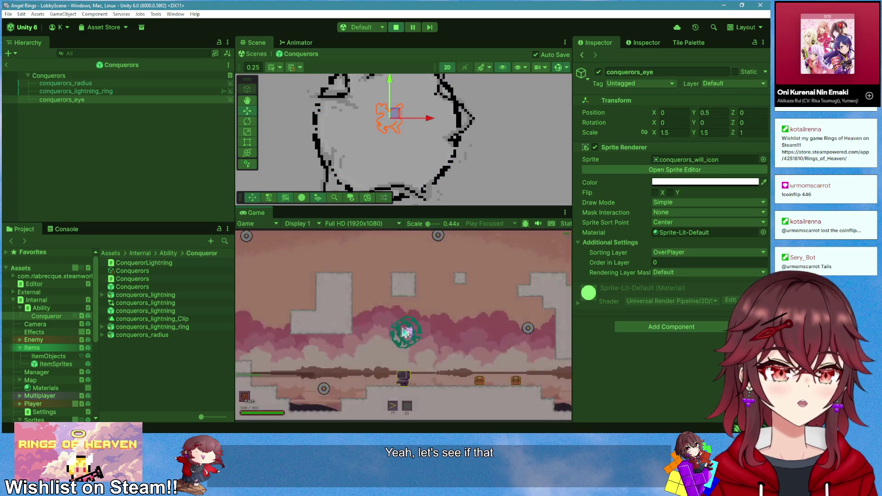
key("d")
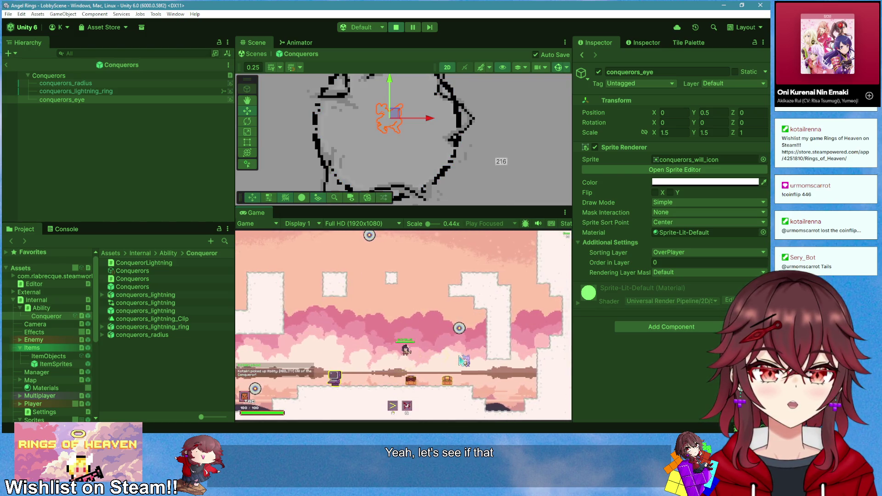
key("d")
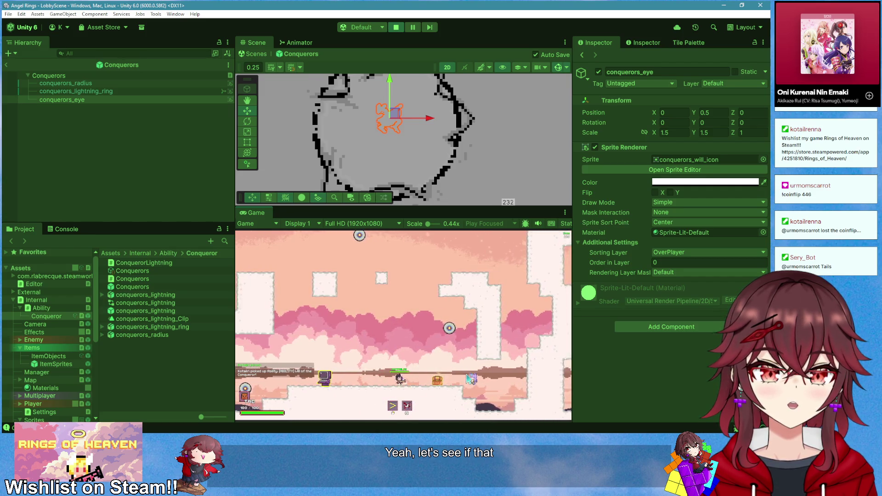
key("d")
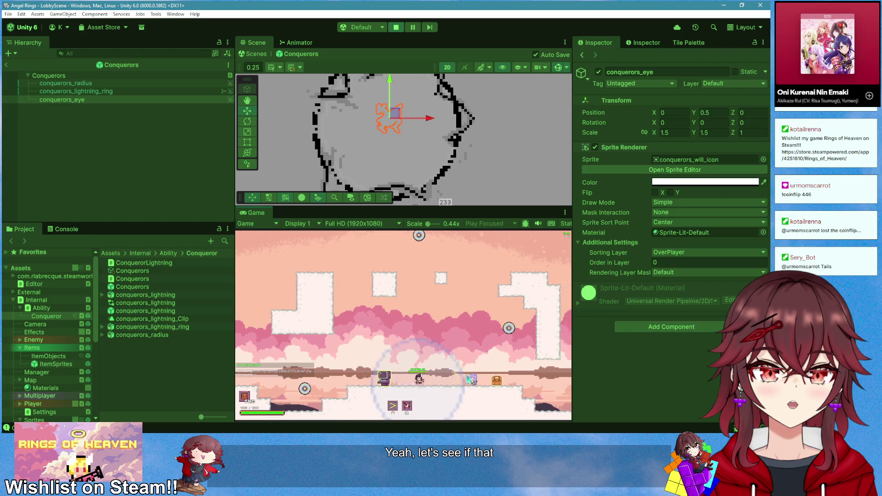
key("d")
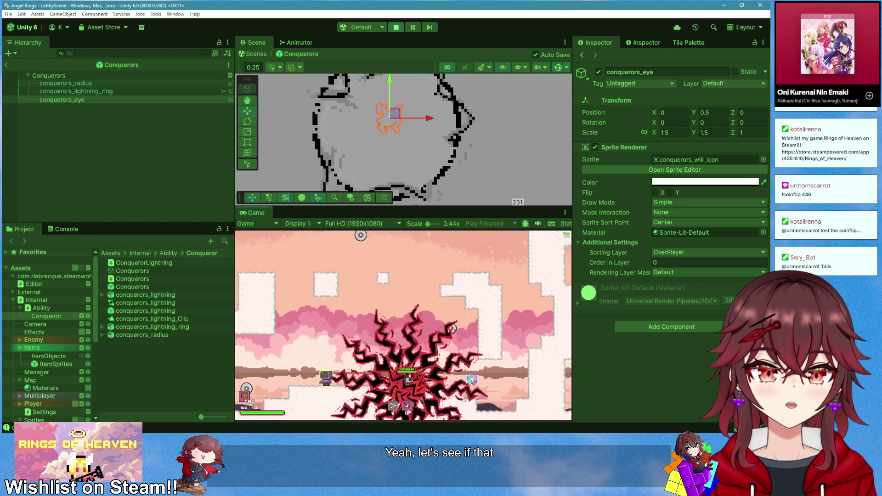
key("a")
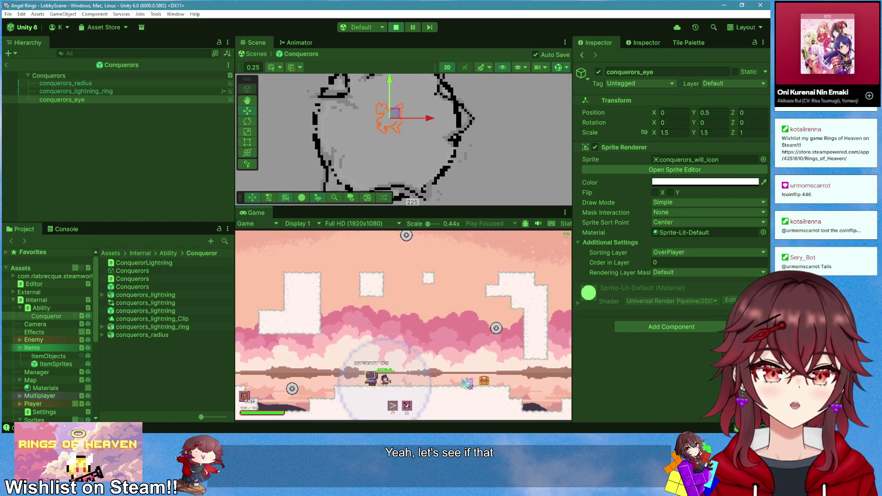
key("d")
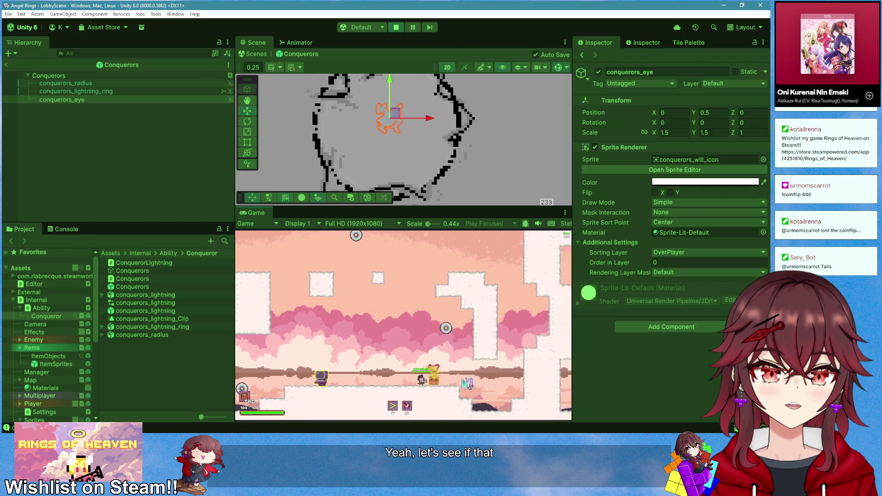
key("a")
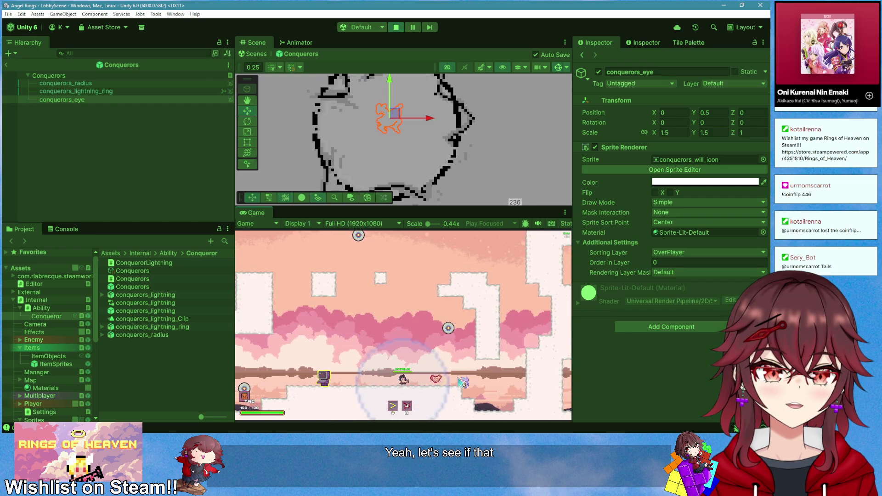
left_click(396, 27)
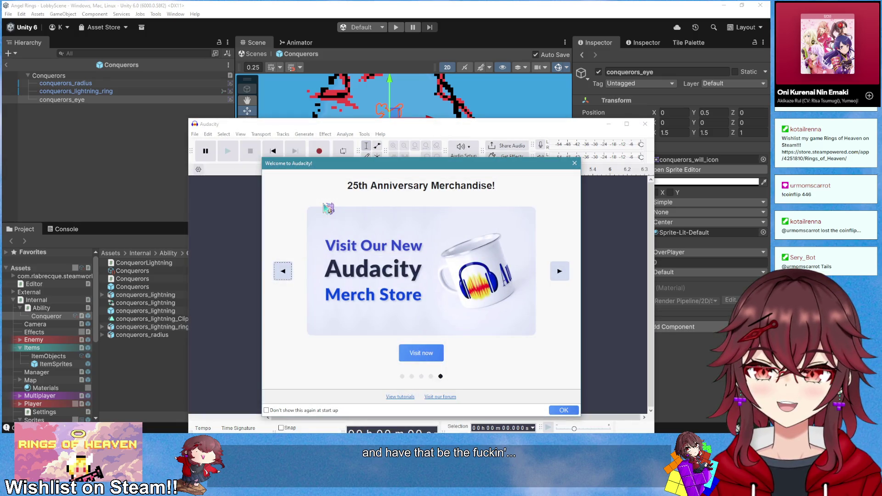
Close the welcome screen, reposition the window, and record a short new sound
left_click(576, 162)
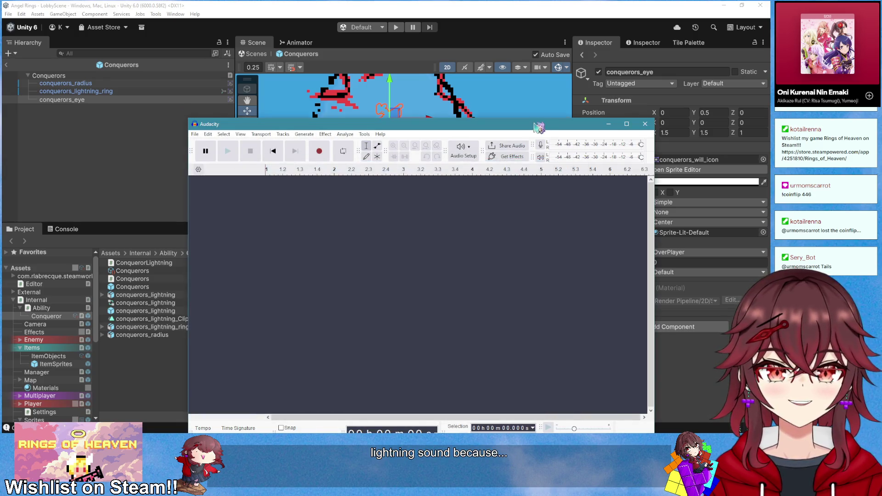
left_click_drag(538, 129, 510, 100)
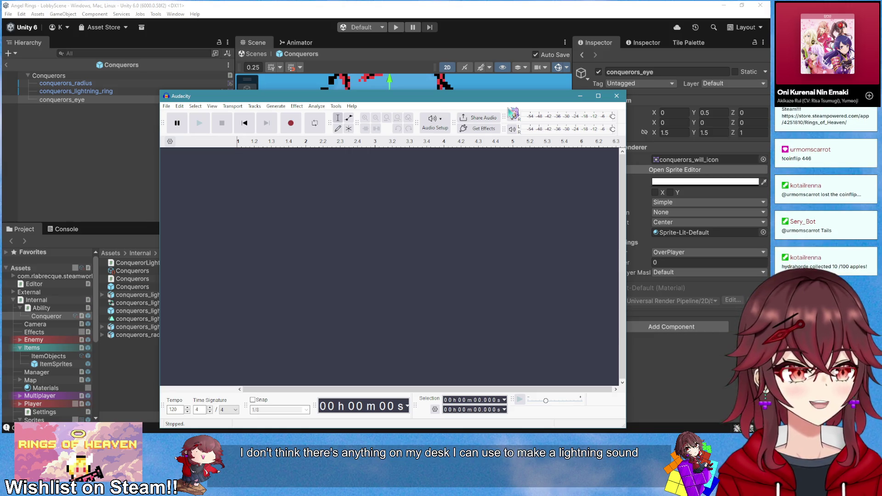
left_click(291, 123)
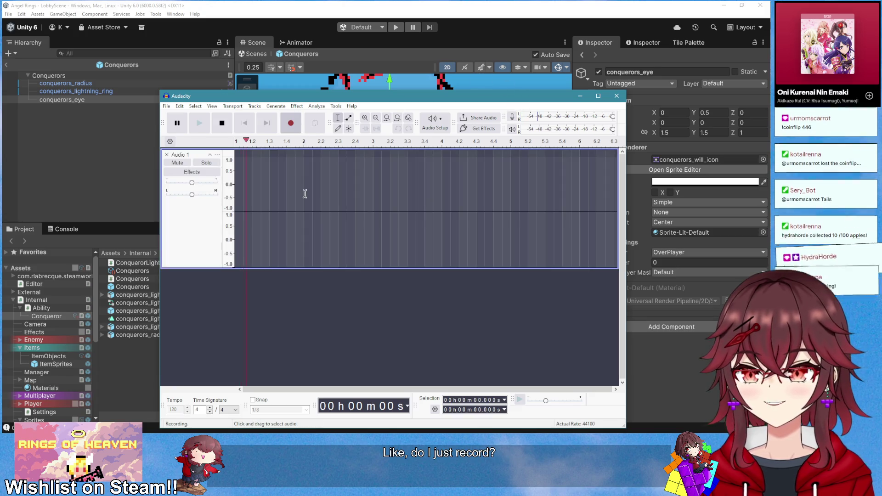
left_click(228, 130)
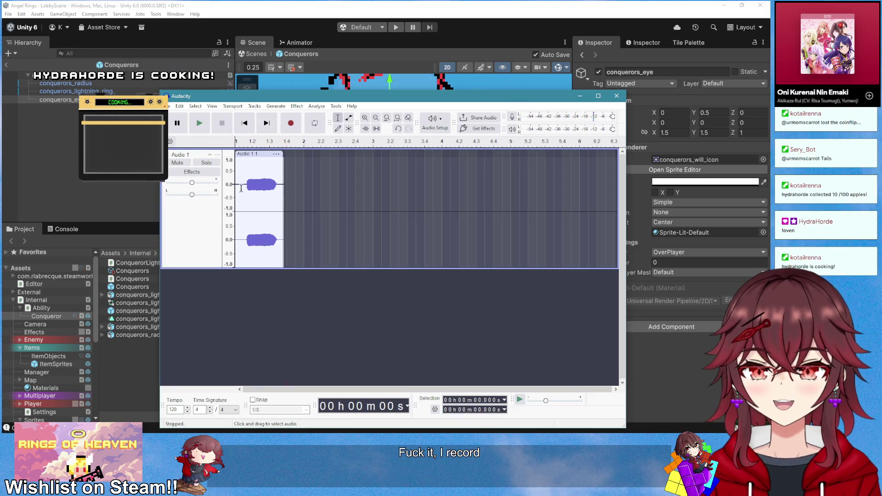
Play back the recording and zoom in on the clip's waveform
left_click(265, 206)
key("space")
left_click(271, 206)
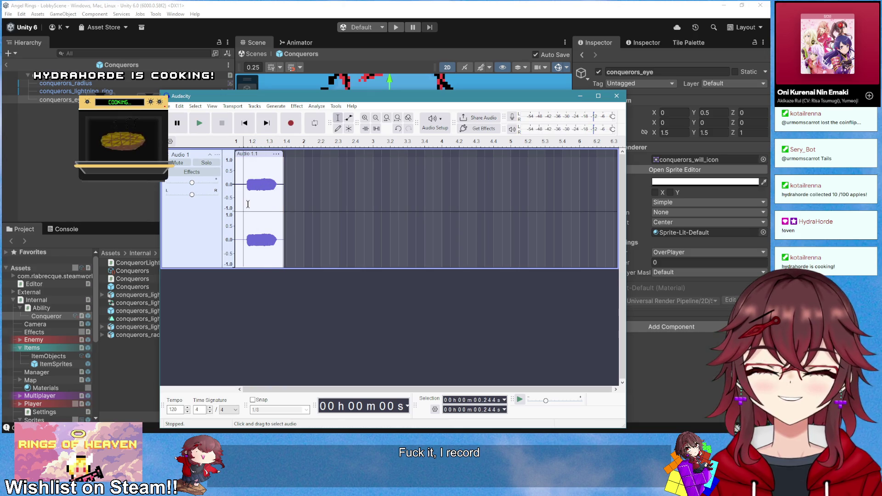
key("ctrl+1")
left_click(282, 210)
key("ctrl+1")
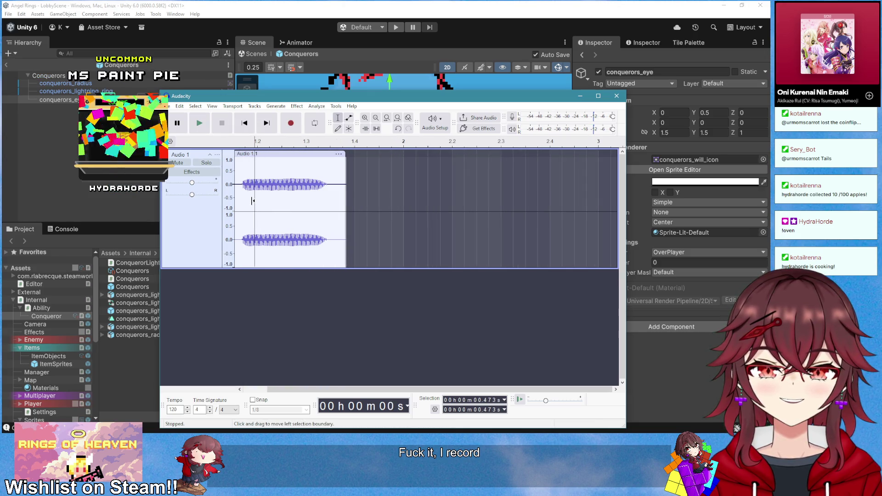
key("space")
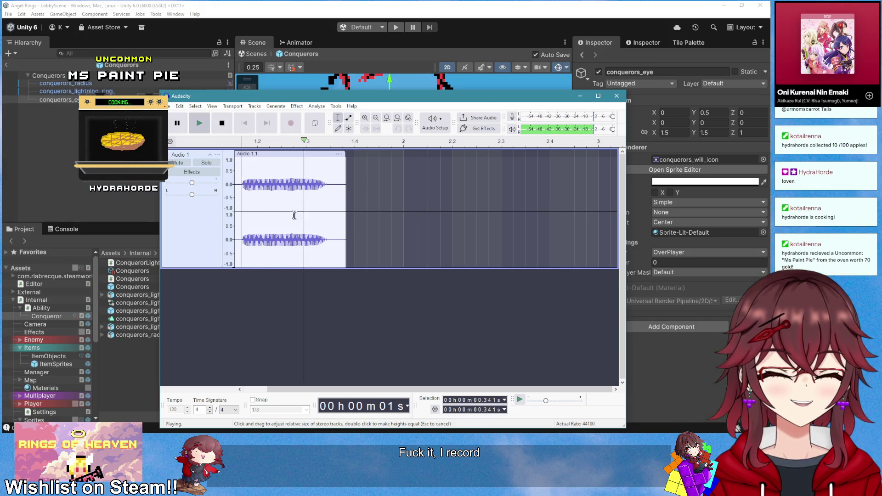
key("space")
Delete the tail after 1.232 s and the leading silence, then select the trimmed clip
left_click(340, 194)
left_click(328, 194)
key("shift+End")
key("Delete")
left_click_drag(282, 191, 235, 191)
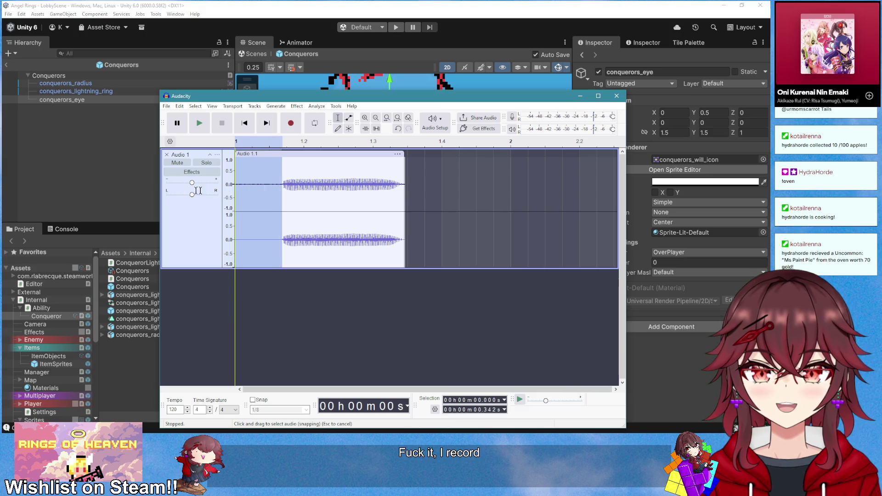
key("Delete")
left_click(216, 200)
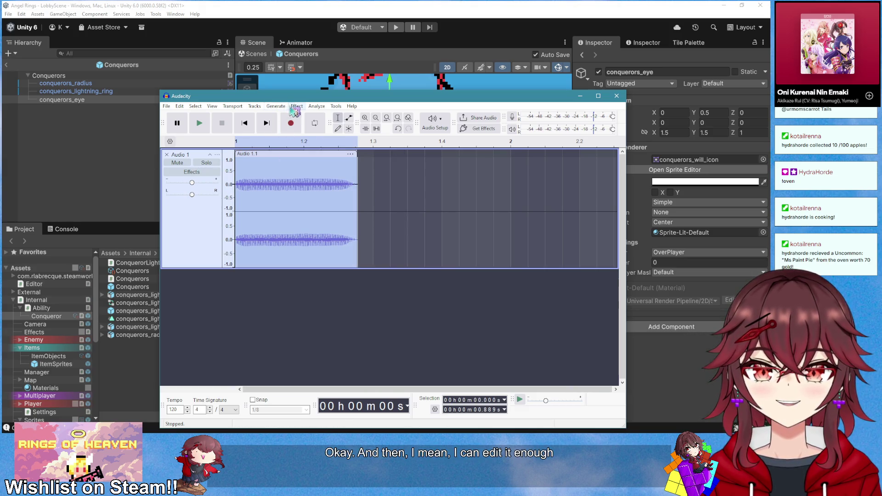
Open the Reverb effect on the clip and preview its current settings
left_click(296, 106)
mouse_move(346, 177)
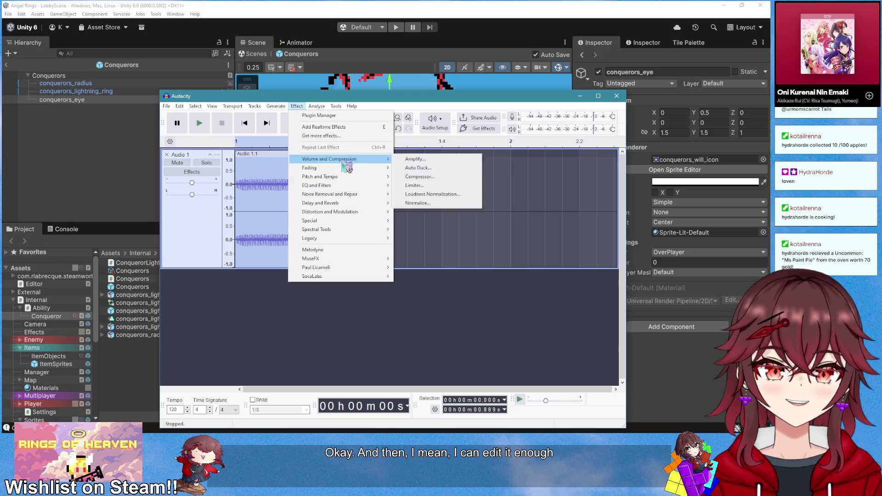
mouse_move(340, 223)
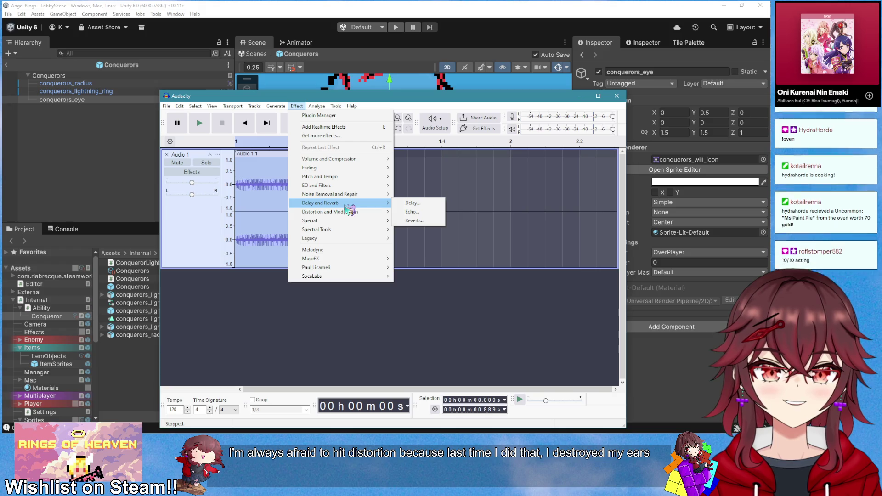
left_click(423, 221)
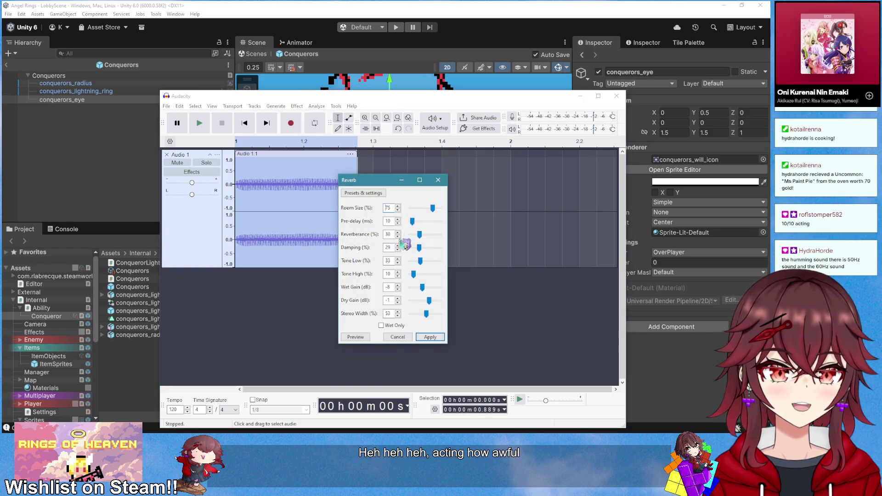
left_click(365, 337)
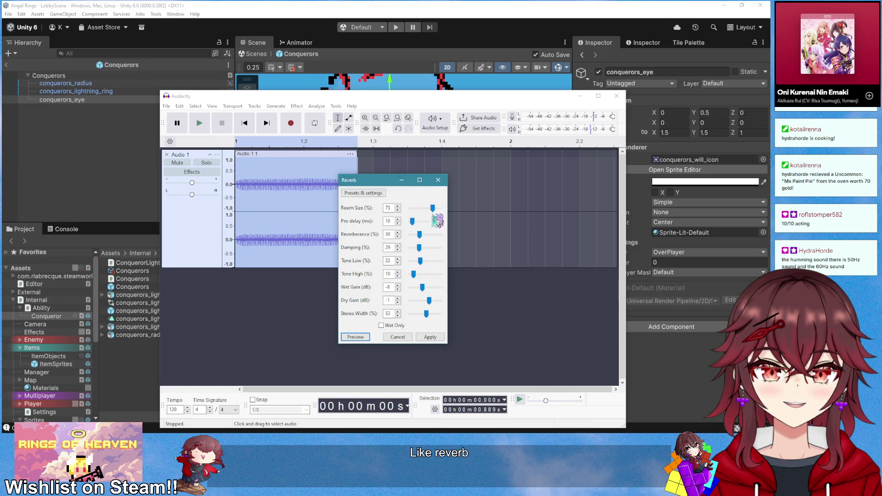
Load the Cathedral reverb preset and audition it several times
left_click(363, 193)
mouse_move(375, 232)
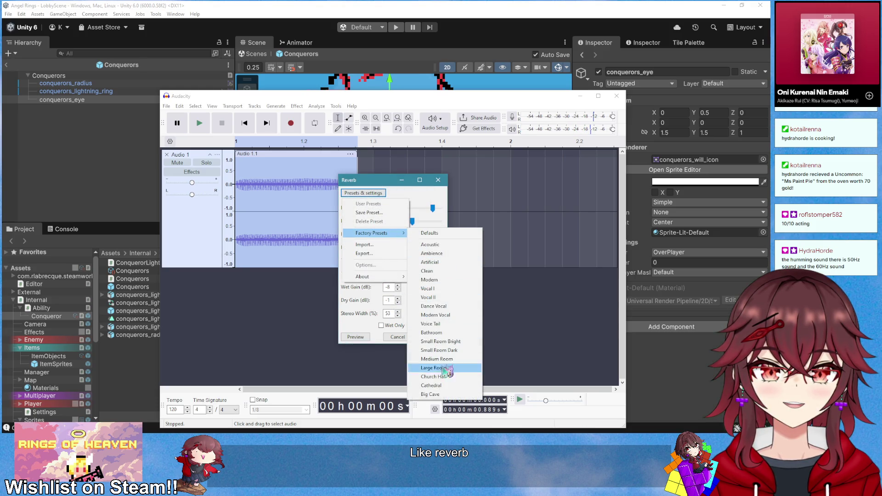
left_click(434, 386)
left_click(358, 338)
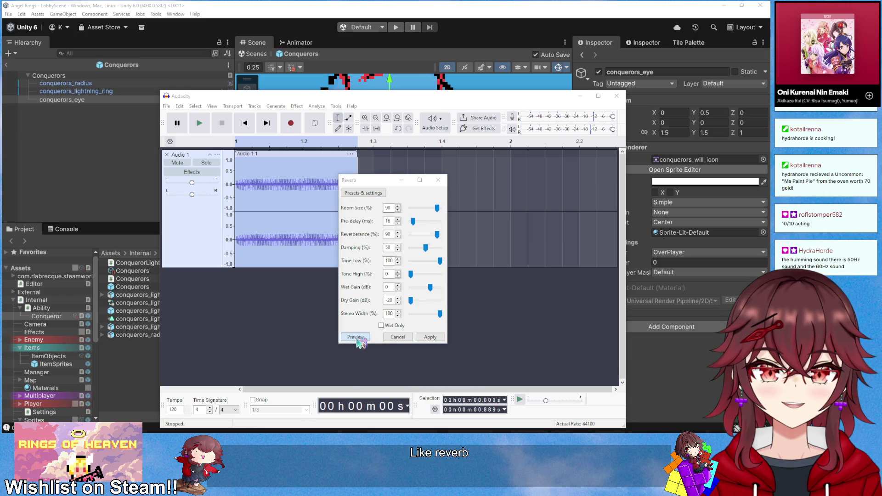
left_click(357, 338)
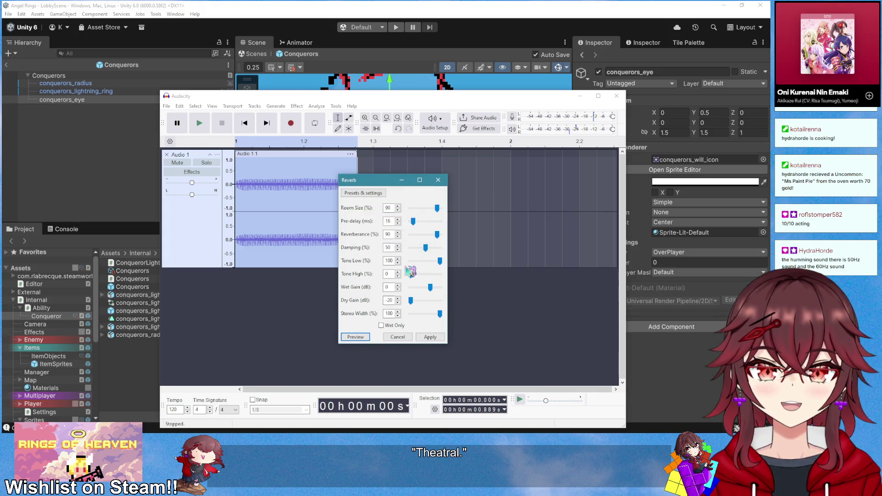
left_click(355, 337)
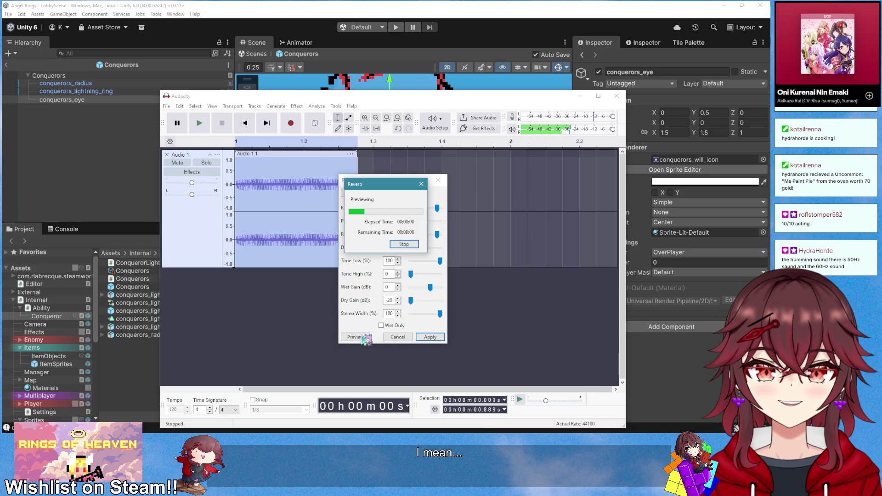
left_click(362, 338)
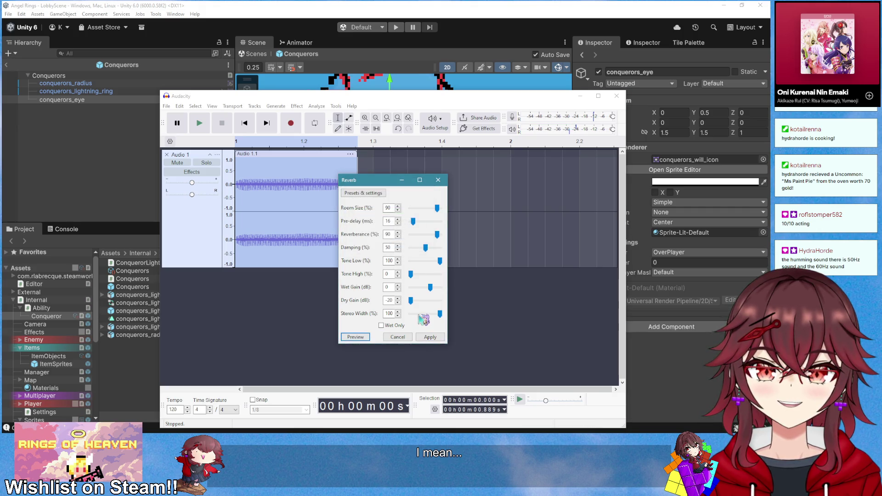
left_click(361, 338)
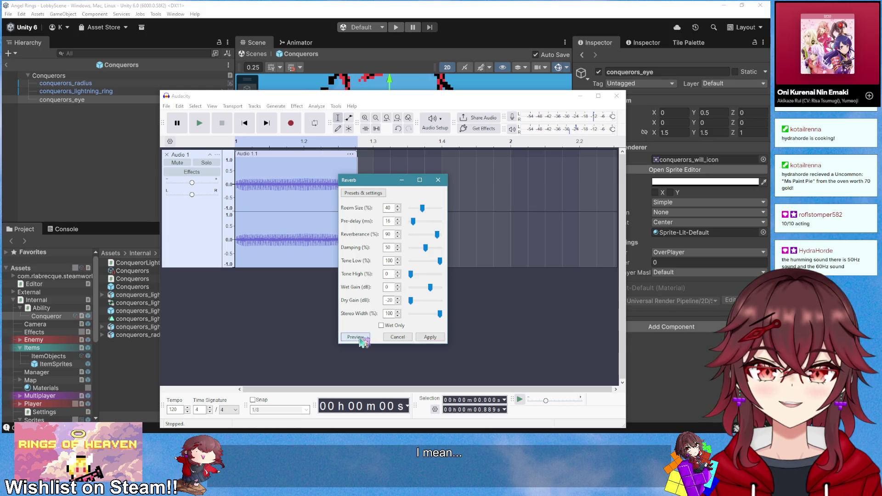
Set Room Size to 99 and Dry Gain to -10 dB, then preview
left_click_drag(423, 209, 441, 212)
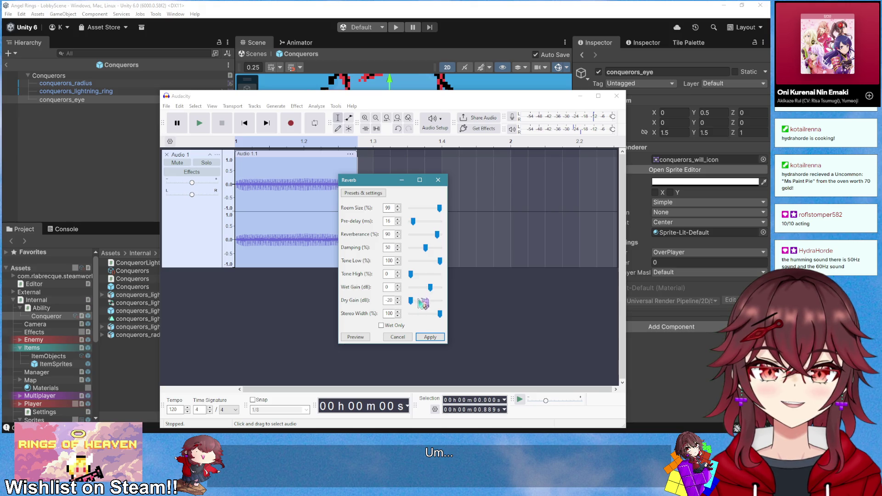
mouse_move(411, 301)
left_mouse_down()
mouse_move(420, 301)
mouse_move(406, 304)
left_mouse_up()
left_click(361, 338)
Apply the reverb to the clip and play it back twice
left_click(430, 337)
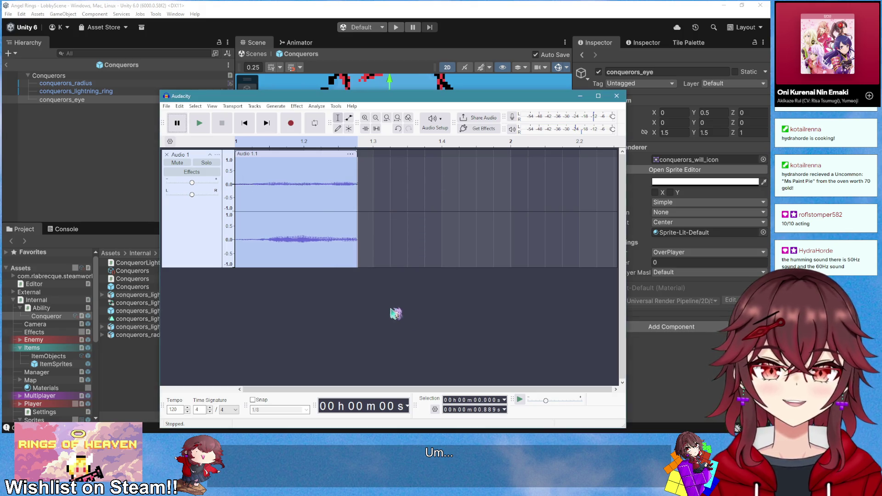
key("space")
key("space")
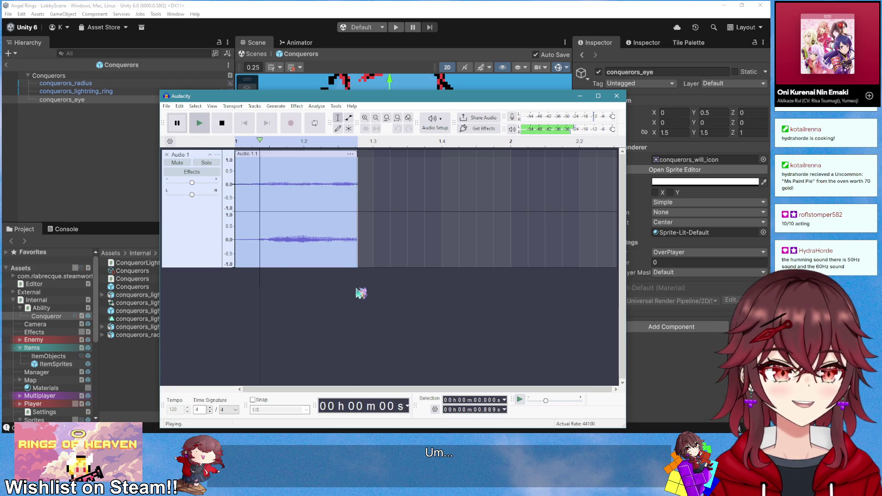
key("space")
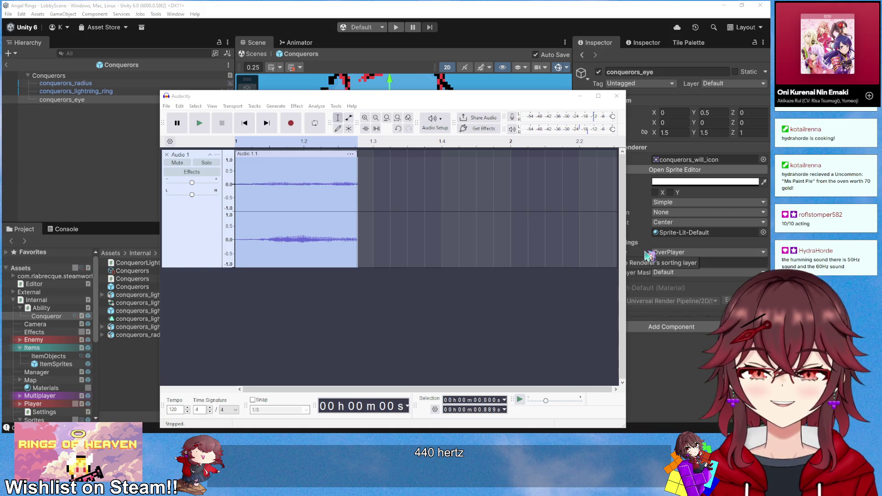
Play the track again and select the clip's tail from 0.639 s to 1.077 s
left_click(207, 231)
key("space")
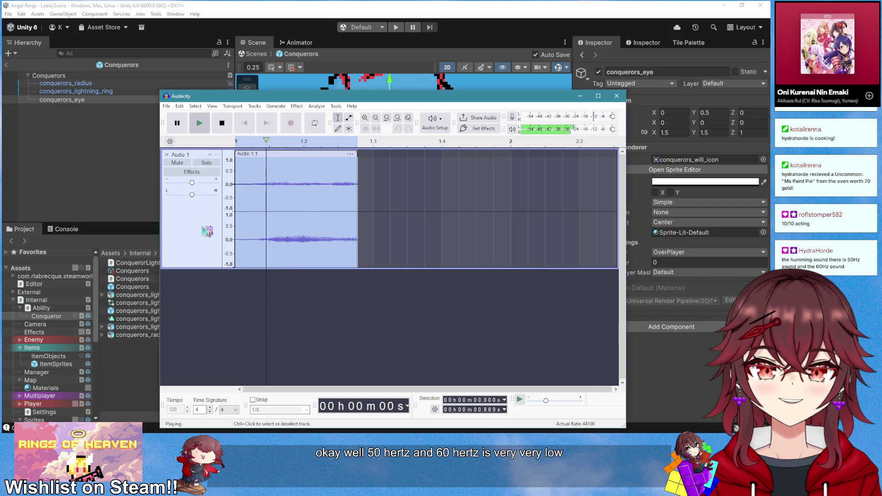
left_click_drag(383, 207, 323, 207)
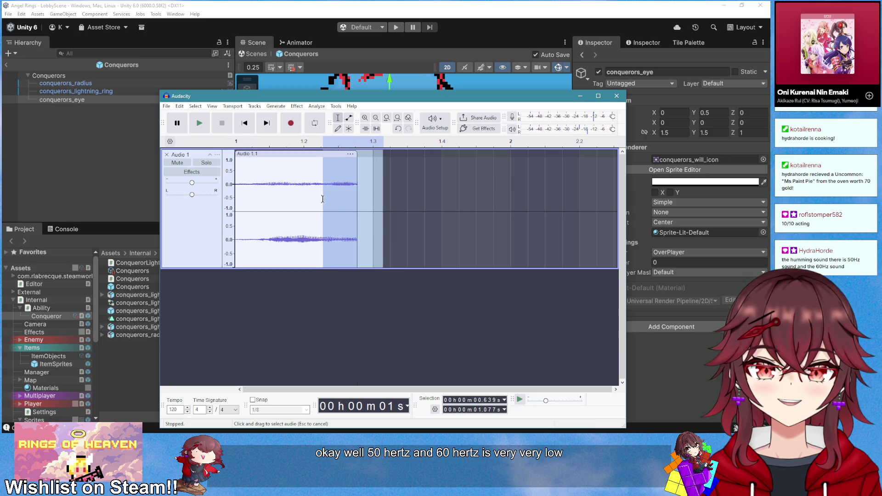
left_click(297, 106)
Apply Studio Fade Out to the selected tail and play the clip from the start
mouse_move(368, 169)
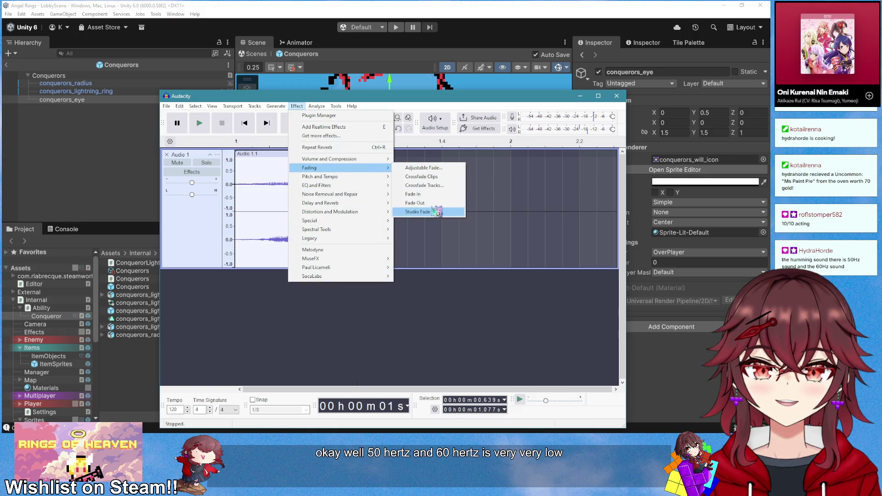
left_click(405, 205)
left_click(246, 122)
key("space")
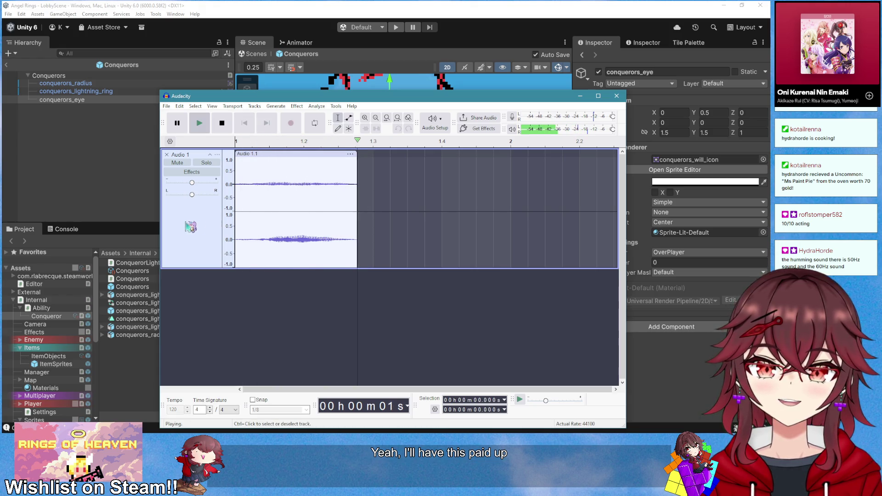
Normalize the whole clip to a -6.0 dB peak and play the louder result
left_click(201, 215)
left_click(297, 106)
mouse_move(359, 161)
left_click(417, 203)
left_click(432, 292)
key("space")
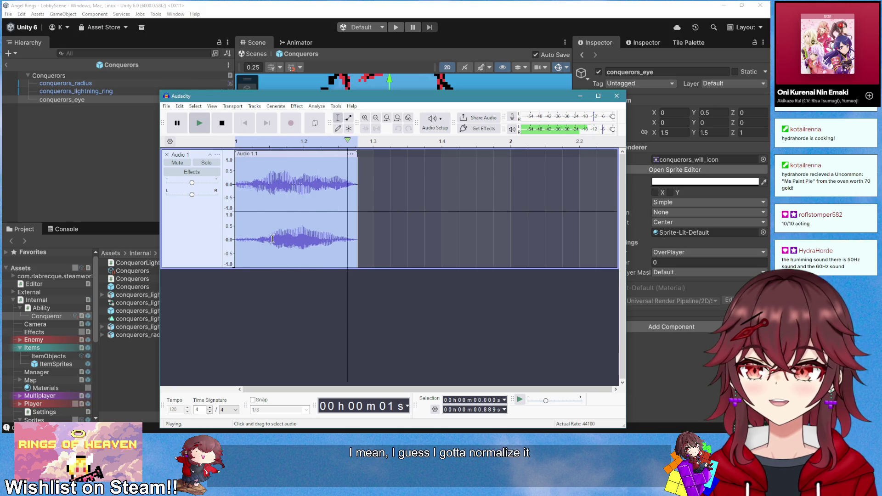
key("space")
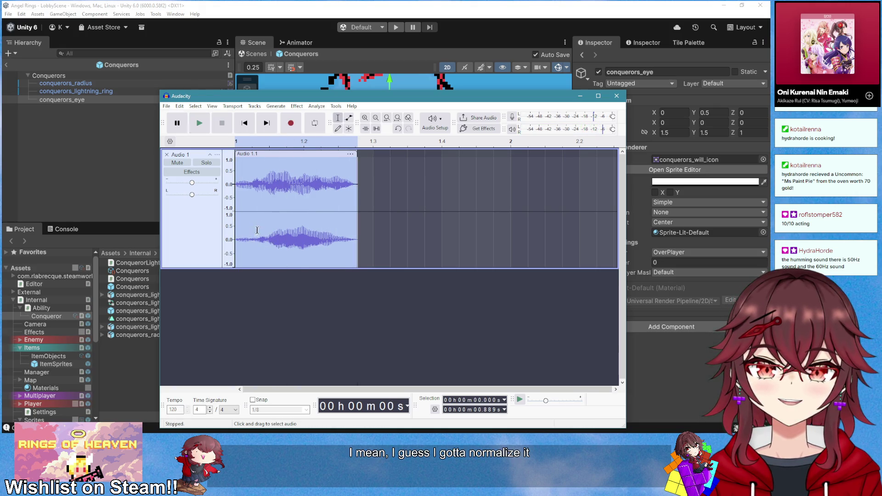
left_click(297, 106)
mouse_move(363, 186)
mouse_move(362, 169)
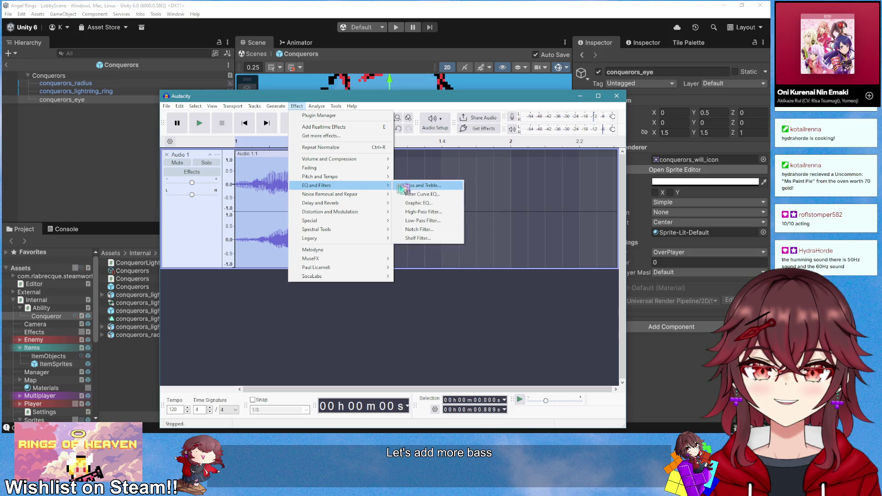
Open Bass and Treble, audition the bass boost, and lower volume to -5 dB
left_click(414, 187)
left_click(363, 310)
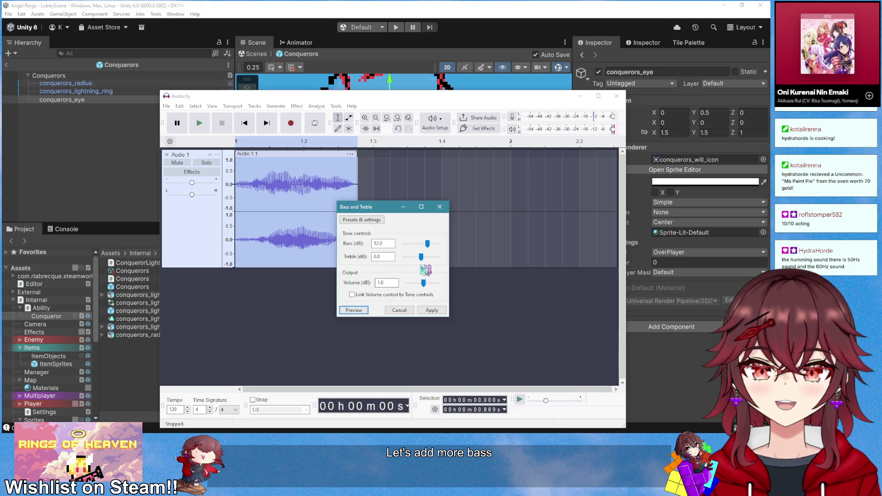
left_click_drag(423, 283, 420, 282)
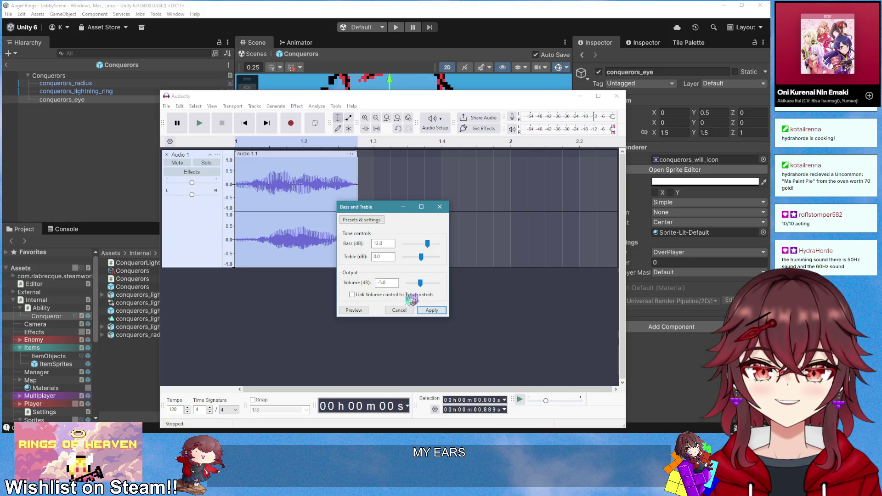
left_click(366, 311)
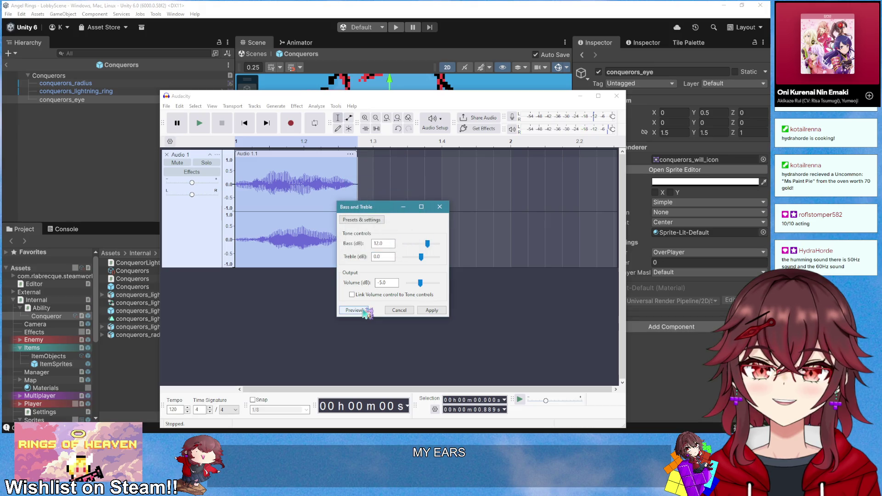
left_click(365, 311)
Cut the treble toward -18 dB and drop volume to -9 dB, auditioning each change
left_click_drag(421, 258, 416, 258)
left_click(363, 310)
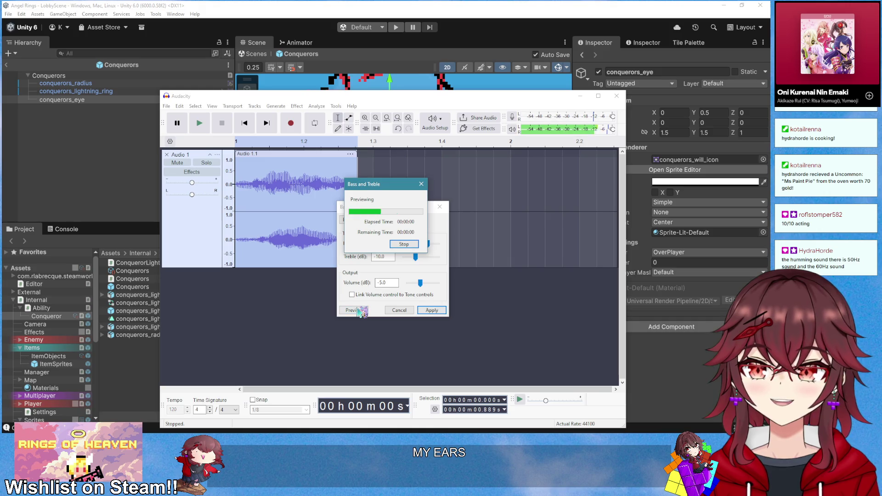
left_click(365, 311)
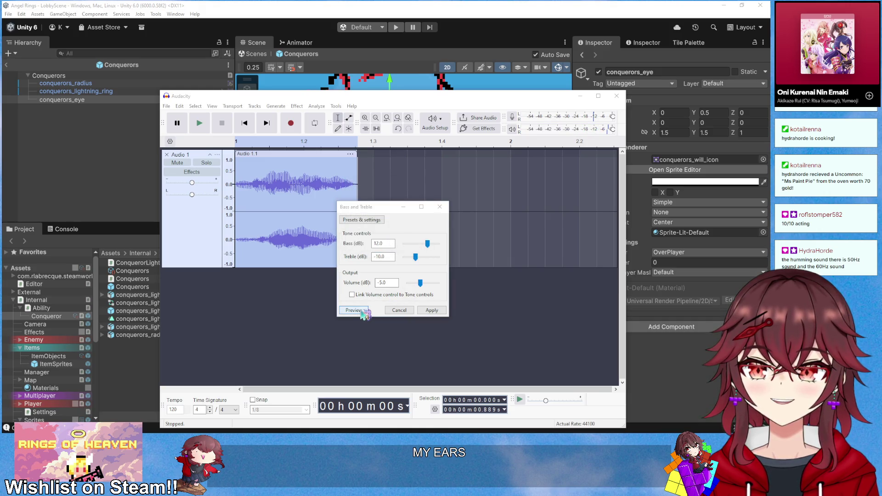
left_click(363, 310)
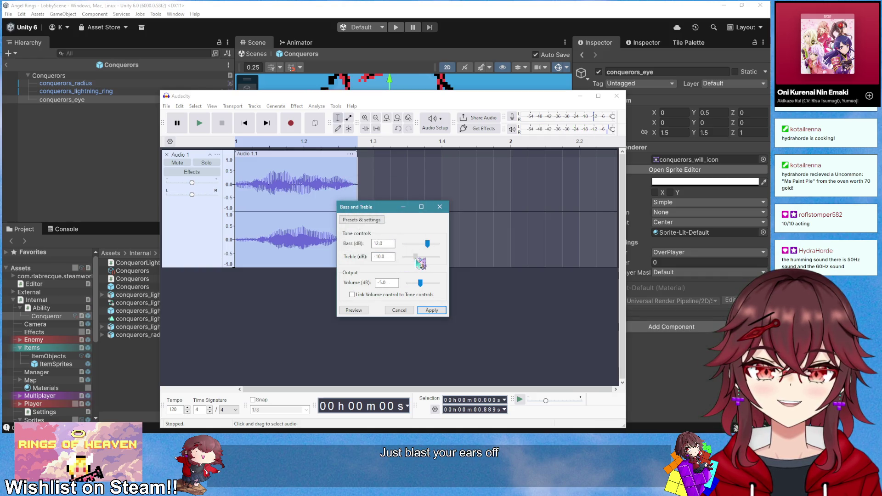
left_click(353, 310)
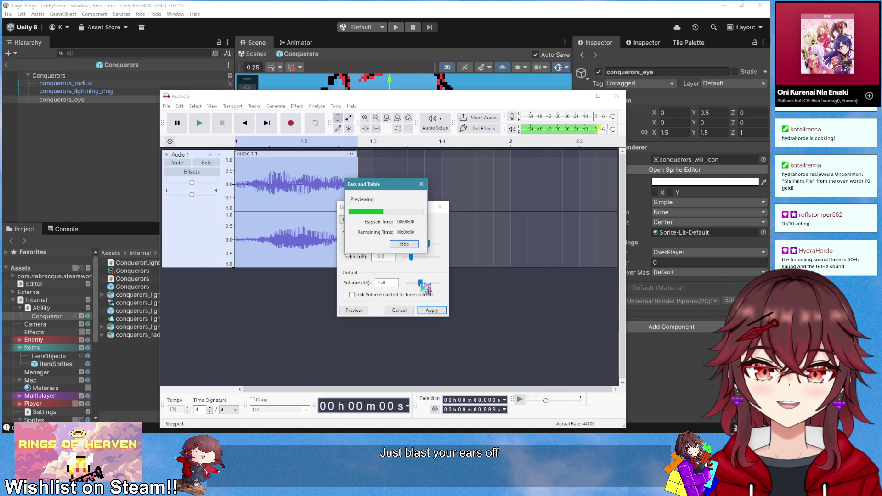
left_click_drag(421, 284, 418, 284)
left_click(350, 311)
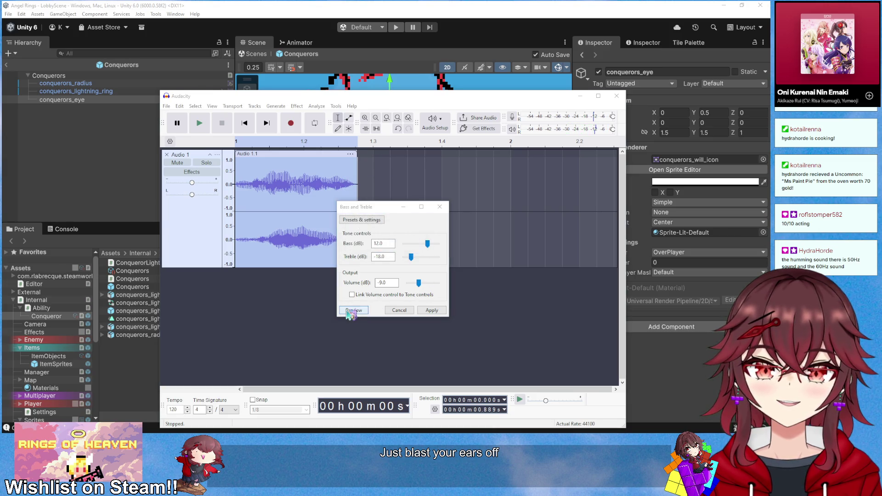
Enable Link Volume, boost the bass heavily, then apply the tone change and play it
left_click(394, 295)
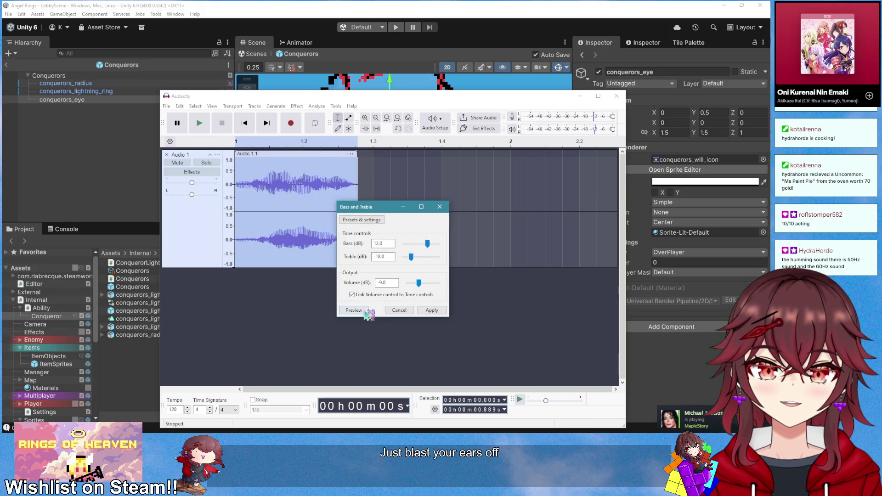
left_click(365, 311)
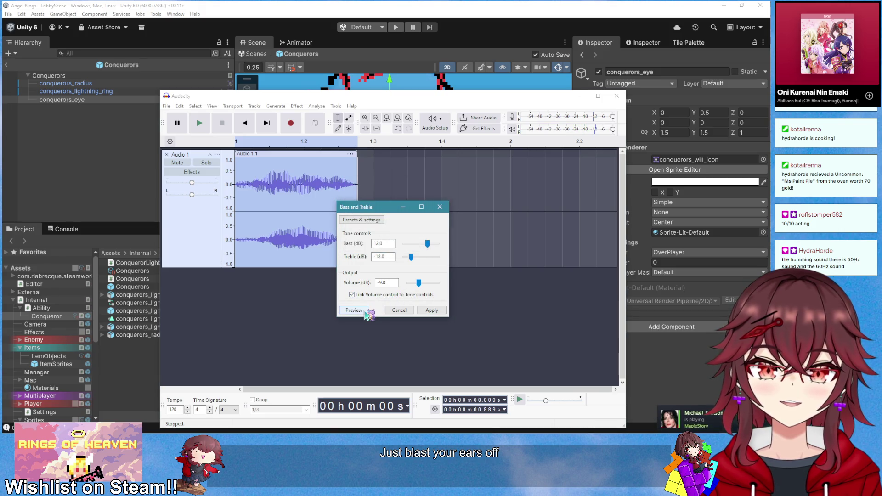
left_click(354, 310)
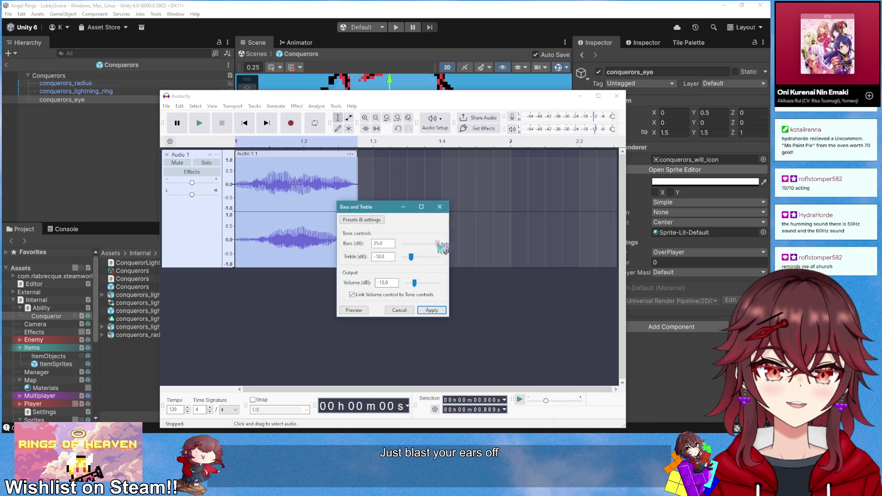
left_click(362, 310)
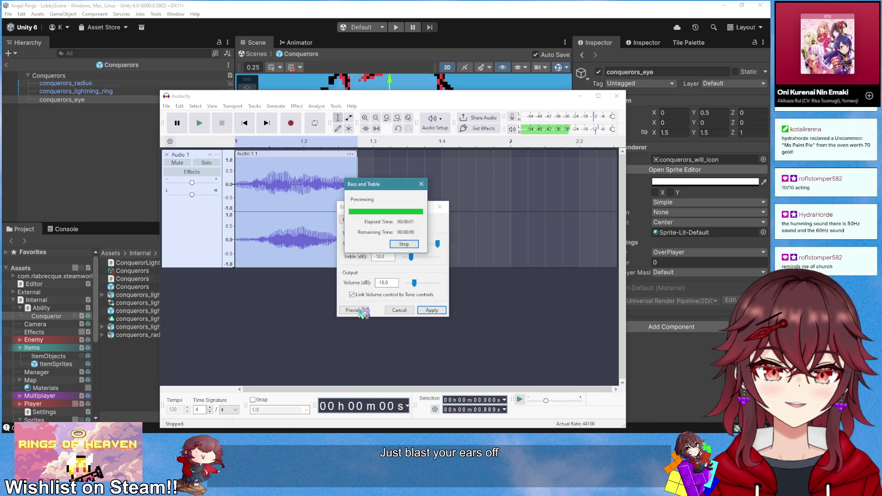
left_click(361, 311)
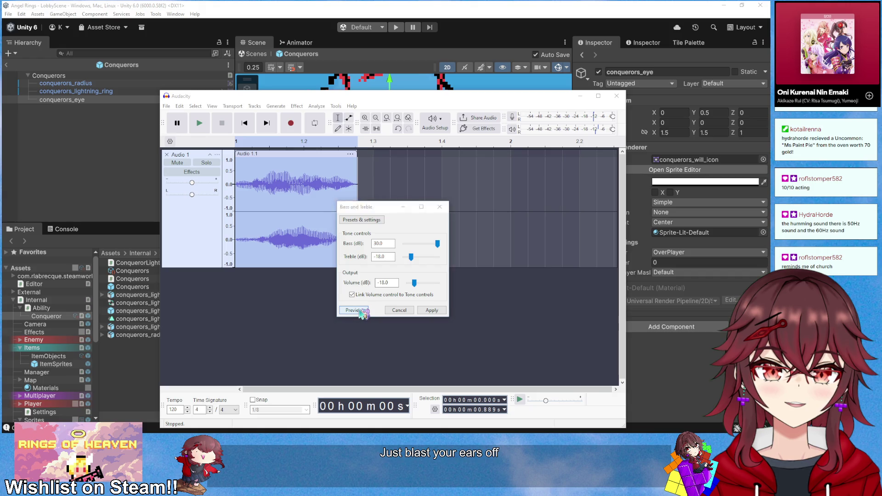
left_click(431, 311)
key("space")
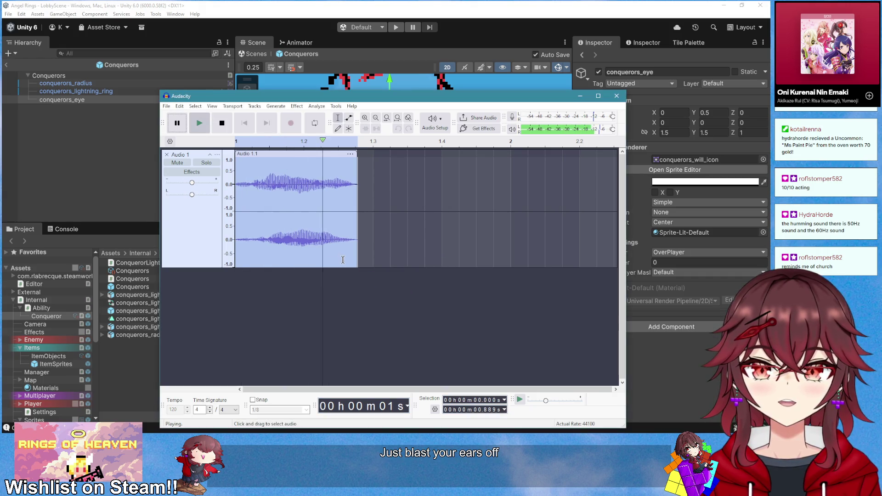
key("space")
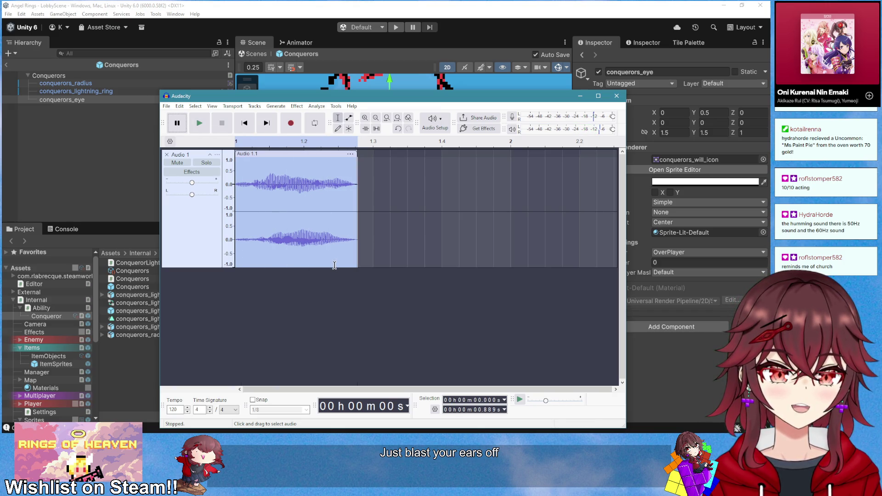
key("space")
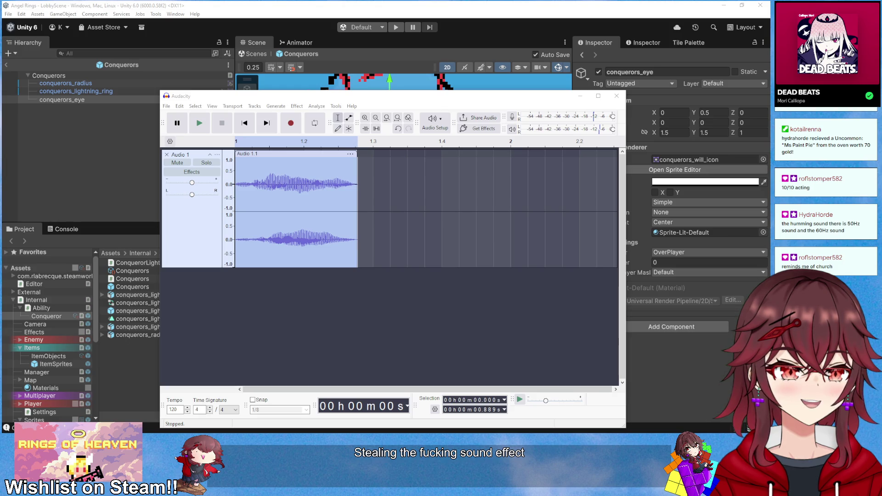
left_click(199, 122)
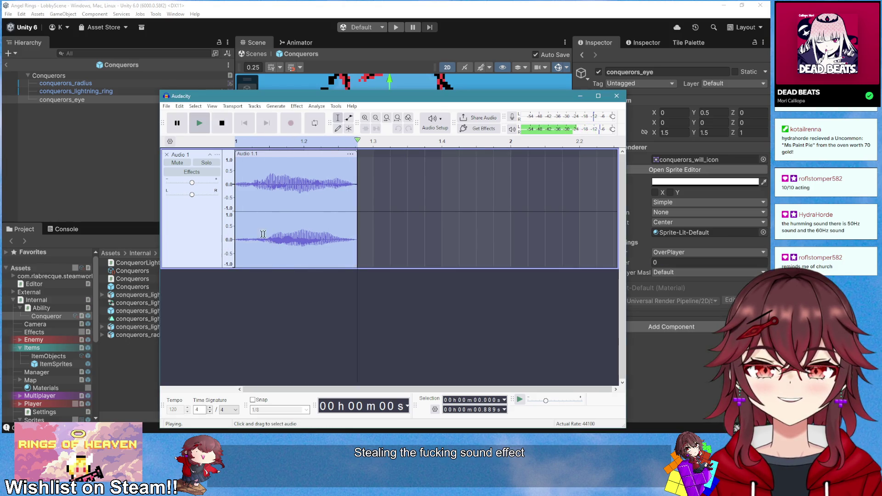
Undo the last edit, redo one step, and play the restored clip twice
key("ctrl+z")
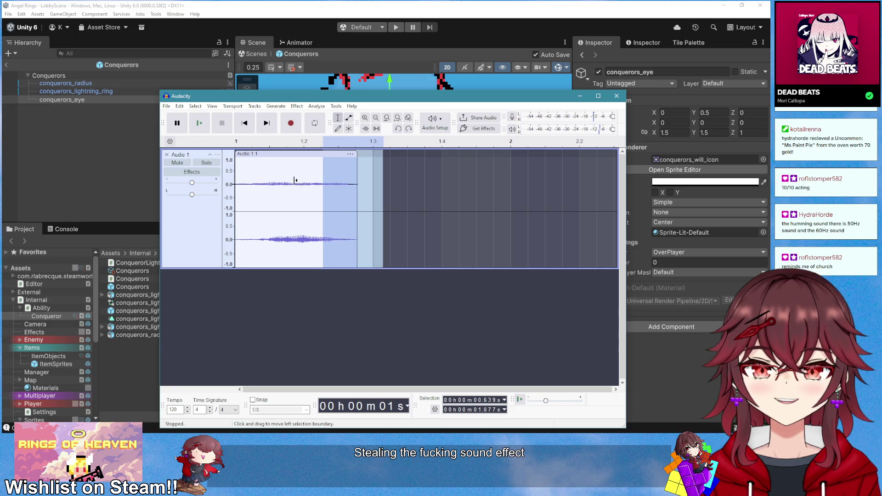
key("ctrl+y")
key("space")
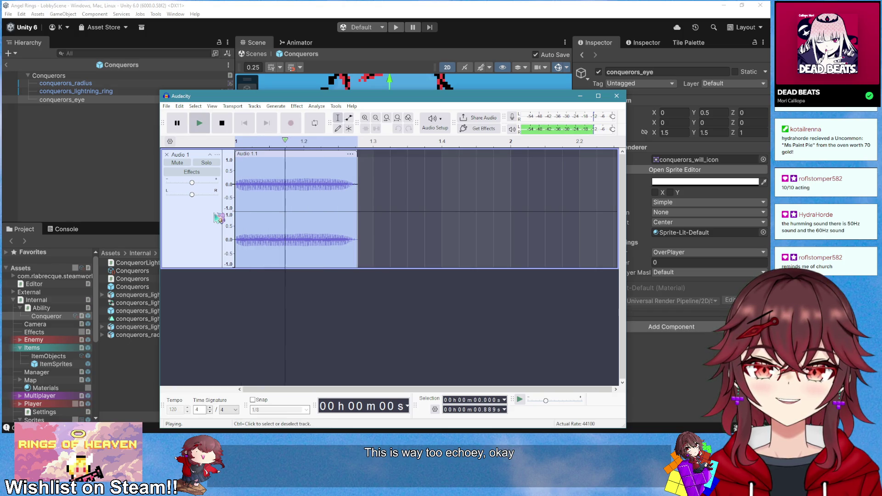
key("space")
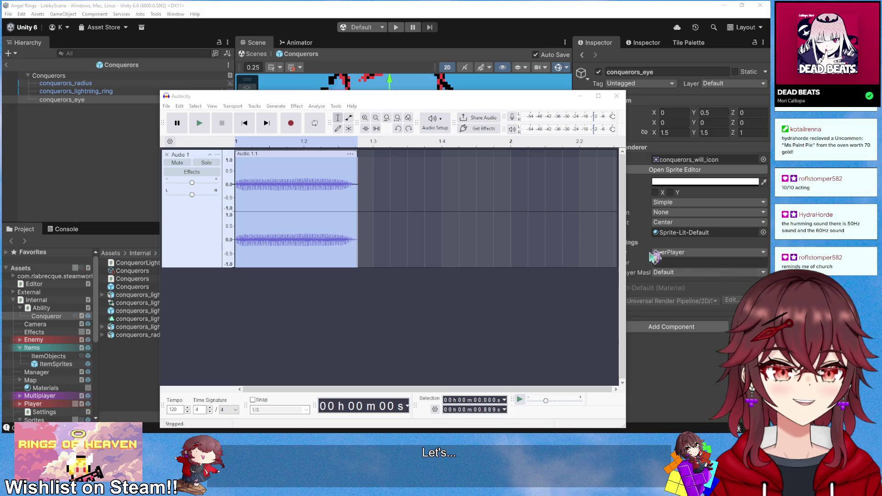
Preview a Bass and Treble change, cancel it, and replay the clip
left_click(326, 96)
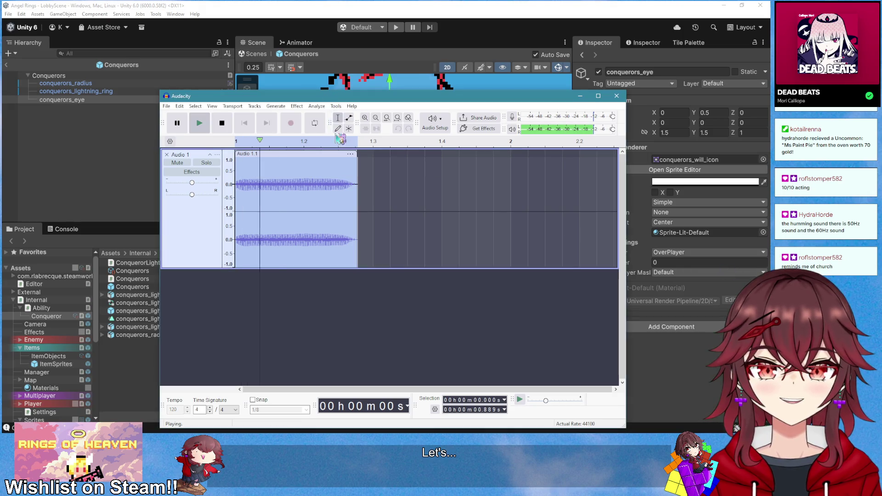
left_click(297, 106)
mouse_move(362, 223)
mouse_move(378, 158)
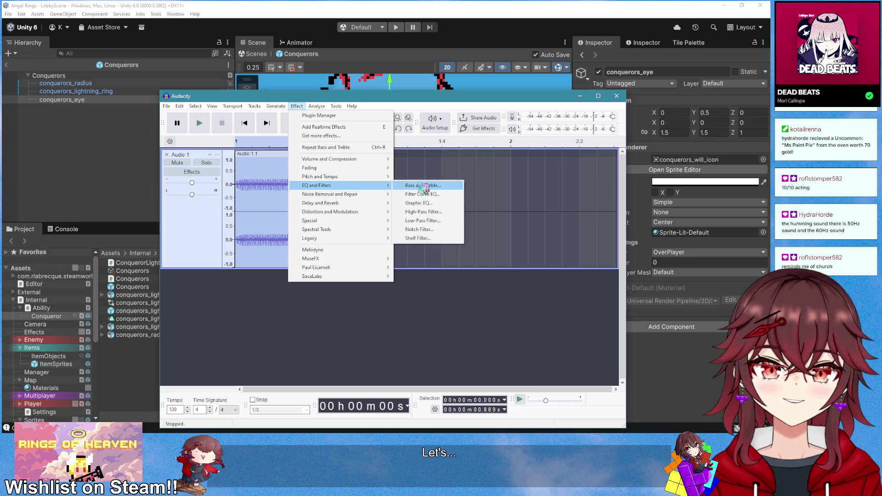
left_click(407, 186)
left_click(363, 312)
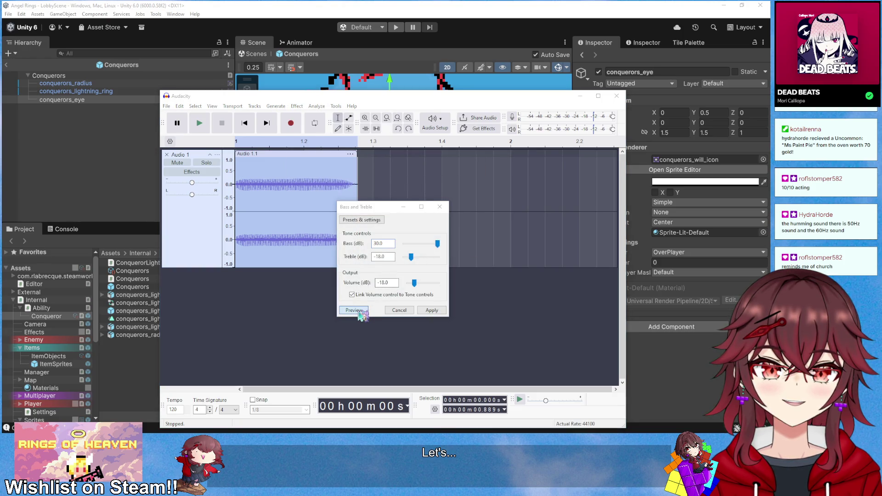
left_click(385, 311)
key("space")
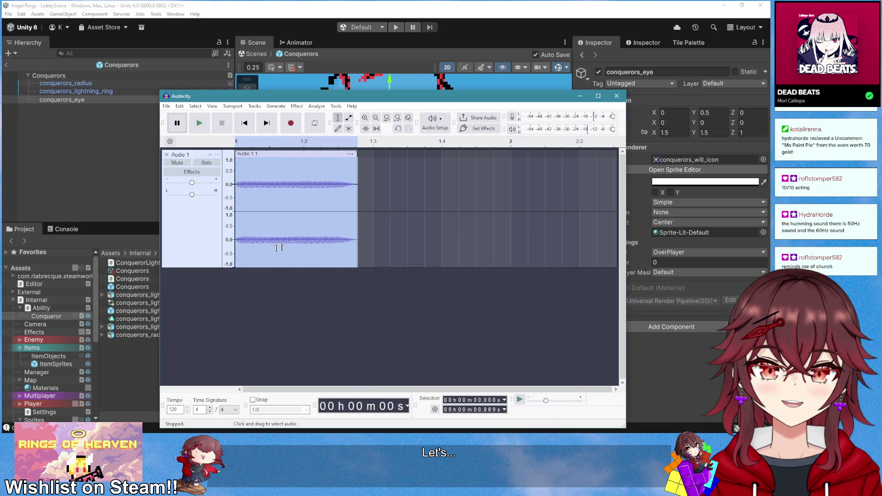
key("space")
key("space")
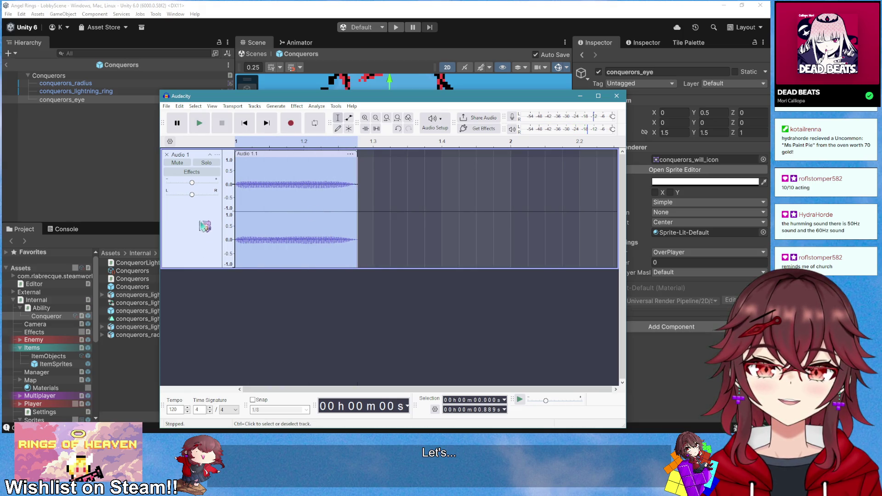
key("space")
Open Reverb, reduce Room Size from 99 to 55, and preview
left_click(298, 107)
mouse_move(358, 189)
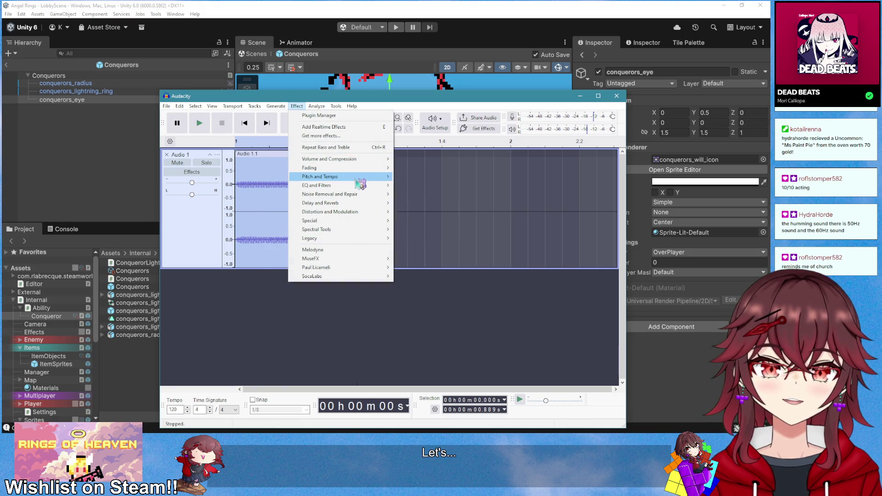
mouse_move(369, 162)
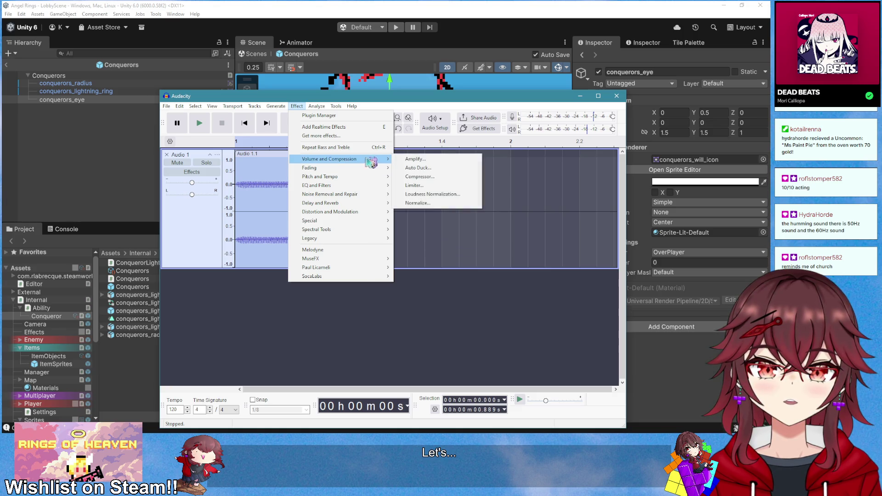
mouse_move(367, 207)
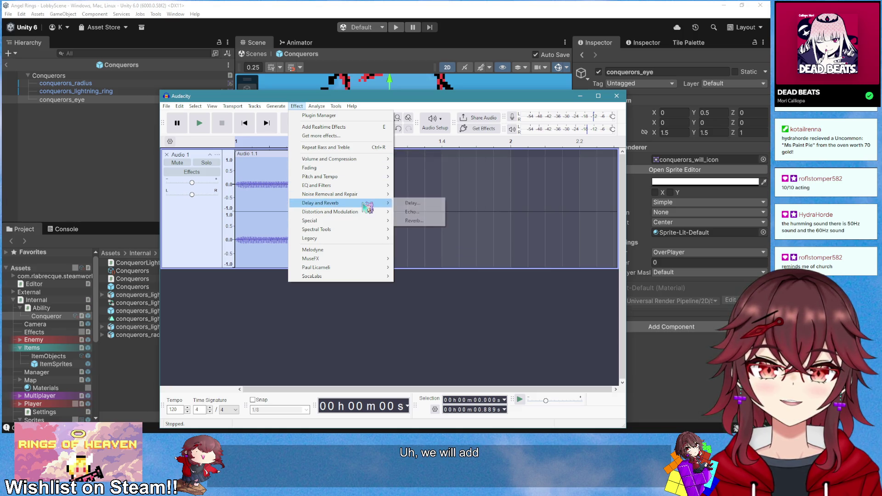
left_click(413, 221)
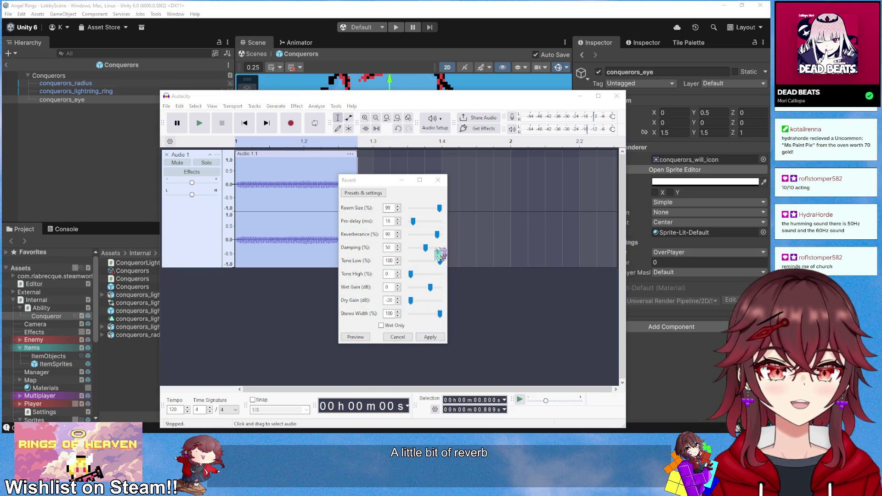
left_click_drag(440, 209, 427, 208)
left_click(363, 339)
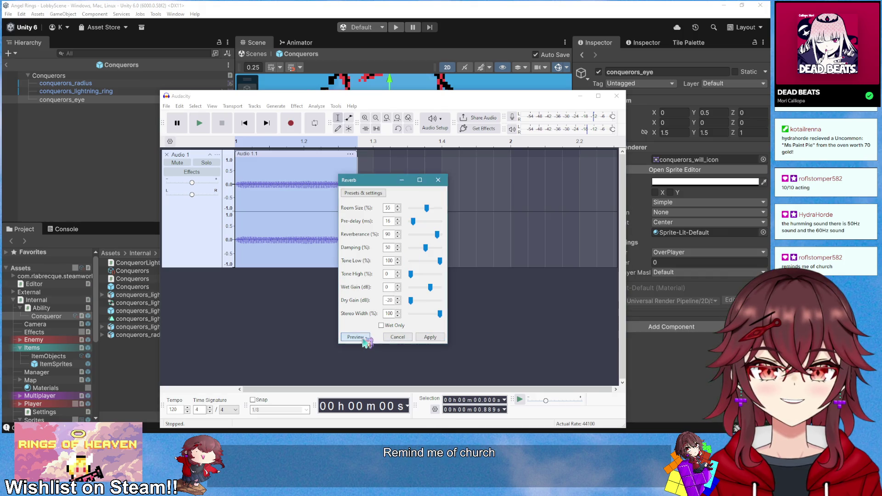
Load the Ambience reverb preset and preview it several times
left_click(356, 193)
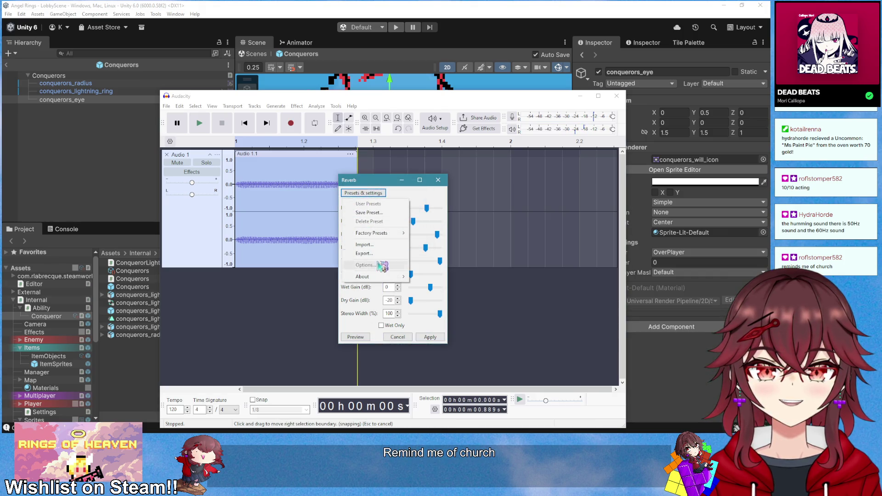
mouse_move(390, 233)
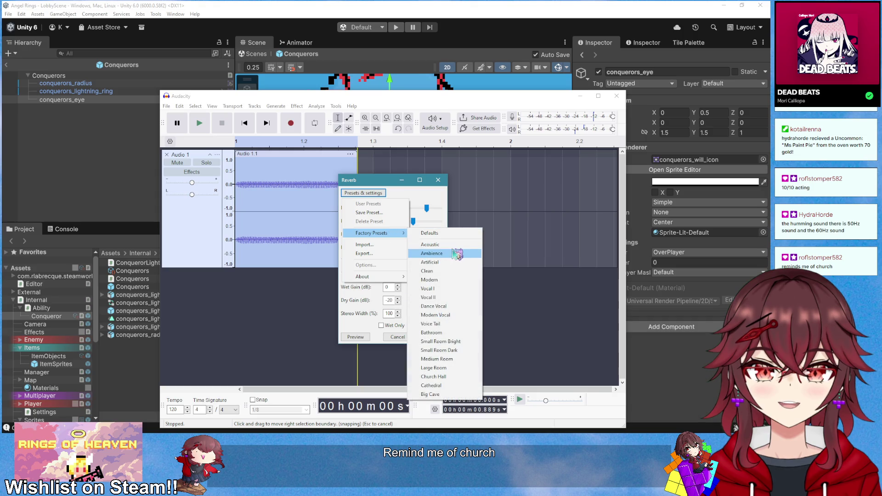
left_click(456, 253)
left_click(368, 339)
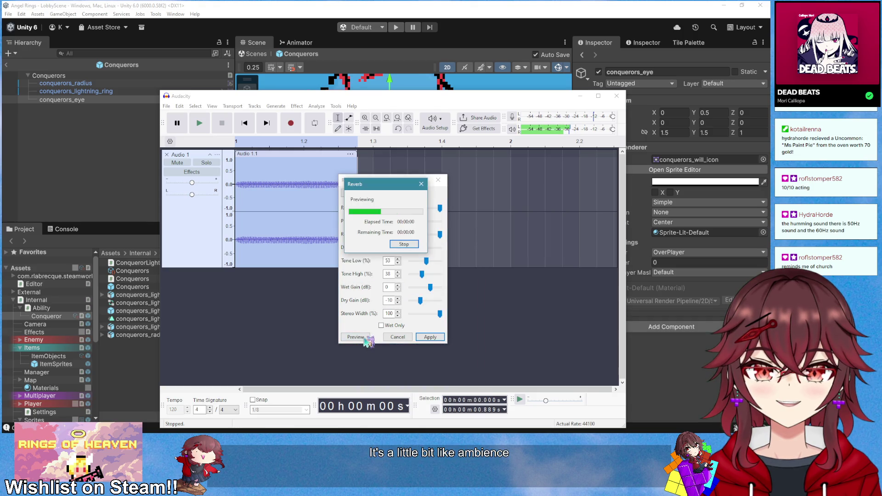
left_click(366, 339)
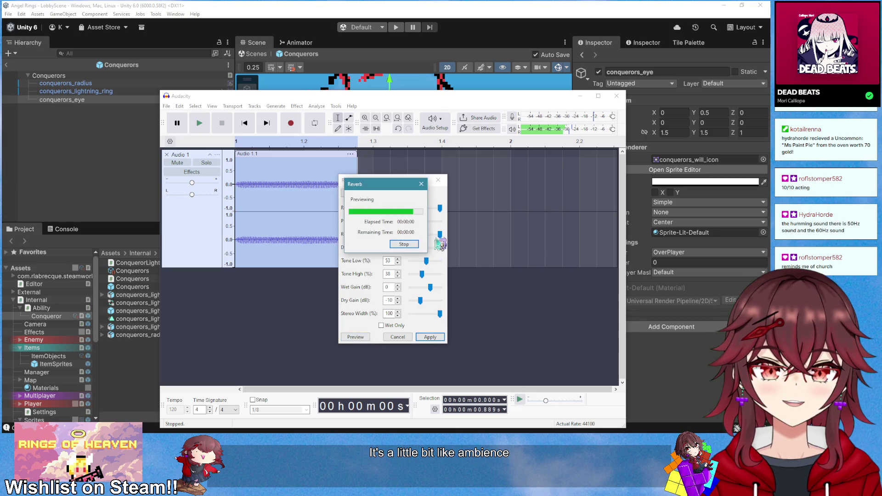
left_click(363, 337)
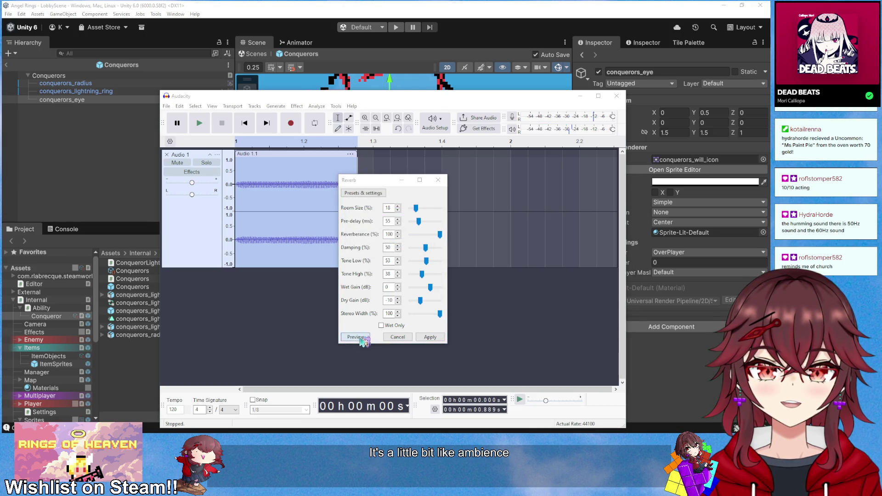
Load the Acoustic preset, preview it, apply it, play, and select the clip's tail
left_click(365, 193)
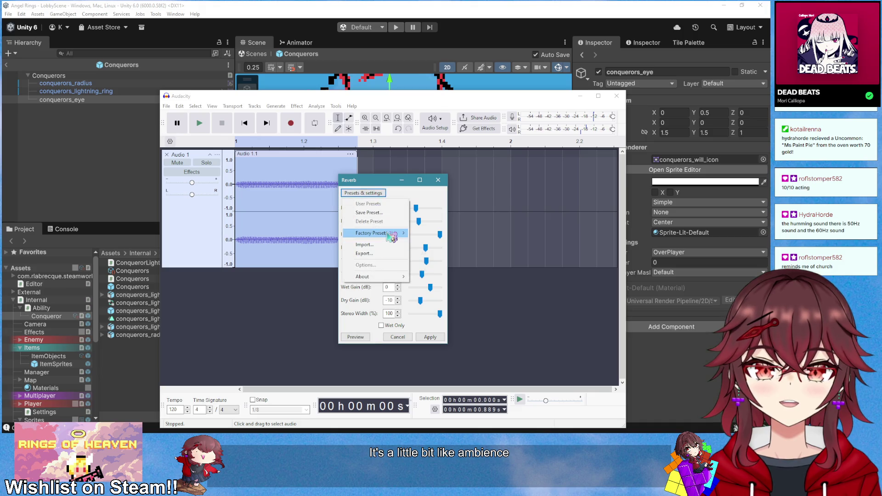
mouse_move(386, 234)
left_click(459, 245)
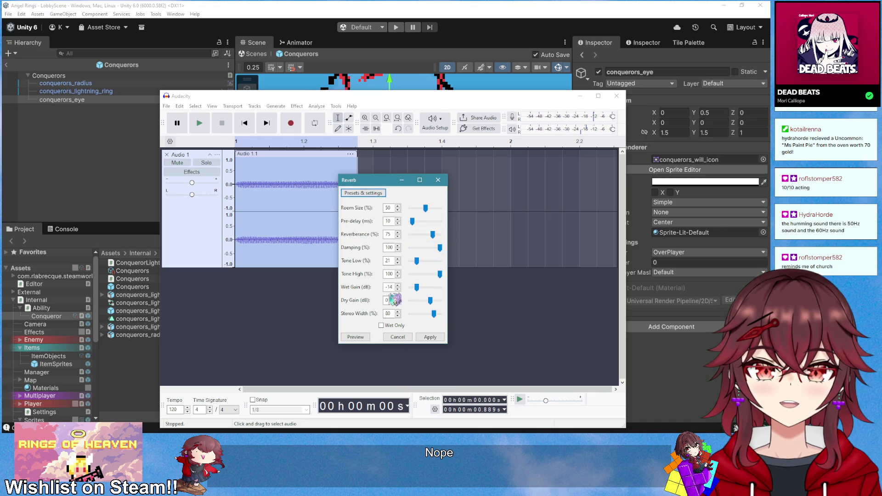
left_click(364, 338)
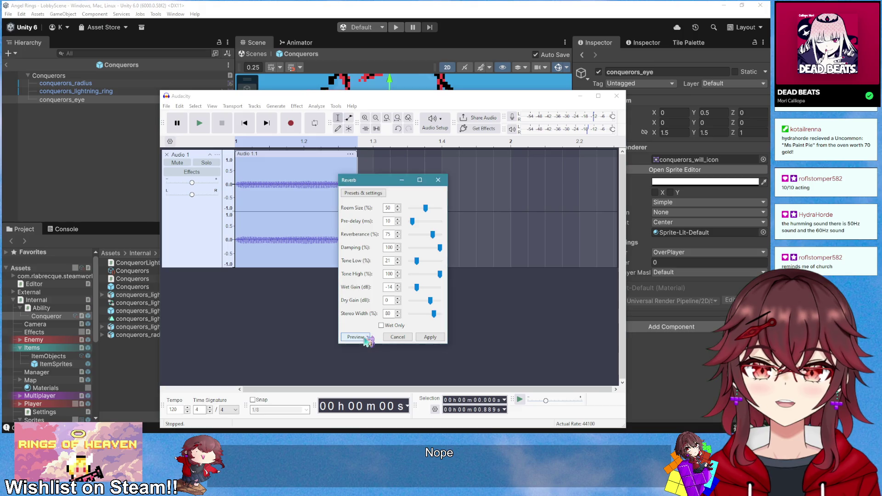
left_click(365, 338)
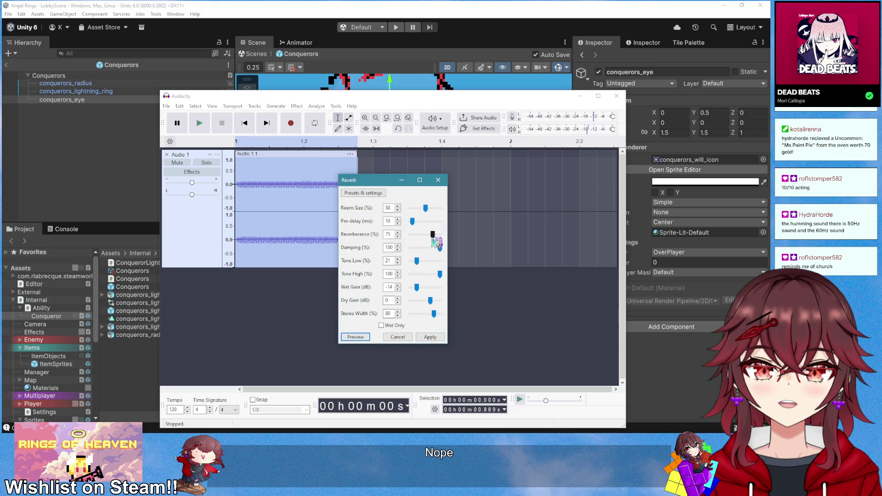
left_click(356, 339)
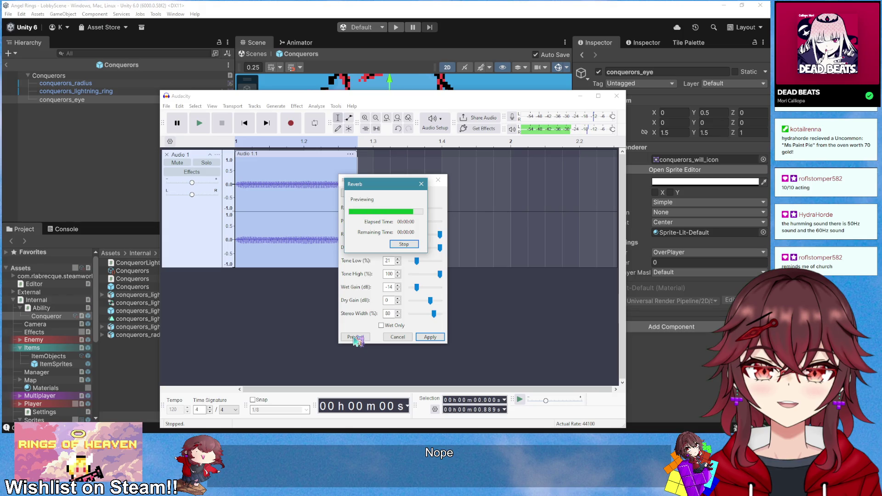
left_click(355, 338)
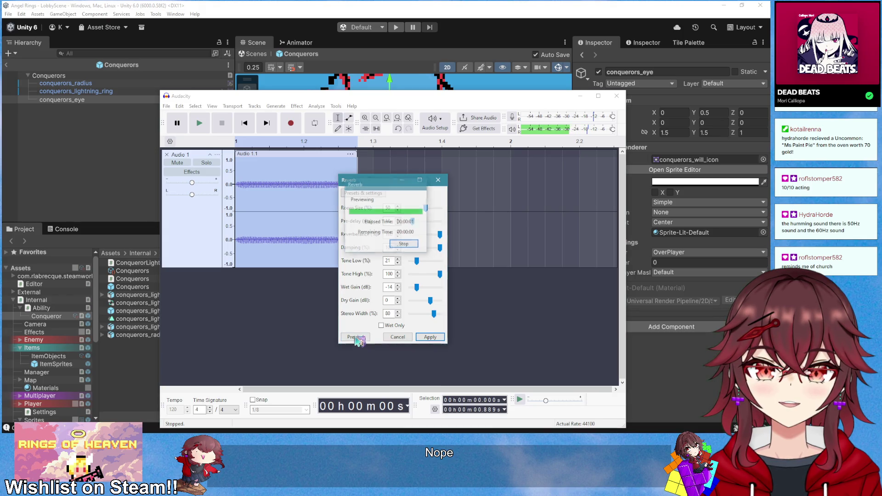
left_click(429, 337)
key("space")
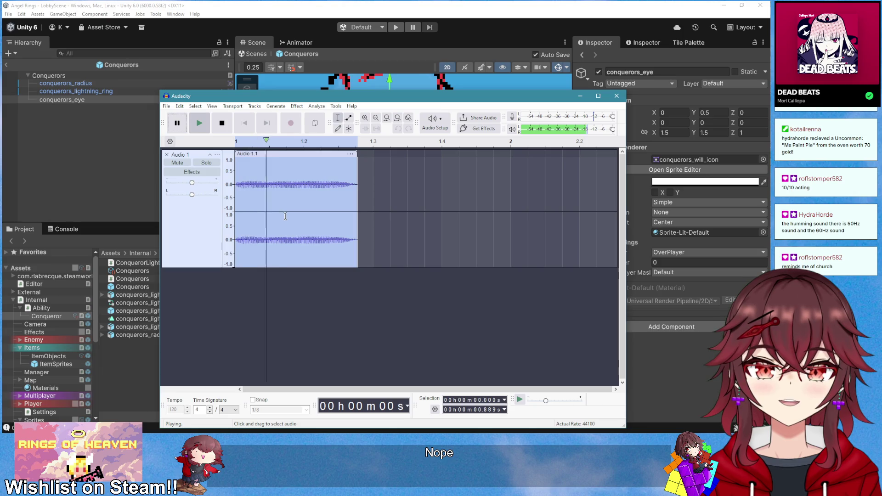
left_click_drag(360, 190, 325, 190)
left_click(297, 107)
Fade out the clip's end, then normalize the whole clip and play it
mouse_move(345, 161)
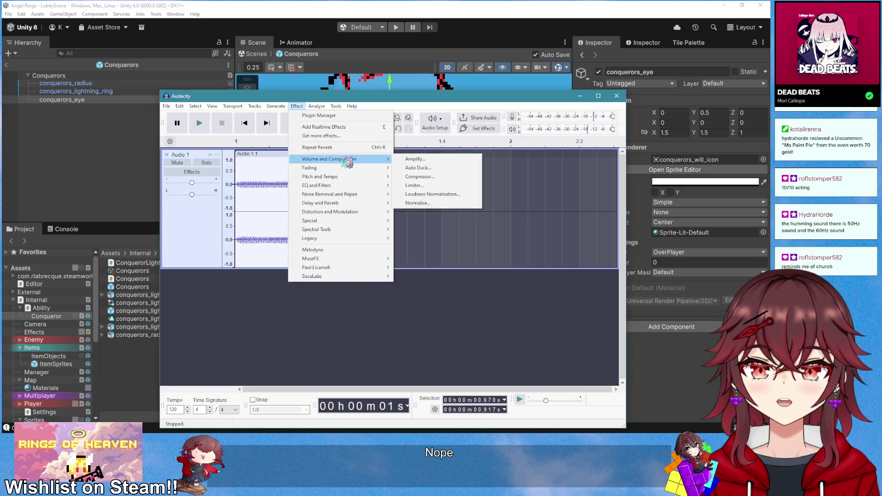
left_click(439, 204)
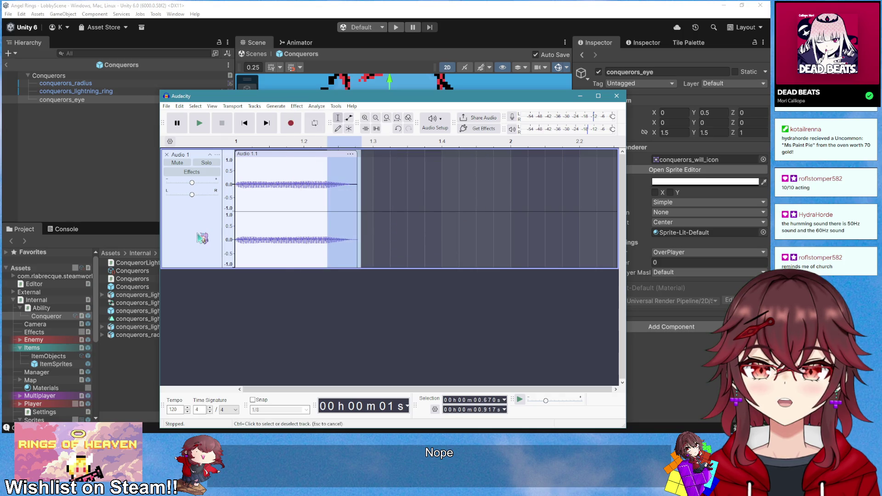
double_click(276, 159)
left_click(301, 110)
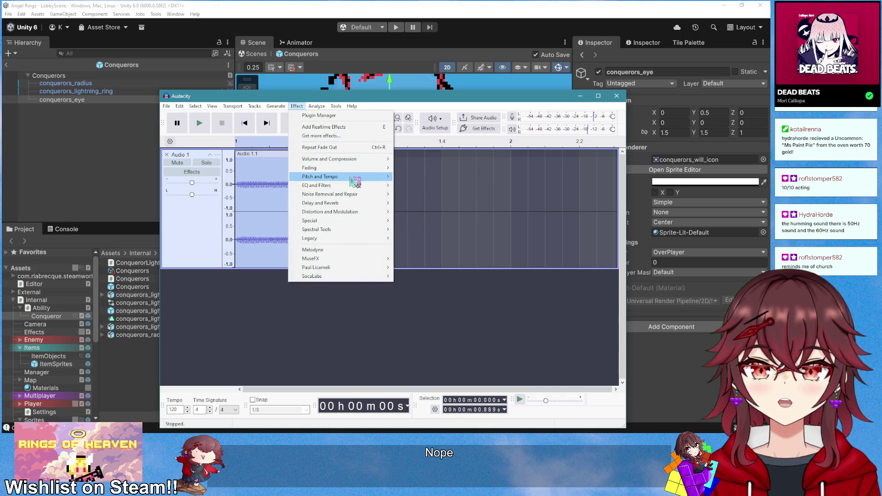
mouse_move(360, 170)
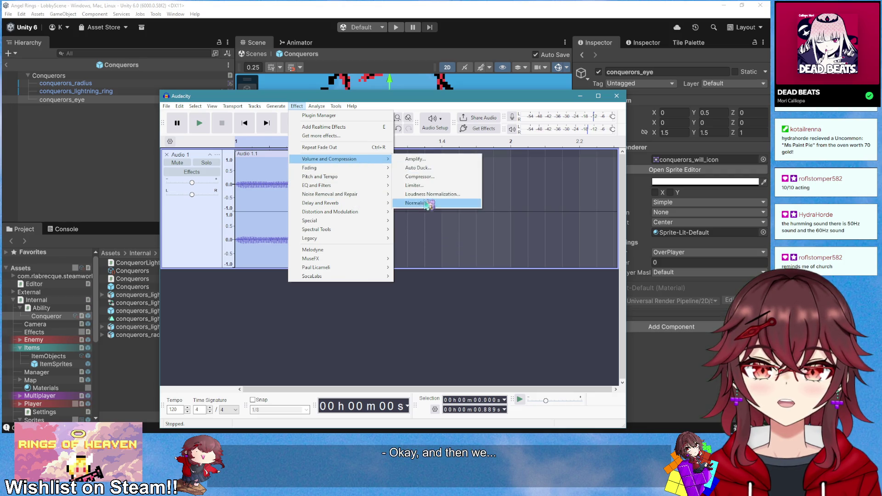
left_click(418, 203)
left_click(432, 294)
key("space")
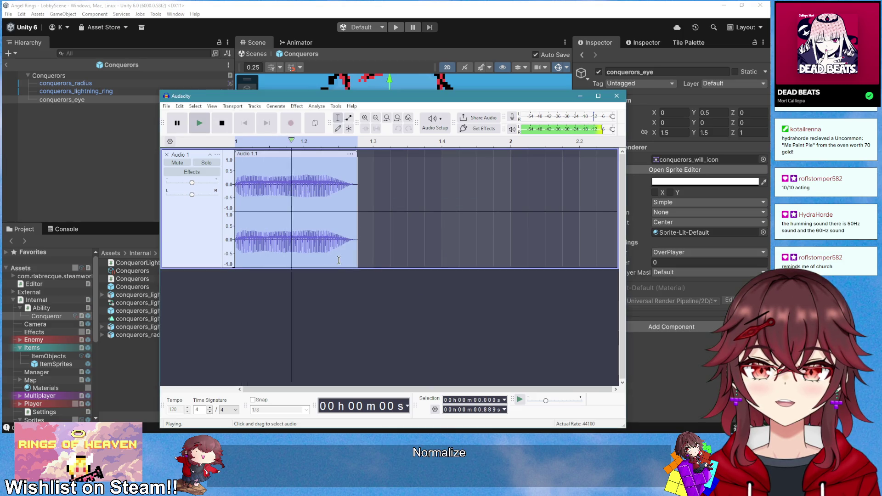
key("space")
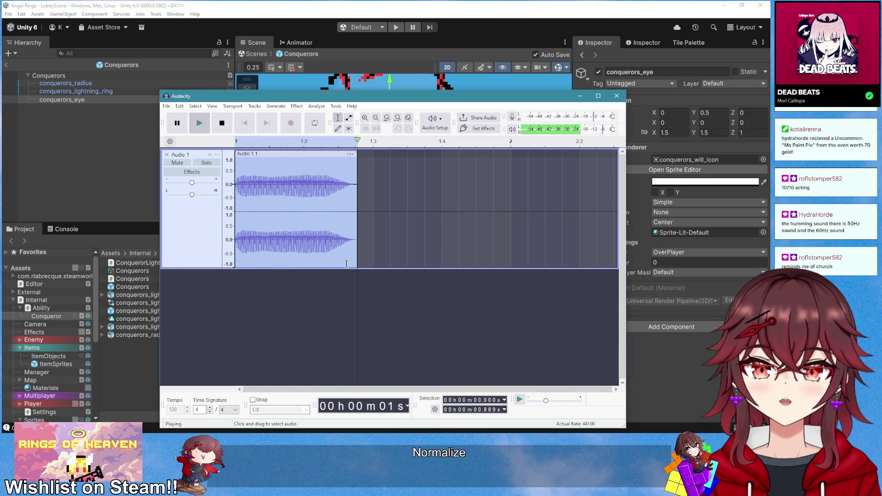
Time-stretch the clip to 72% speed, replay it, and select its first 0.29 s
left_click_drag(357, 159, 407, 160)
key("space")
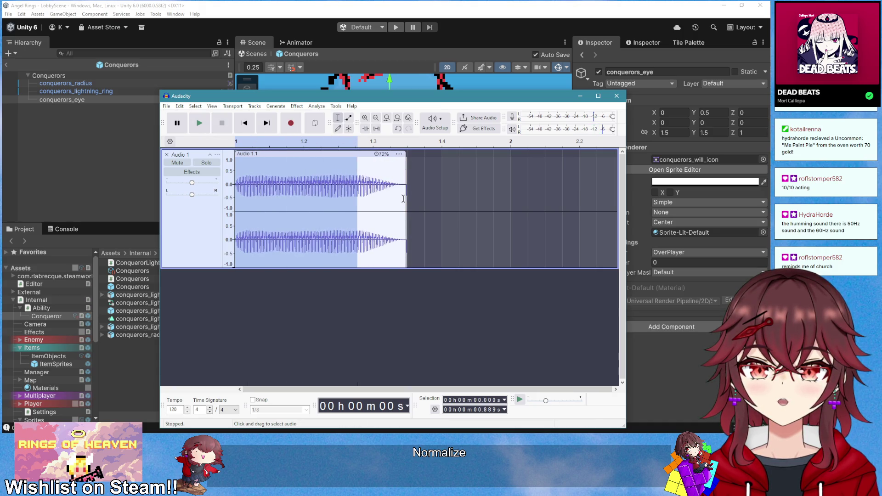
left_click(245, 122)
left_click(199, 123)
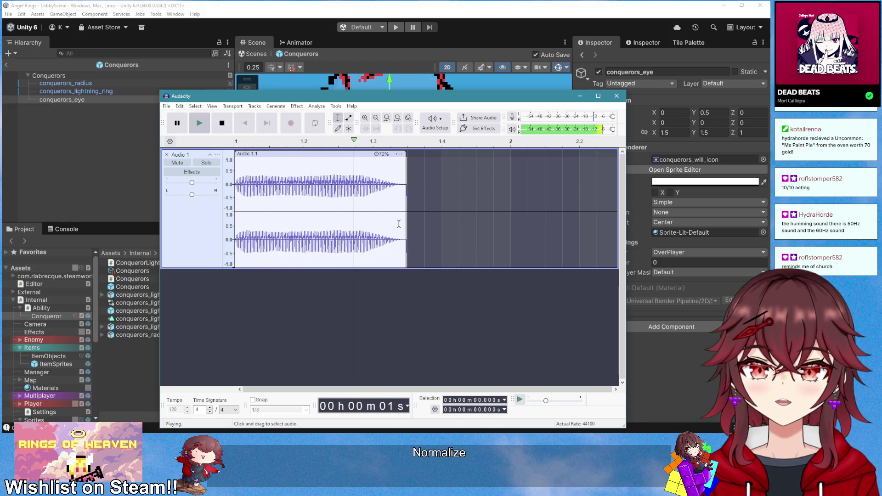
key("space")
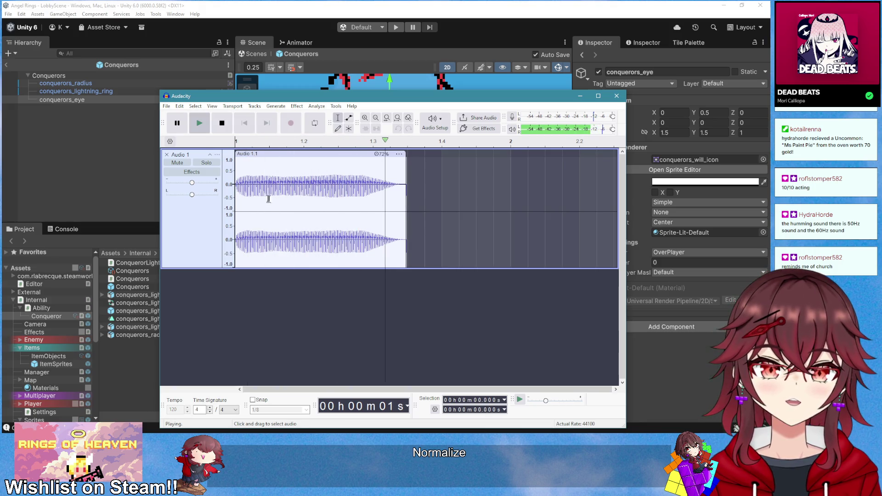
left_click_drag(274, 203, 215, 193)
Try a Fade In on the clip start, then undo it while keeping the stretch
left_click(297, 106)
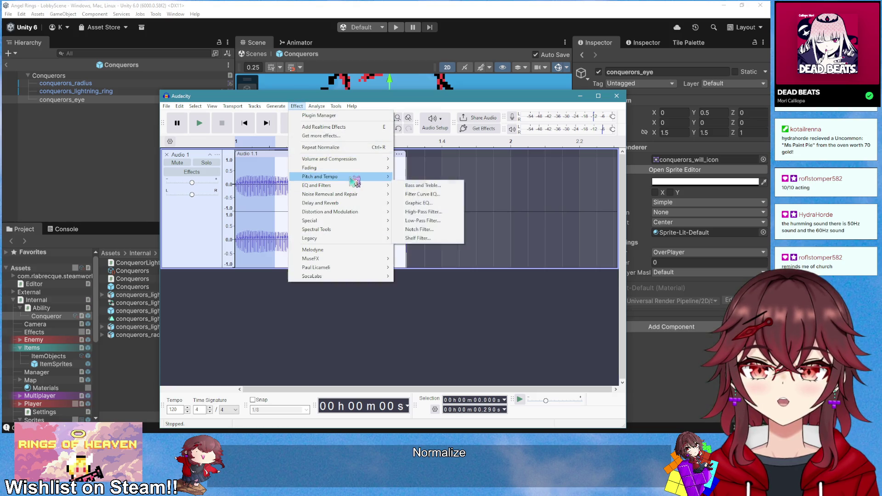
left_click(416, 194)
key("space")
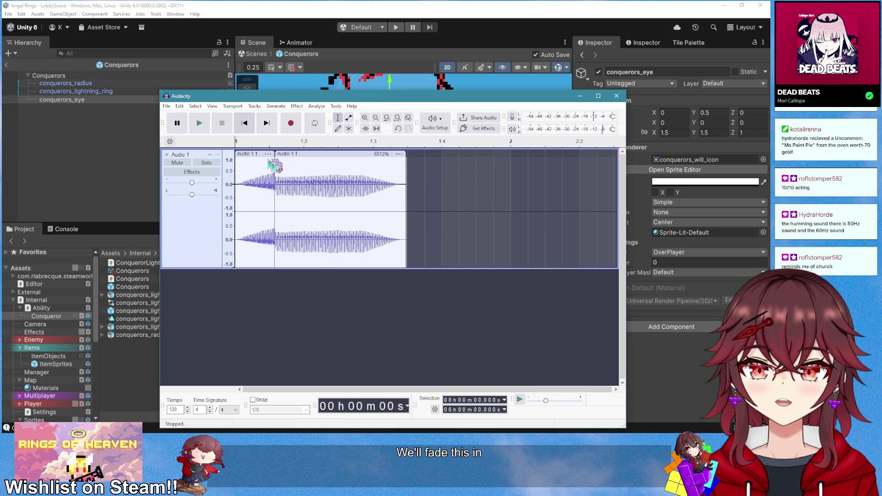
key("space")
key("ctrl+z")
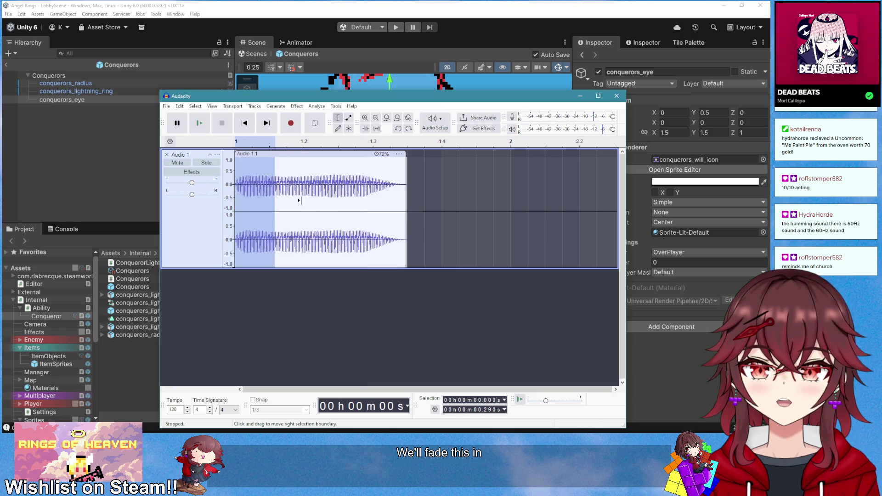
key("ctrl+z")
key("ctrl+y")
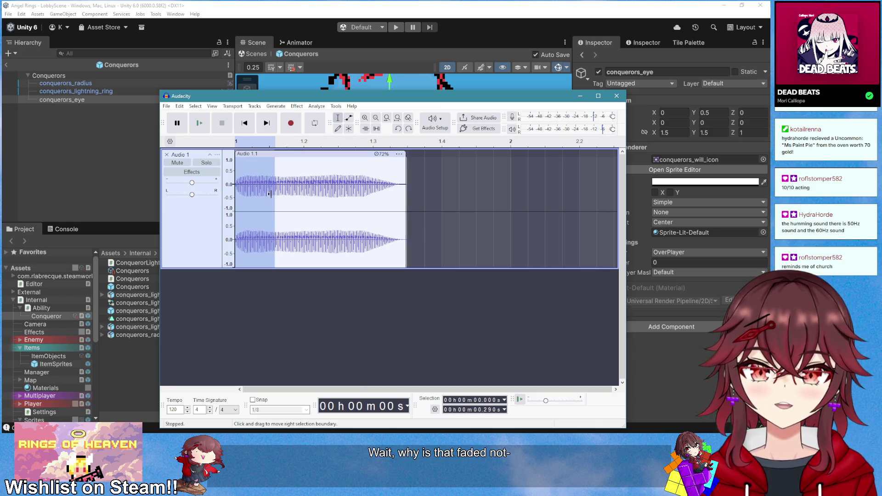
Fade in the first 0.206 s, undo it, and play from 0.374 s
left_click_drag(236, 193, 263, 193)
left_click(297, 106)
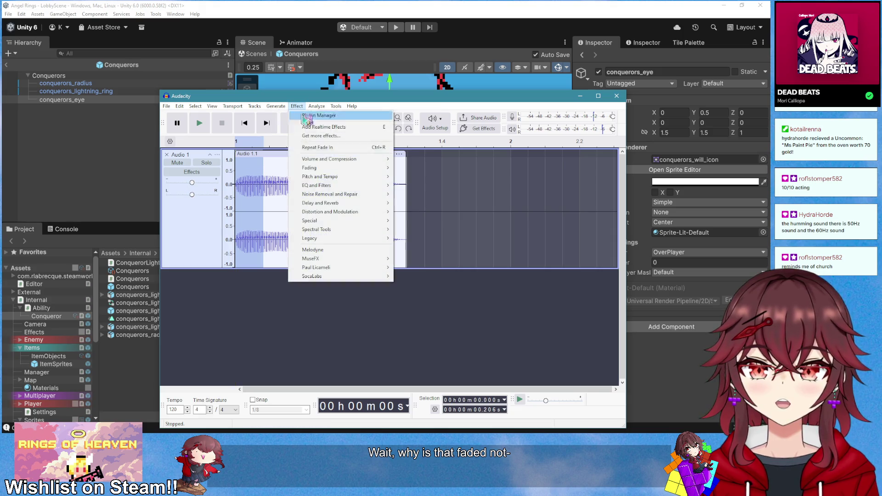
mouse_move(371, 171)
left_click(418, 193)
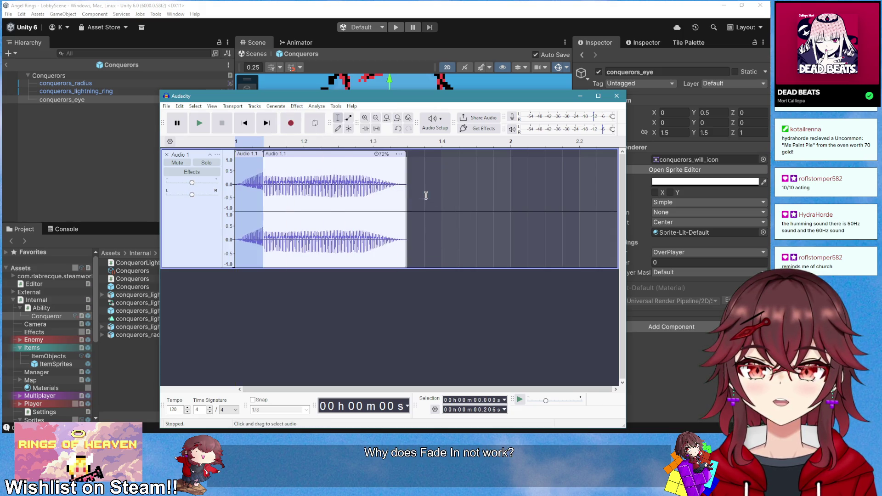
left_click(282, 195)
key("ctrl+z")
key("ctrl+z")
key("ctrl+z")
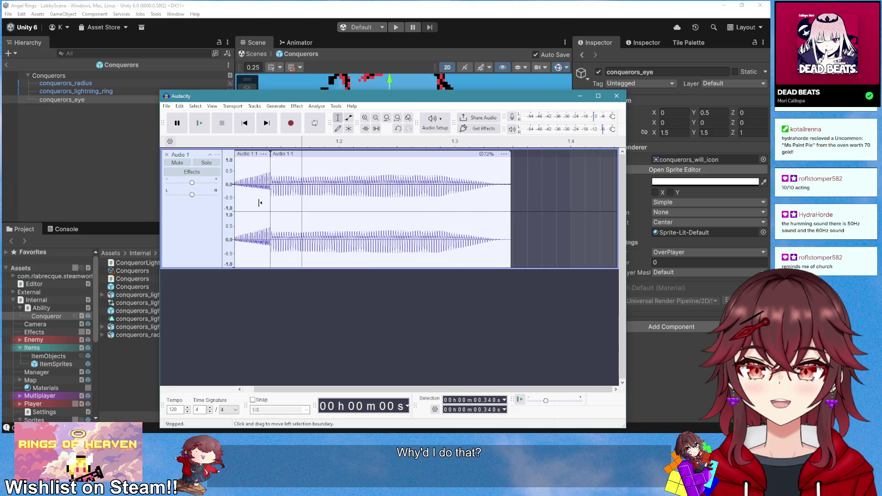
key("space")
left_click(285, 232)
key("space")
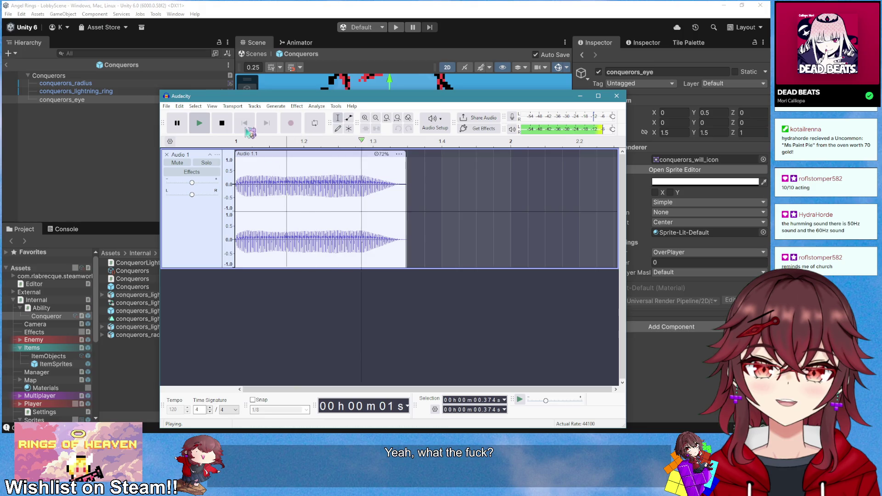
Select the whole clip, apply Crossfade Clips, and play the gradual swell
key("ctrl+a")
left_click(297, 107)
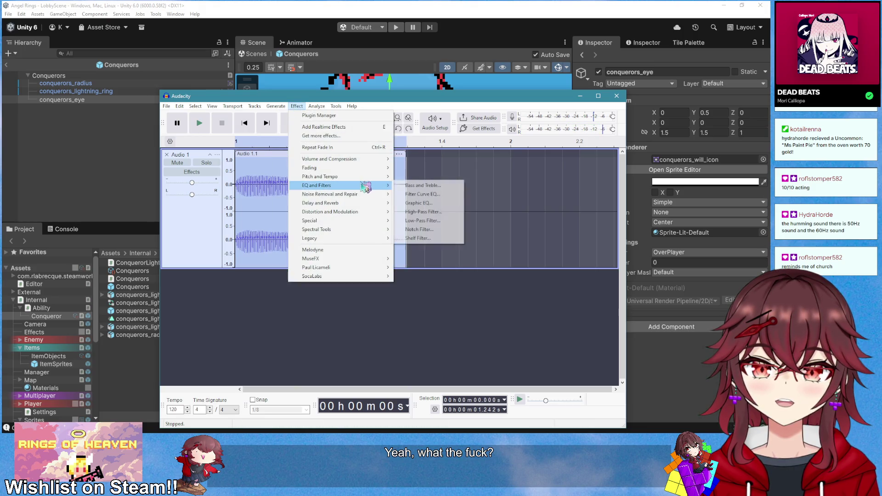
mouse_move(368, 167)
left_click(426, 177)
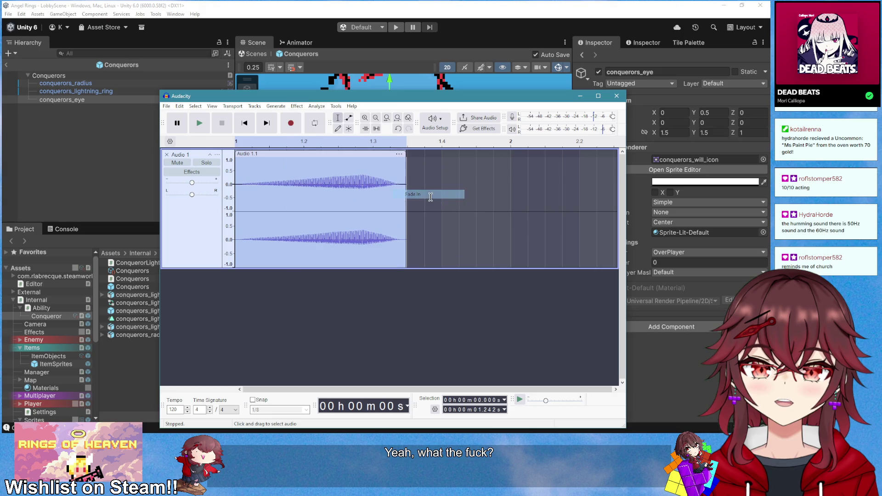
key("space")
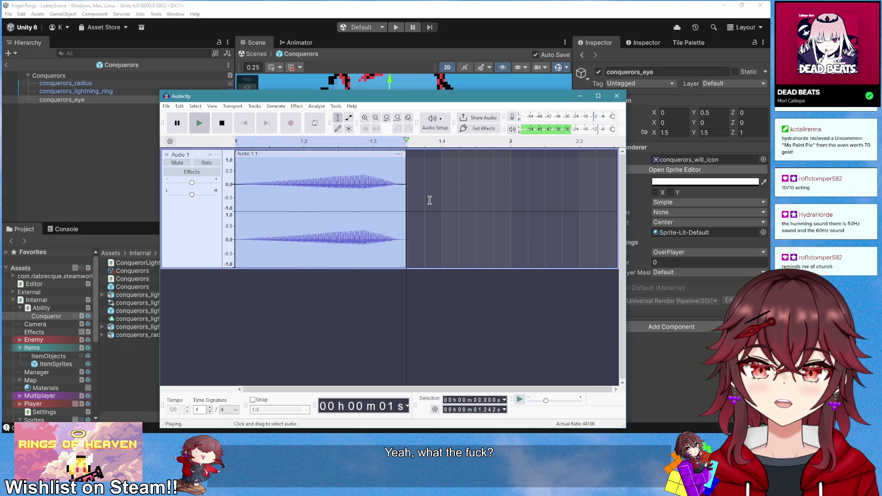
key("space")
key("space")
key("space")
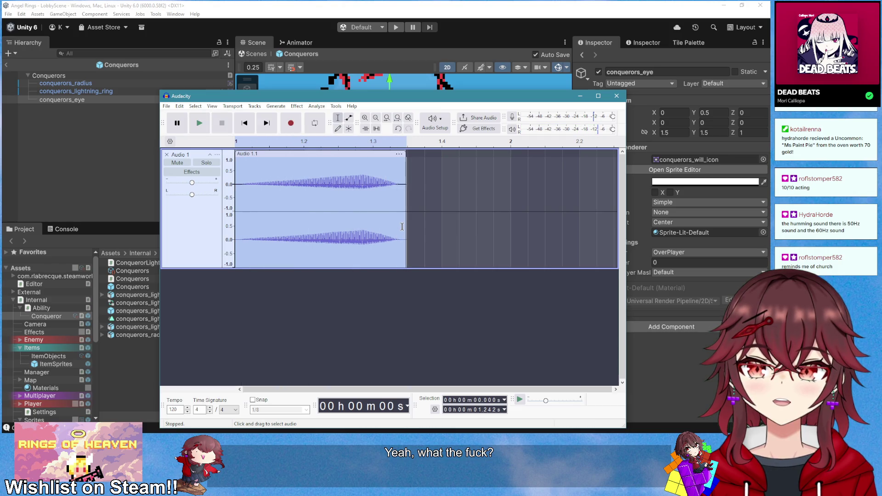
key("space")
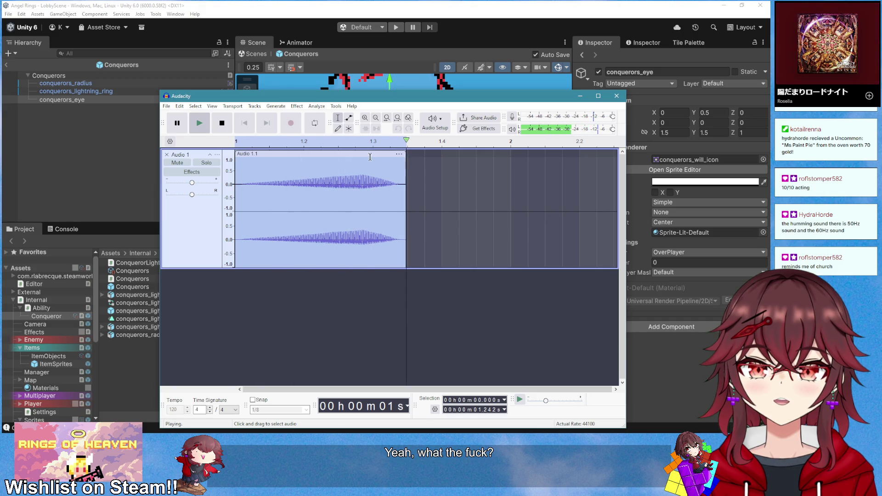
Shorten the clip to 125% speed and play it from the start
left_click_drag(406, 163, 370, 164)
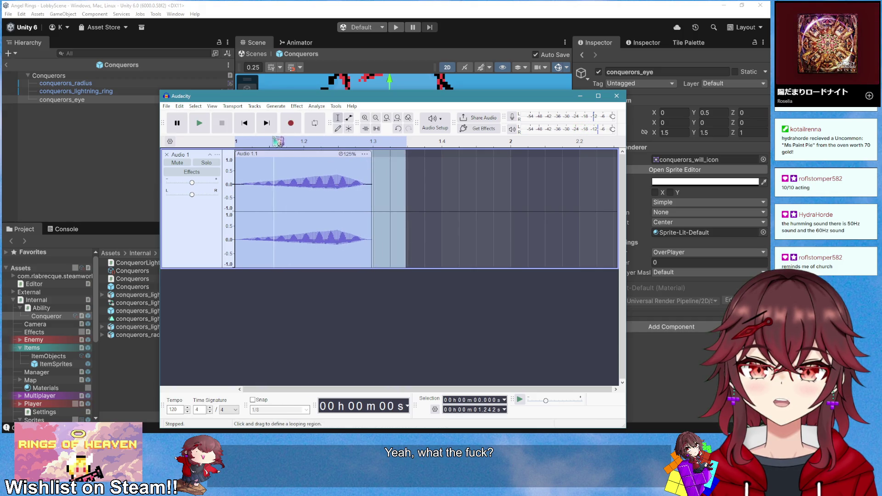
left_click(244, 122)
left_click(199, 122)
key("space")
key("space")
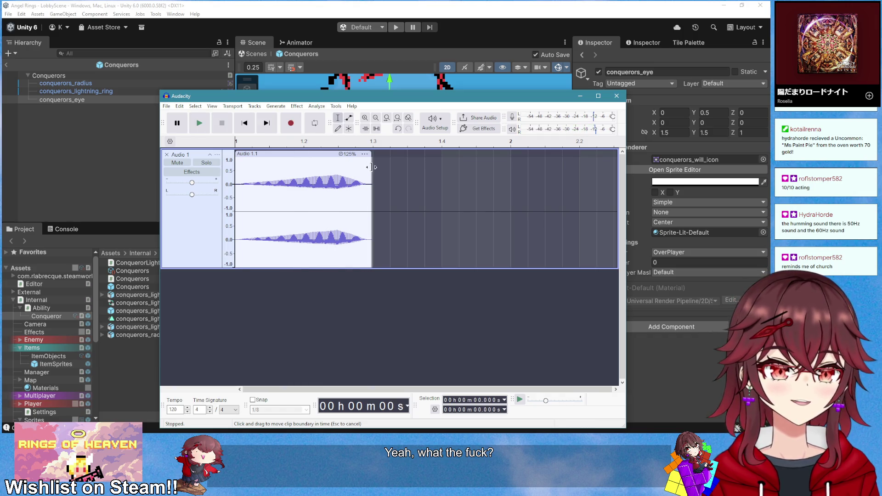
Stretch the clip back to its 72% length, replay it, and select its first 0.154 s
left_click_drag(371, 156, 406, 157)
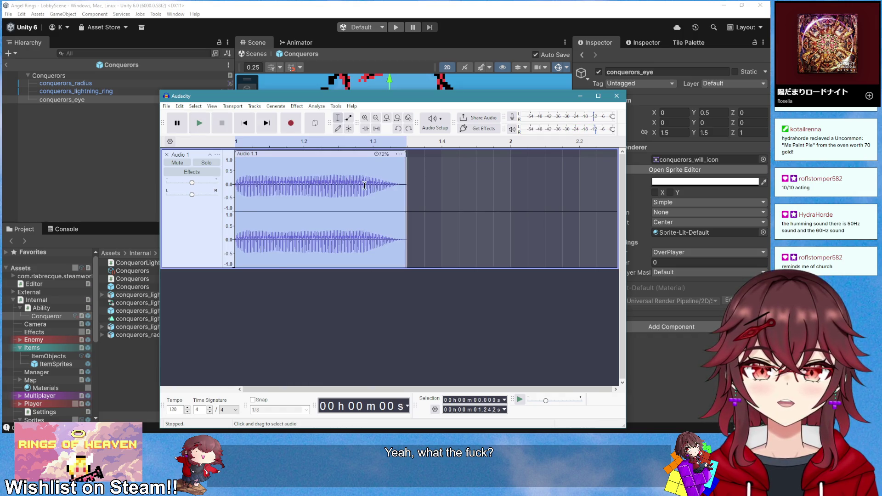
key("space")
left_click(244, 123)
key("space")
key("space")
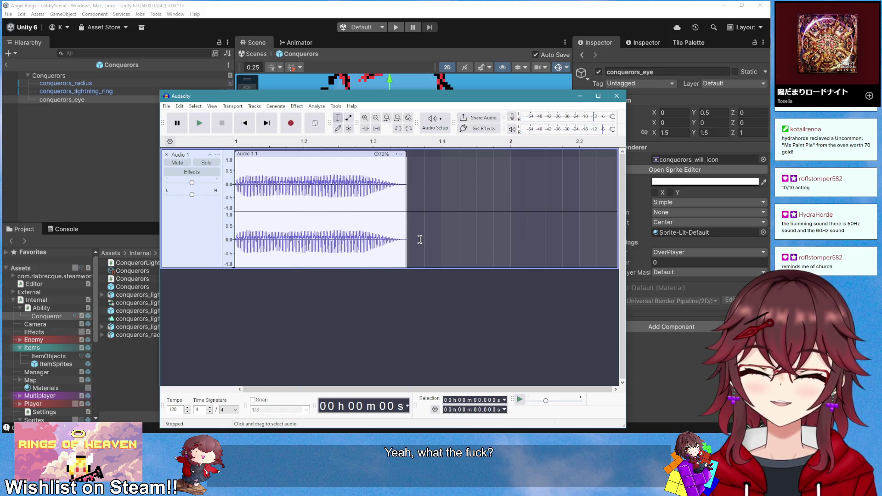
key("space")
left_click_drag(256, 230, 235, 230)
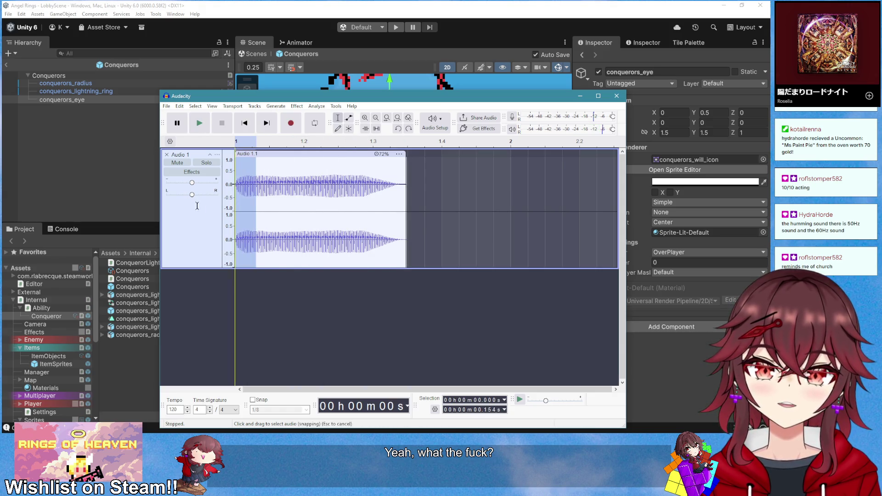
left_click(297, 107)
mouse_move(348, 169)
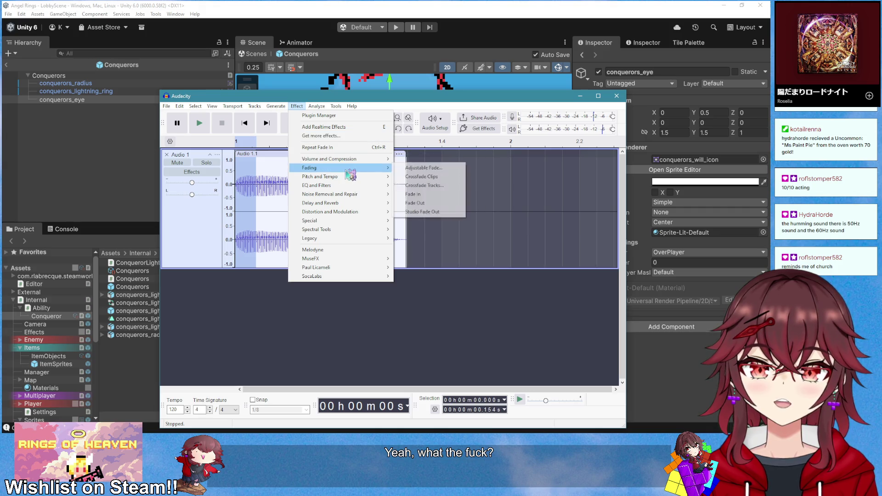
left_click(363, 147)
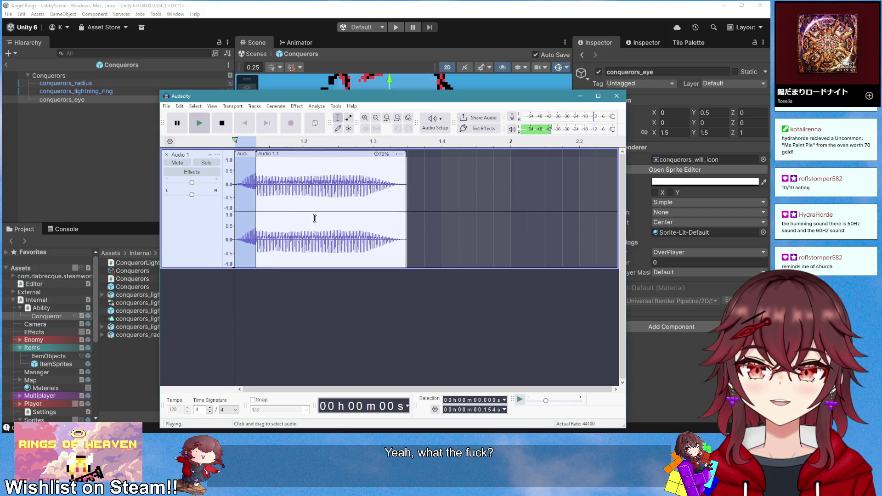
left_click(252, 124)
key("space")
key("space")
key("space")
key("space")
key("space")
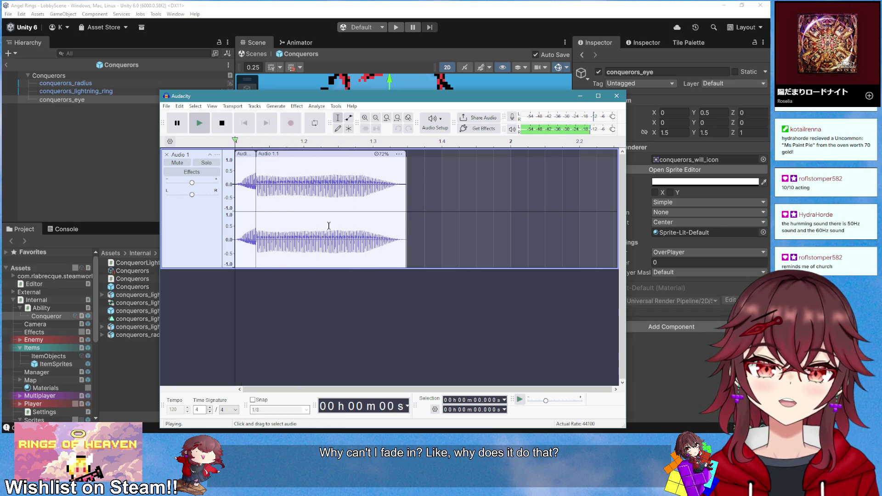
key("space")
key("ctrl+z")
key("space")
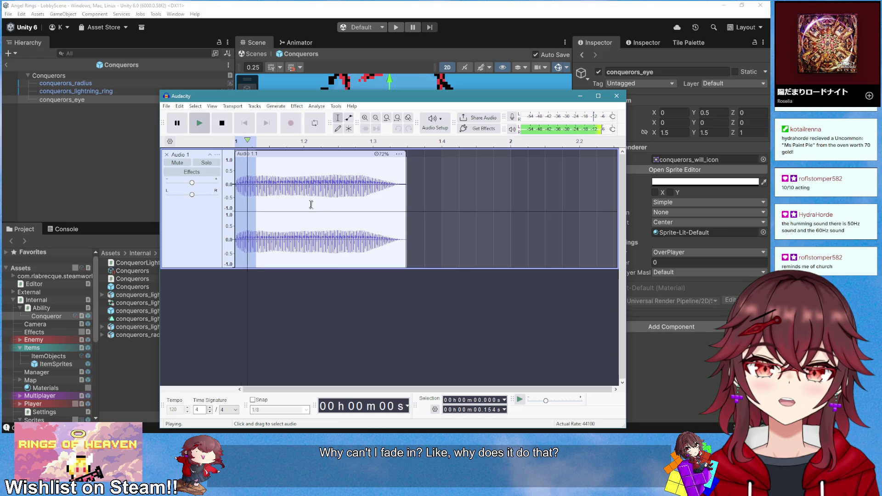
key("Left")
key("space")
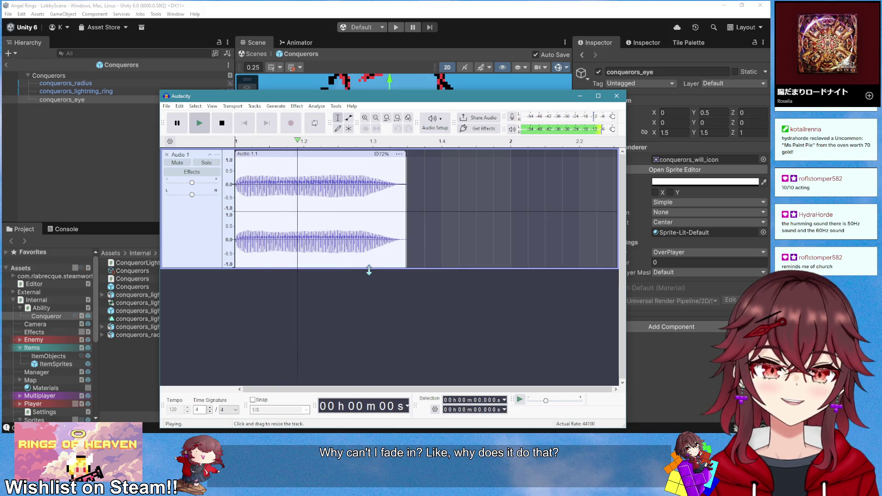
key("space")
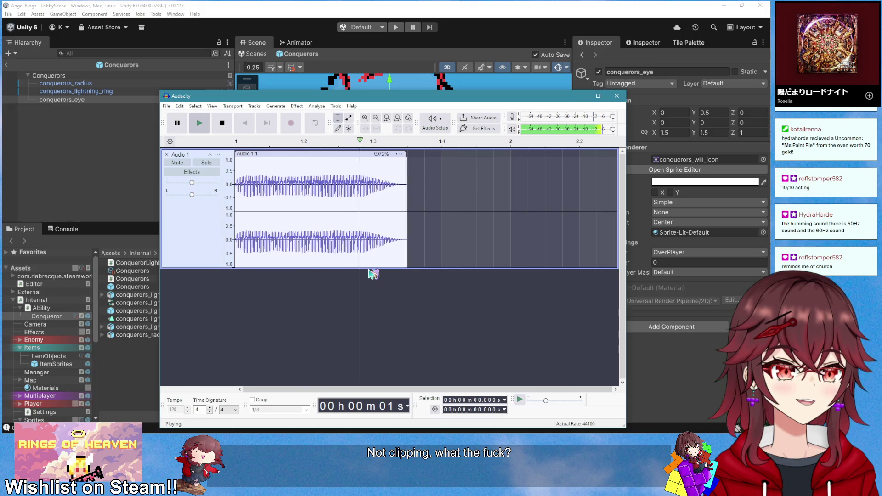
key("space")
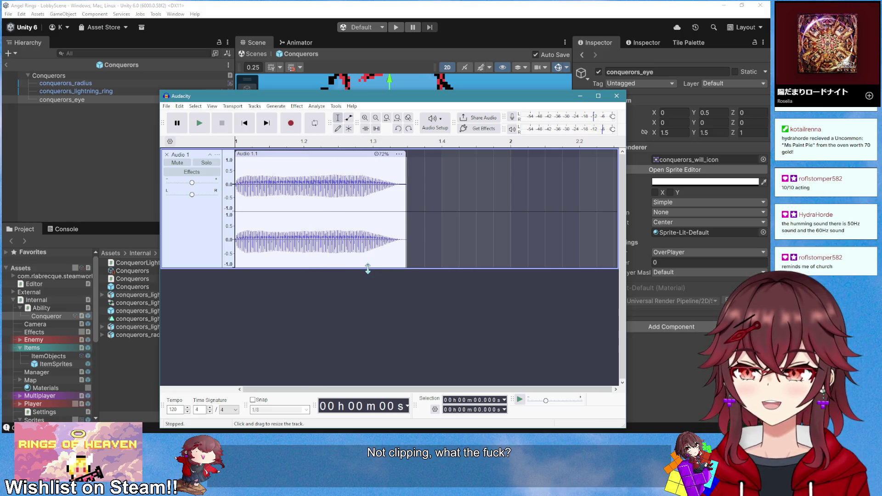
key("space")
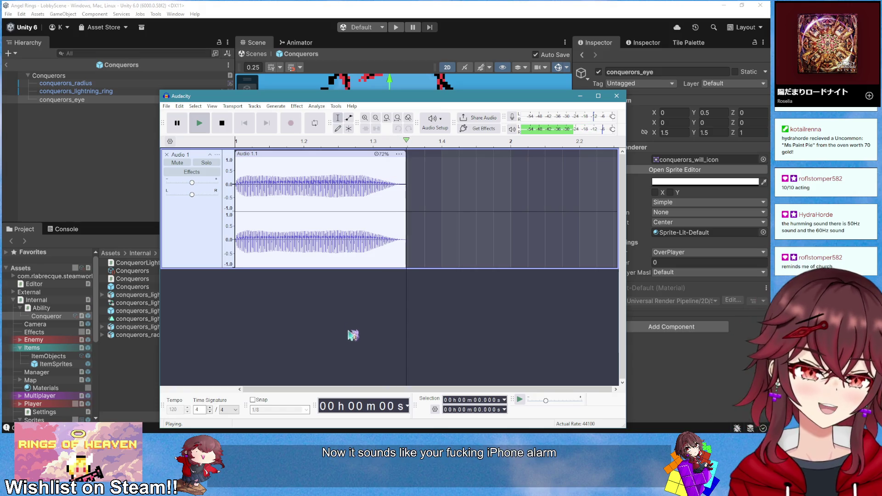
key("space")
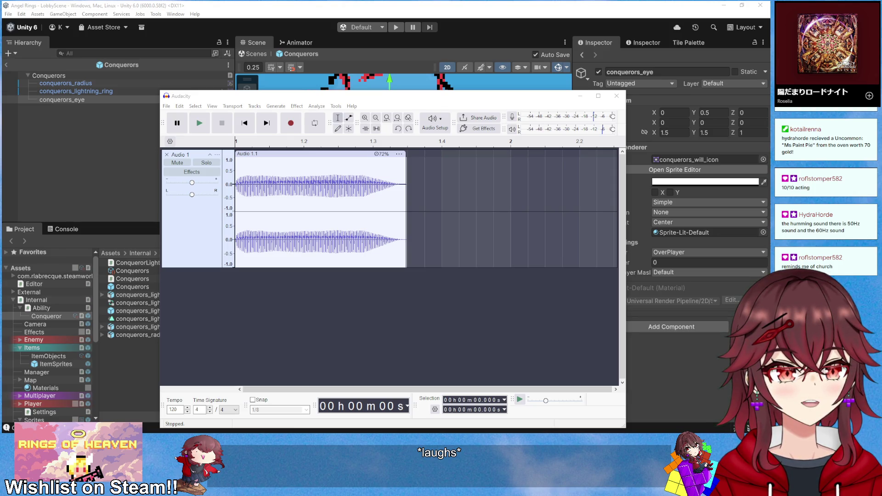
left_click(277, 185)
key("space")
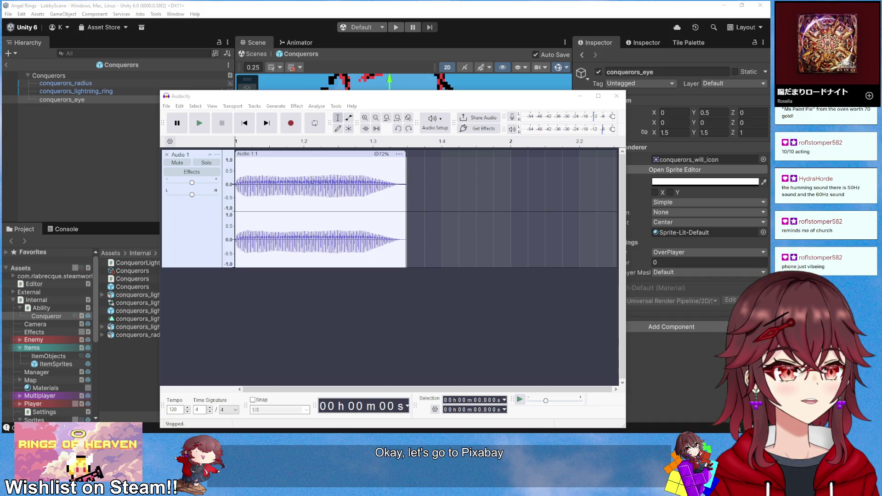
mouse_move(873, 63)
left_mouse_down()
mouse_move(365, 63)
mouse_move(881, 63)
left_mouse_up()
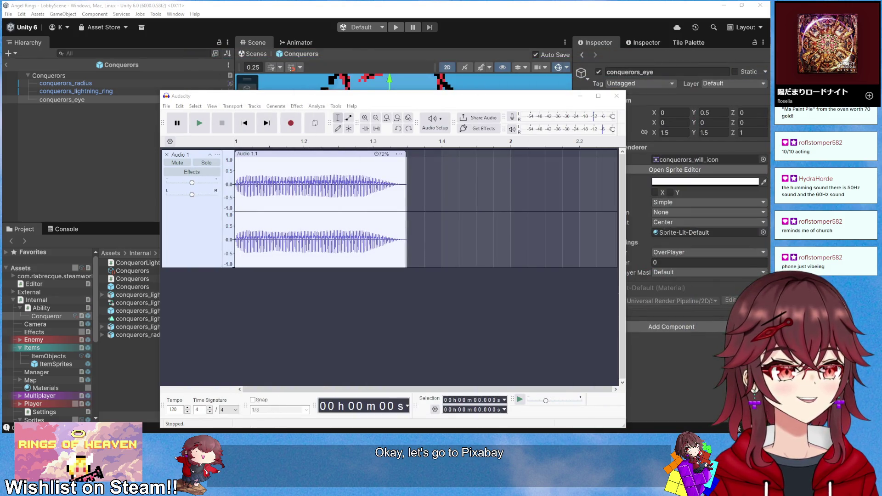
mouse_move(881, 107)
left_mouse_down()
mouse_move(460, 107)
mouse_move(387, 94)
left_mouse_up()
left_click(396, 229)
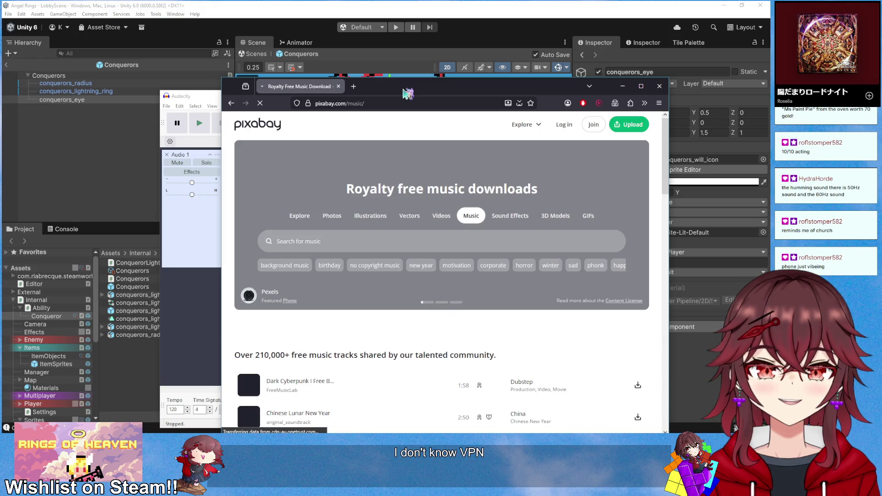
Search for 'machine buzz', then close the stuck browser and move the Pixabay browser aside
left_click(355, 237)
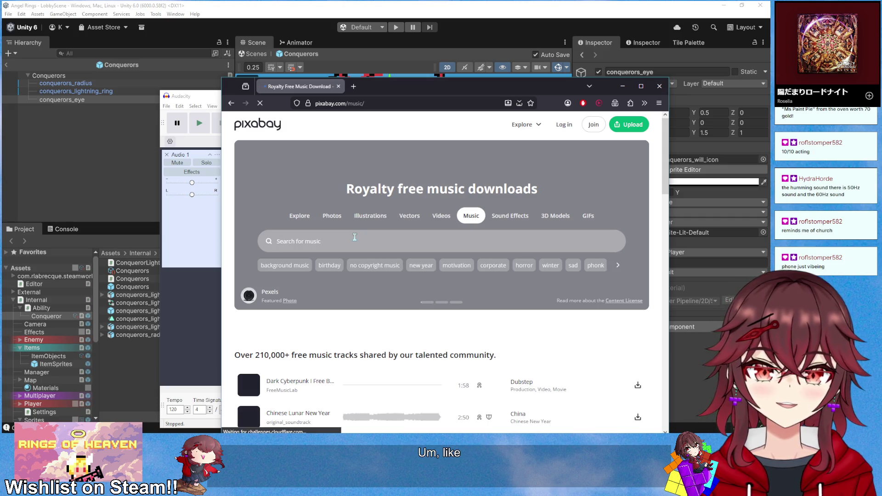
type("machine buzz")
key("Return")
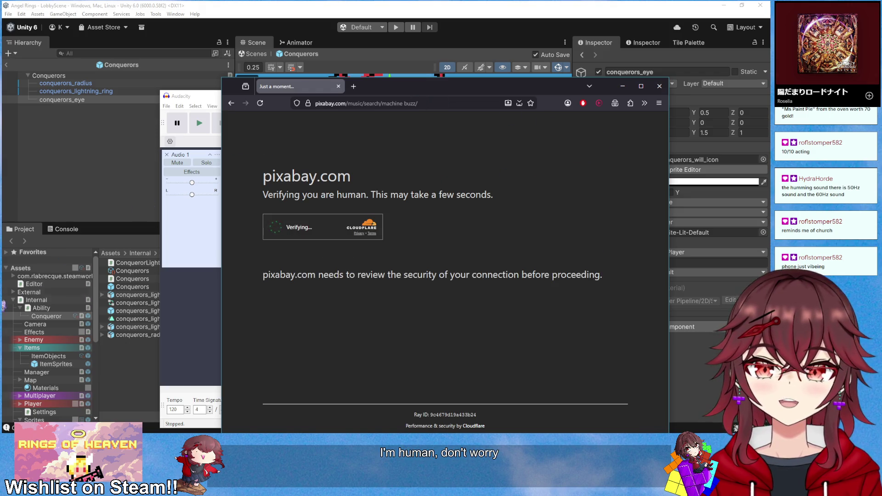
left_click(659, 86)
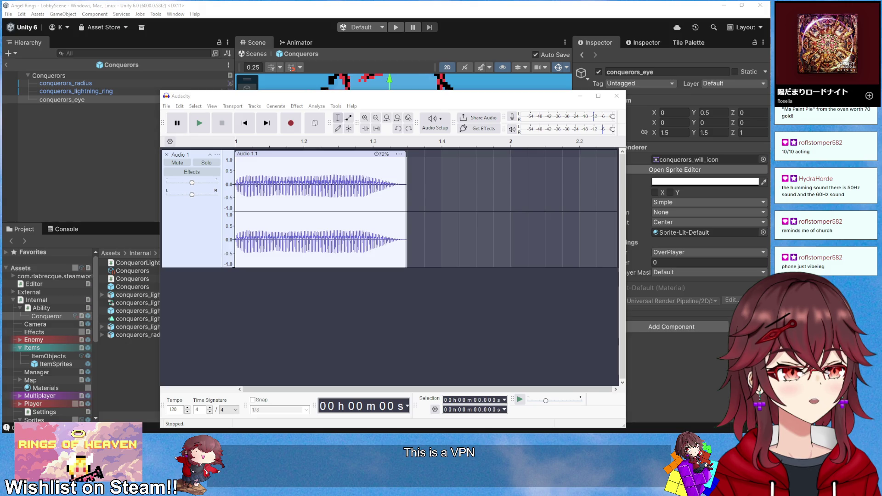
key("alt+Tab")
left_click_drag(414, 63, 256, 57)
Search Pixabay sound effects for 'machine buzz', preview the machine hum result, then minimise the browser
left_click(252, 170)
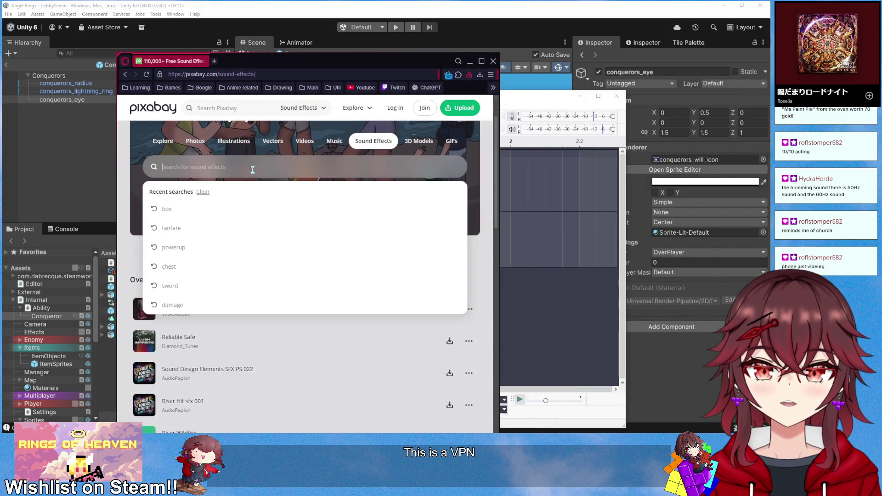
type("machine buzz")
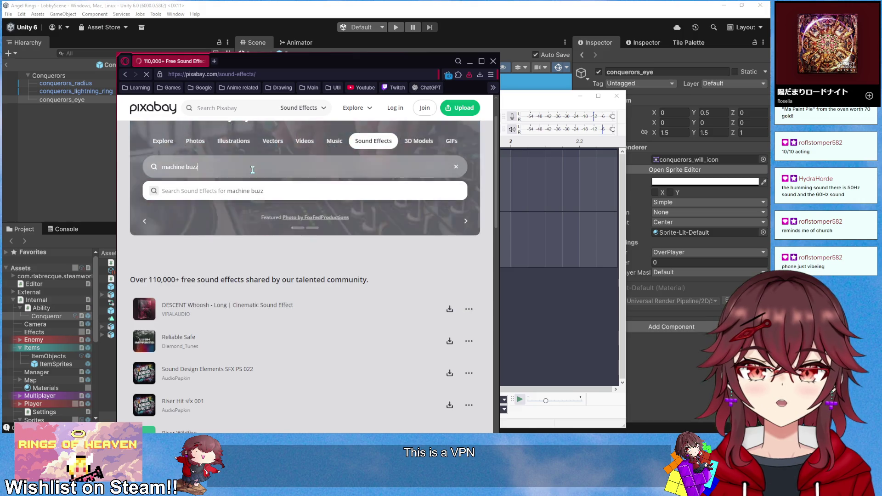
key("Return")
scroll(222, 264, "down", 1)
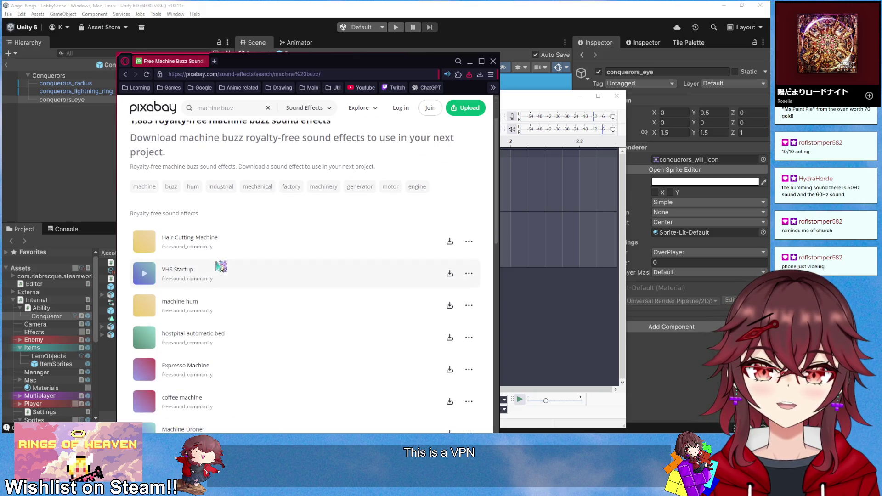
left_click(145, 307)
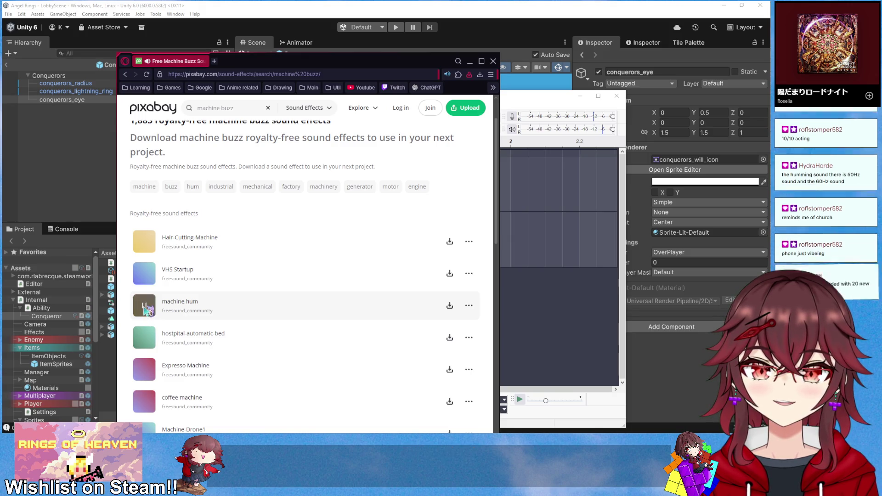
scroll(147, 311, "down", 1)
scroll(147, 311, "down", 1)
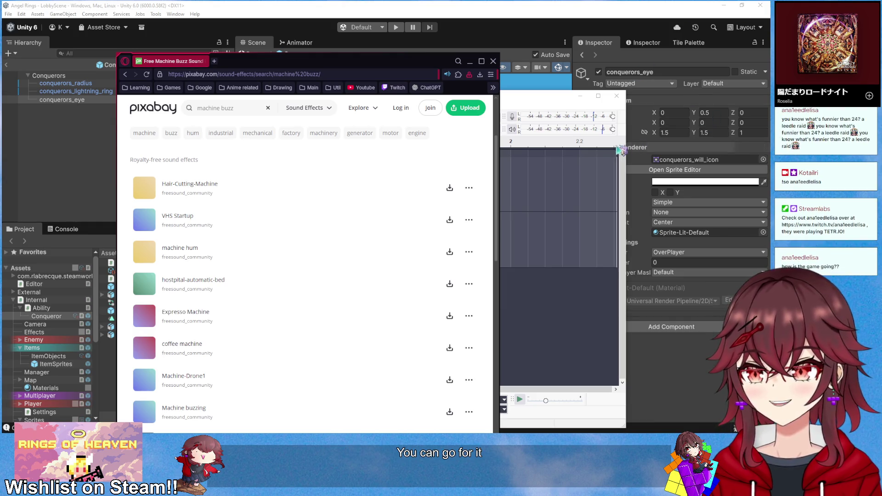
left_click(470, 61)
Return to LobbyScene, enter play mode with the Game view maximised, and start a game
left_click(580, 96)
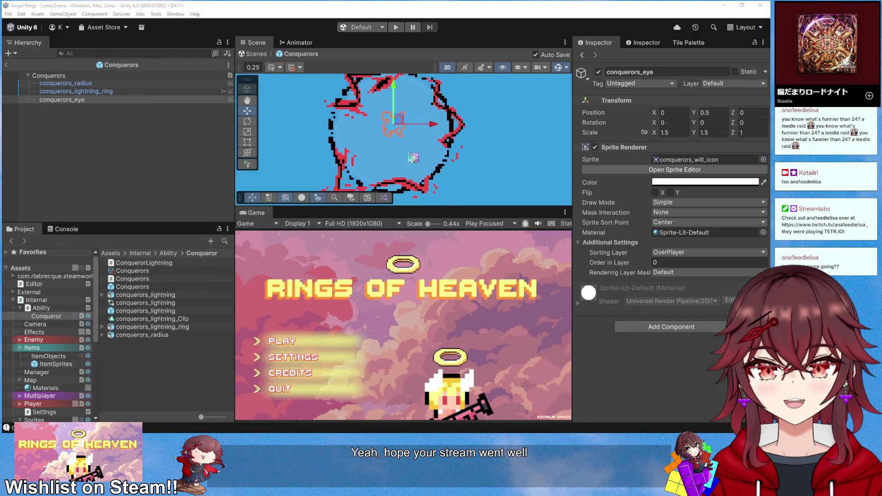
left_click(8, 65)
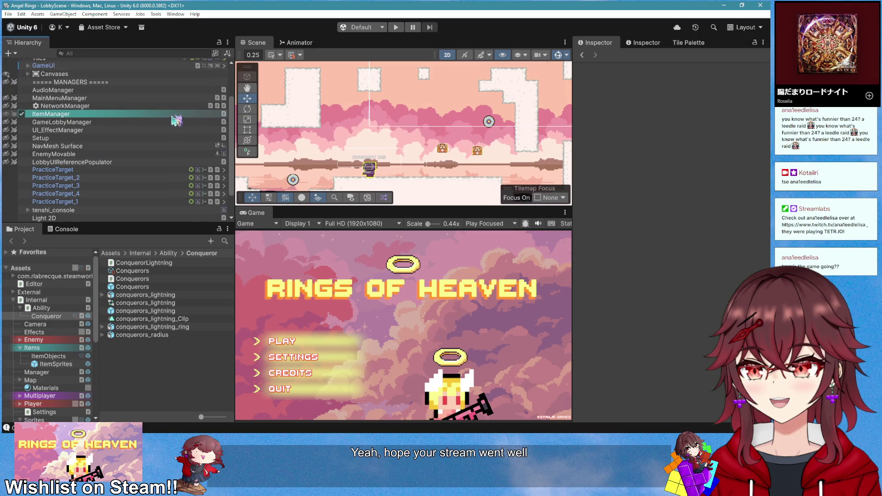
left_click(396, 27)
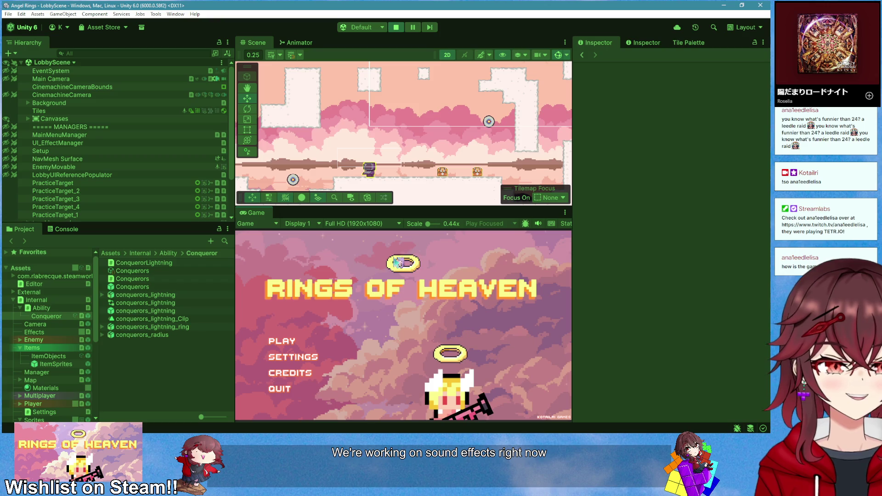
right_click(255, 213)
left_click(279, 240)
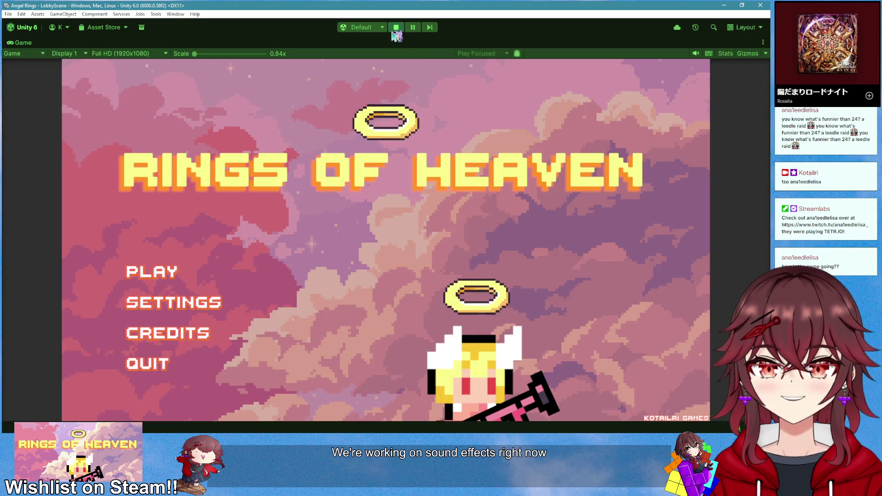
left_click(183, 270)
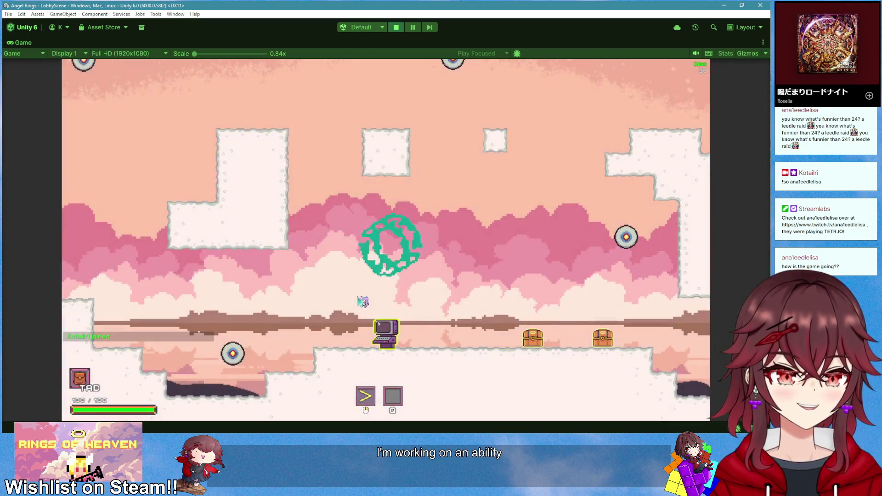
Walk the character to the Will of the Conqueror ability and pick it up with E
key("d")
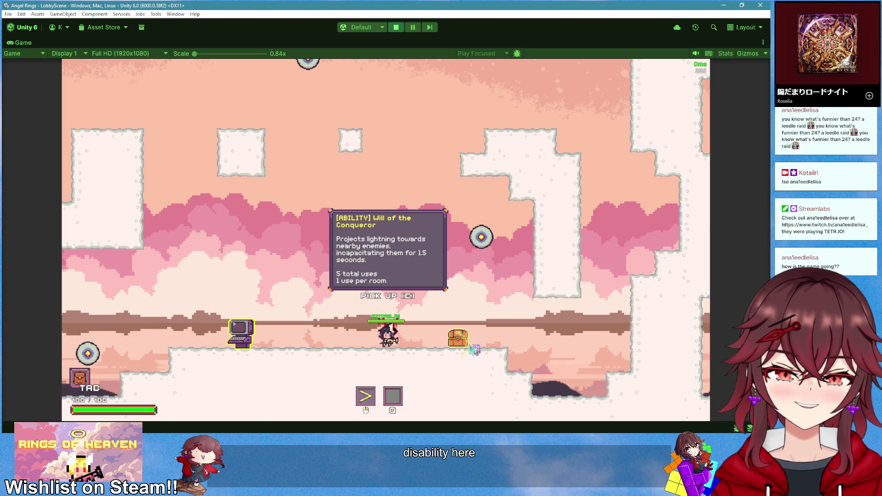
key("a")
key("d")
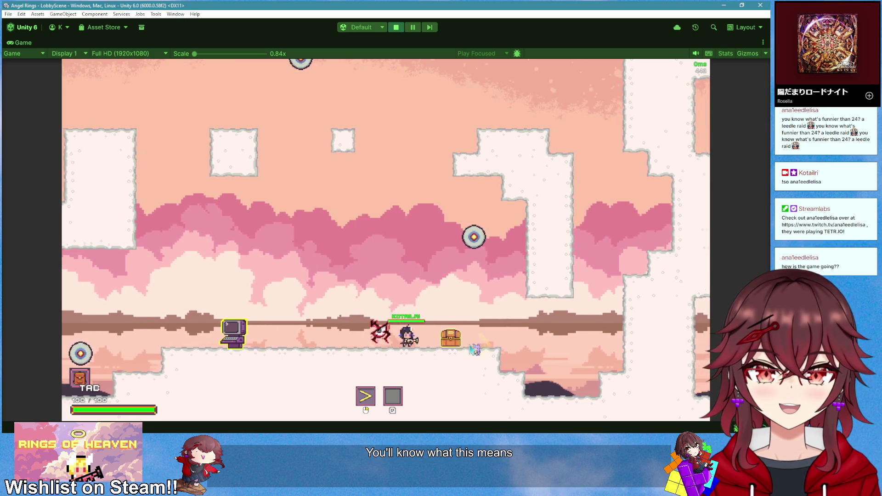
key("a")
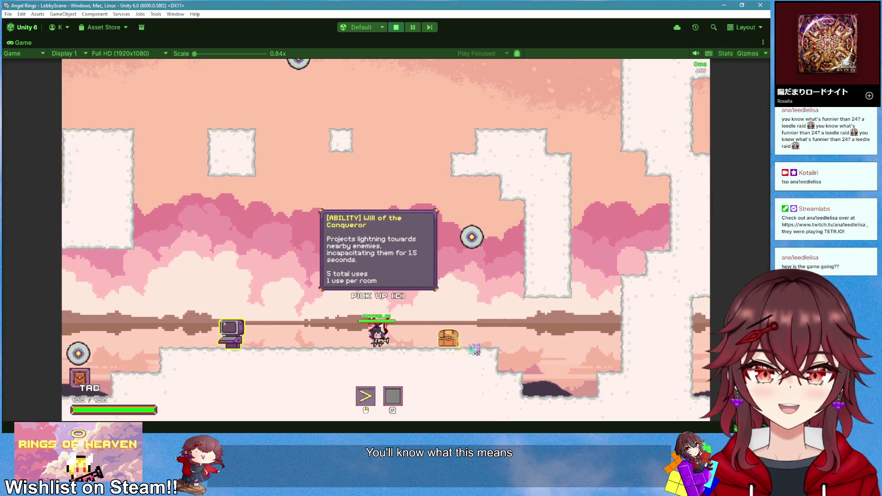
key("d")
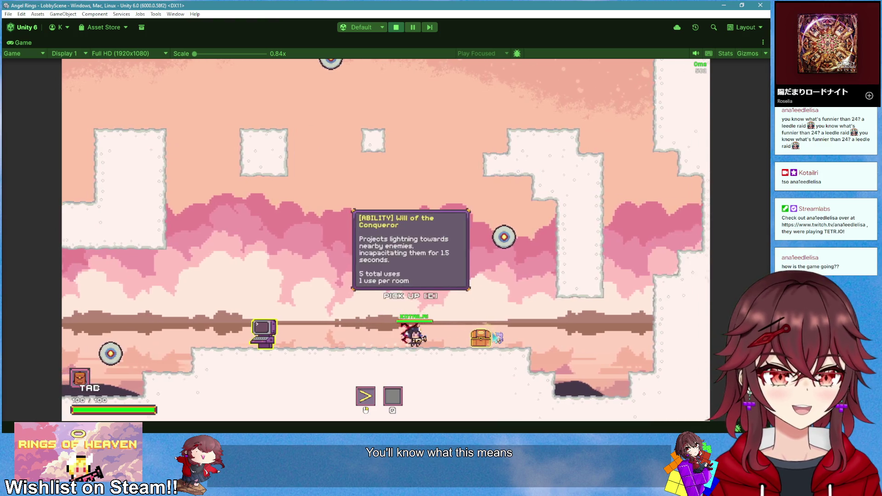
key("e")
key("a")
key("d")
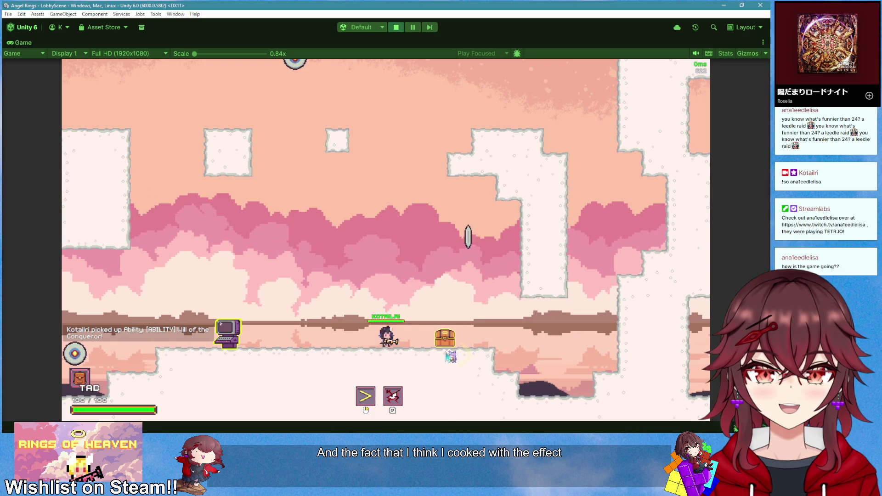
Unleash the red lightning burst, then view the conquerors_will_icon sprite in Aseprite
key("q")
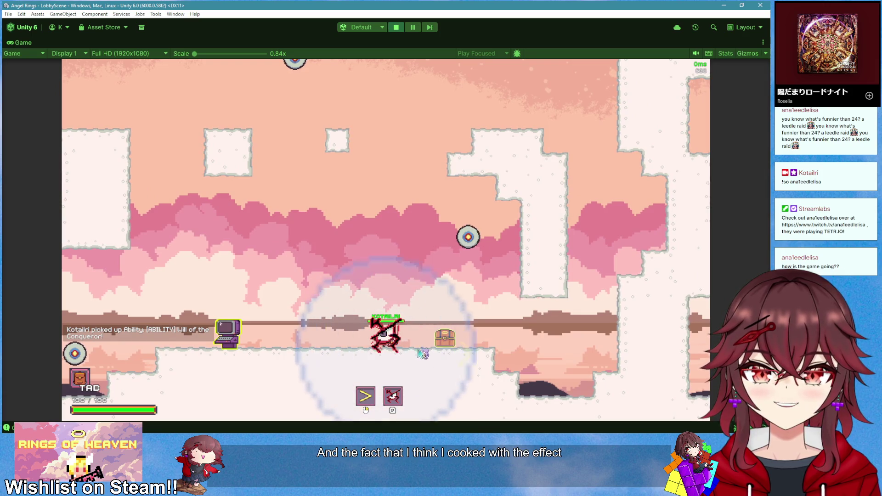
key("a")
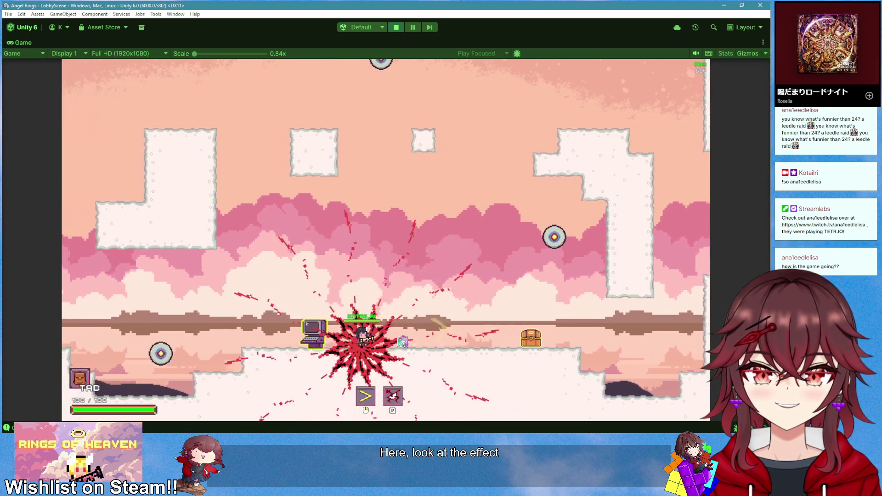
key("d")
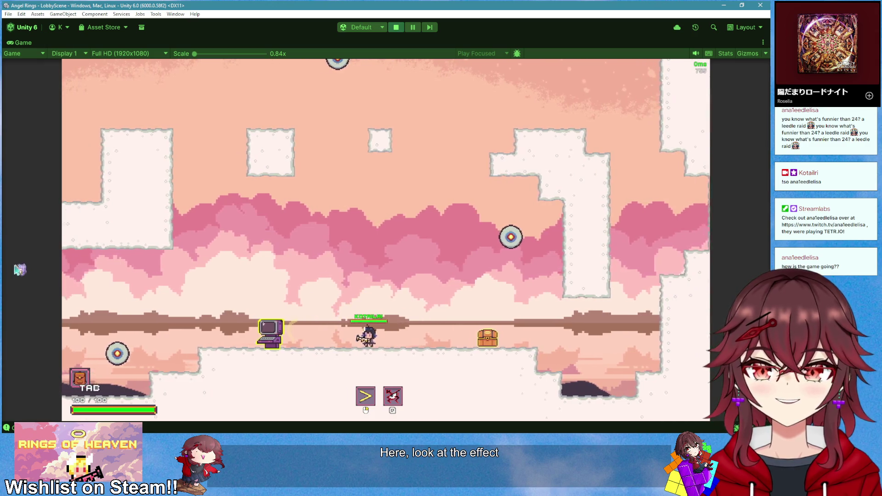
key("alt+Tab")
left_click(287, 25)
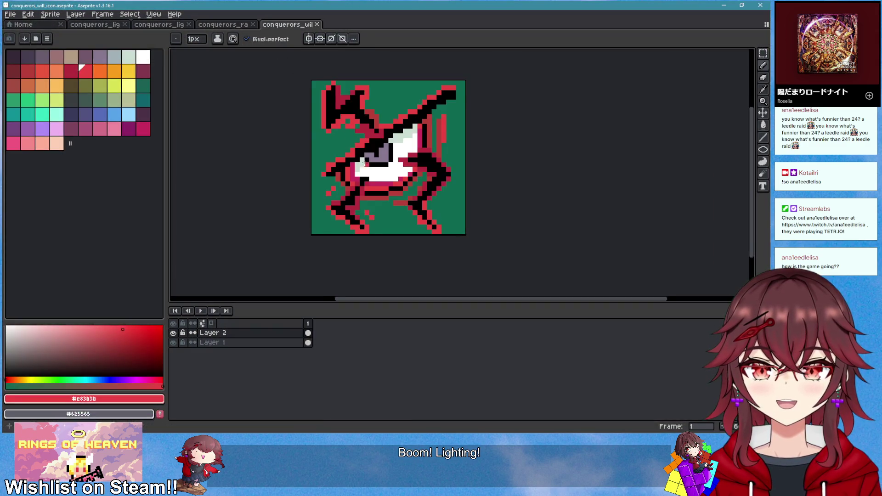
Step through the lightning ring frames, show the horizontal lightning at frame 7, then minimise Aseprite
left_click(158, 24)
left_click(308, 343)
left_click(318, 342)
left_click(327, 342)
left_click(95, 24)
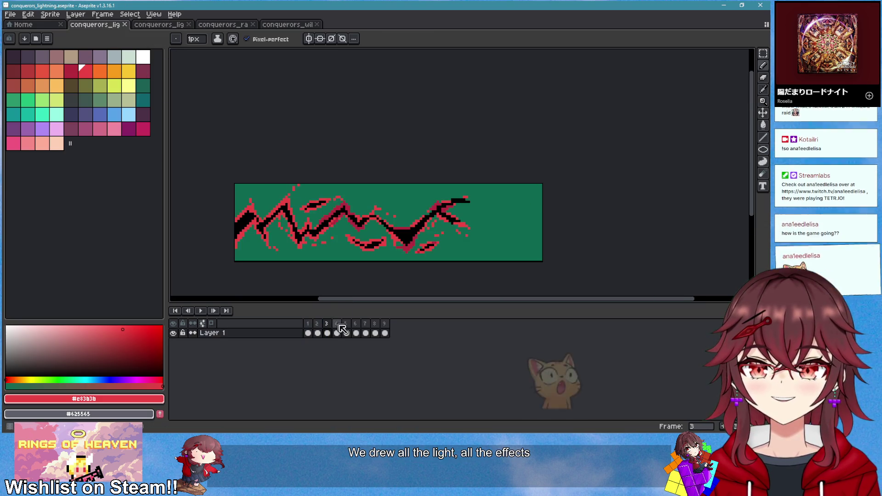
left_click(368, 328)
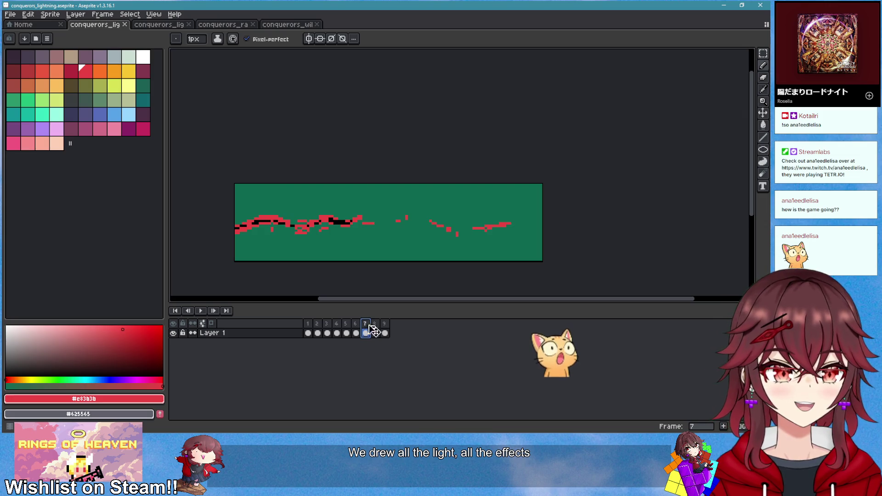
left_click(724, 5)
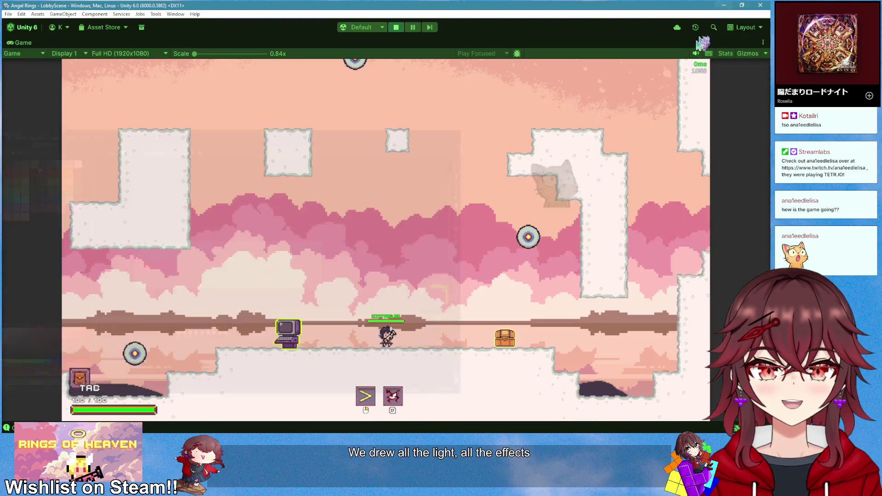
Fire the yellow light beam and walk along the platform, picking up the shoe item
left_click(455, 268)
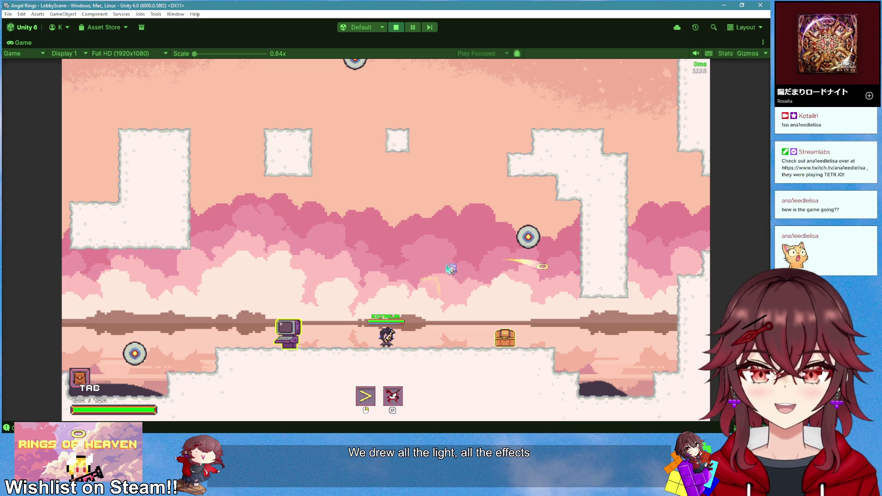
key("d")
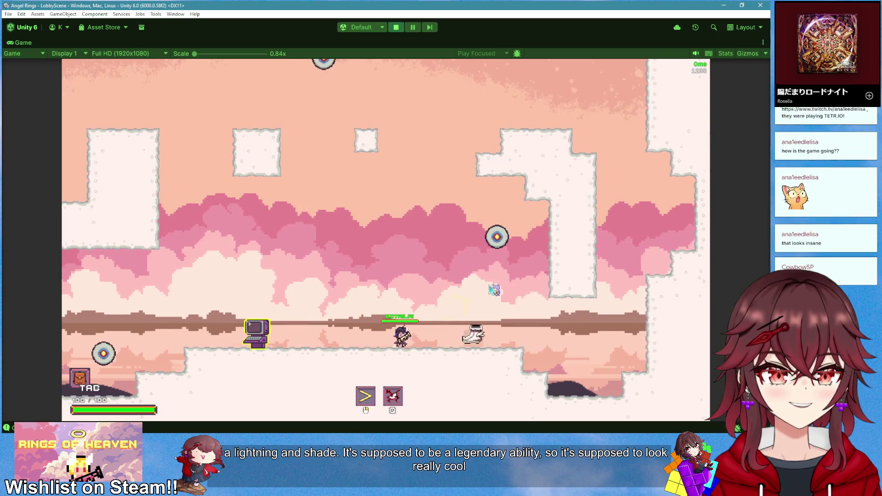
key("d")
key("a")
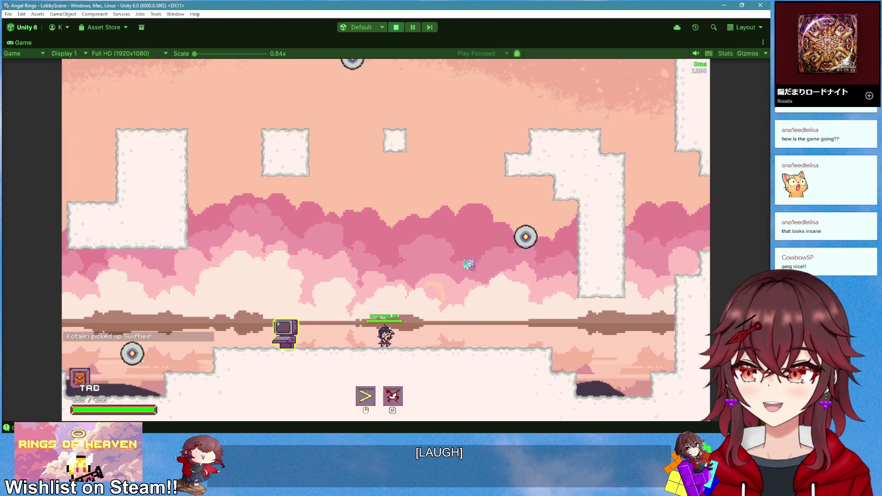
key("d")
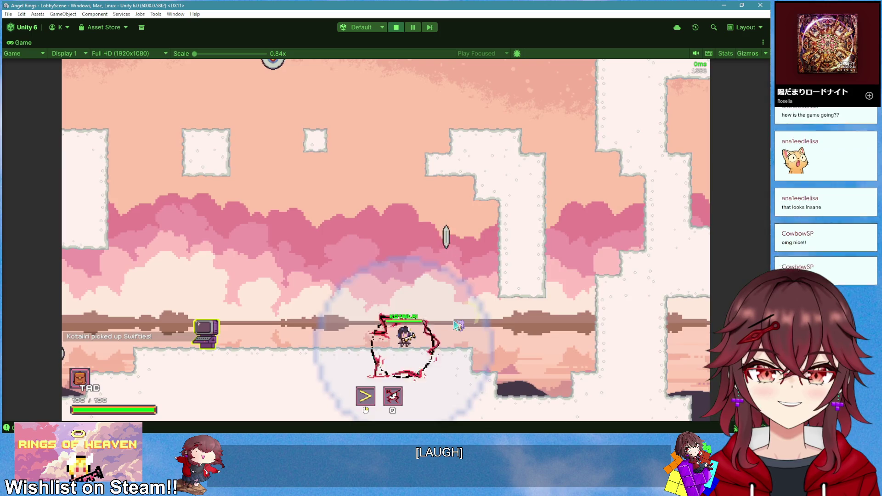
key("d")
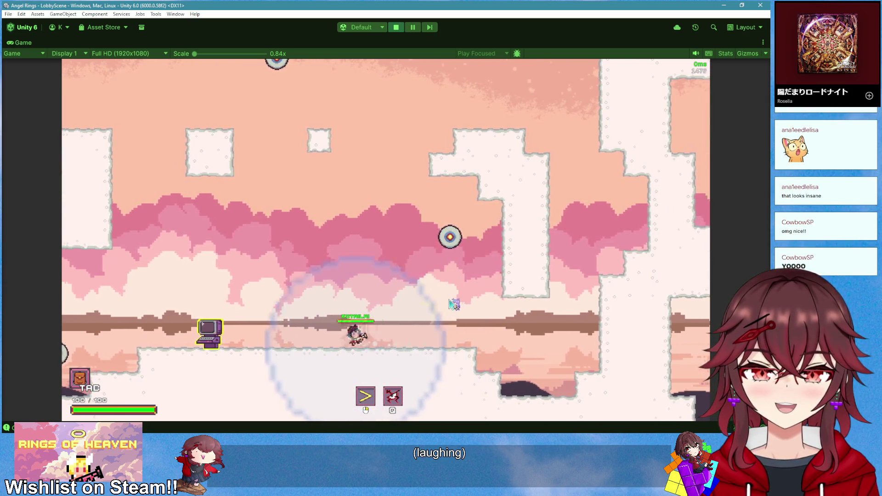
Hit the target with red lightning bursts and ring projectiles, jump, then stop play mode
left_click(443, 316)
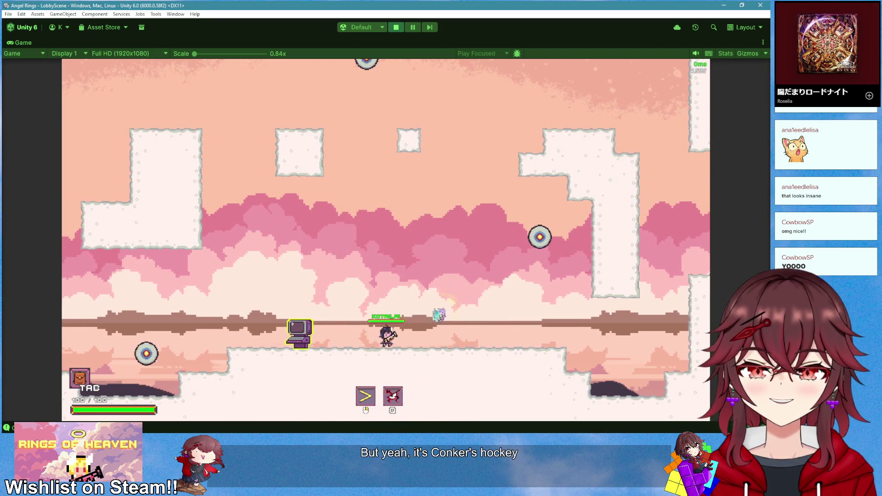
key("d")
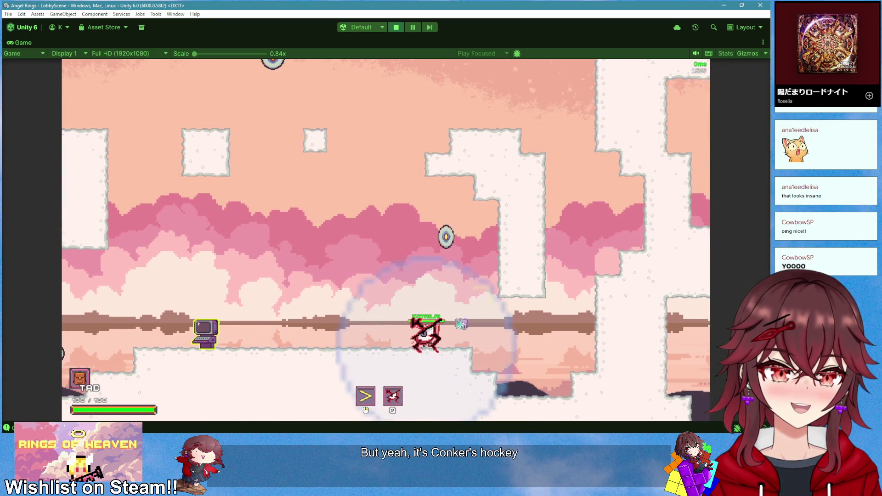
left_click(426, 353)
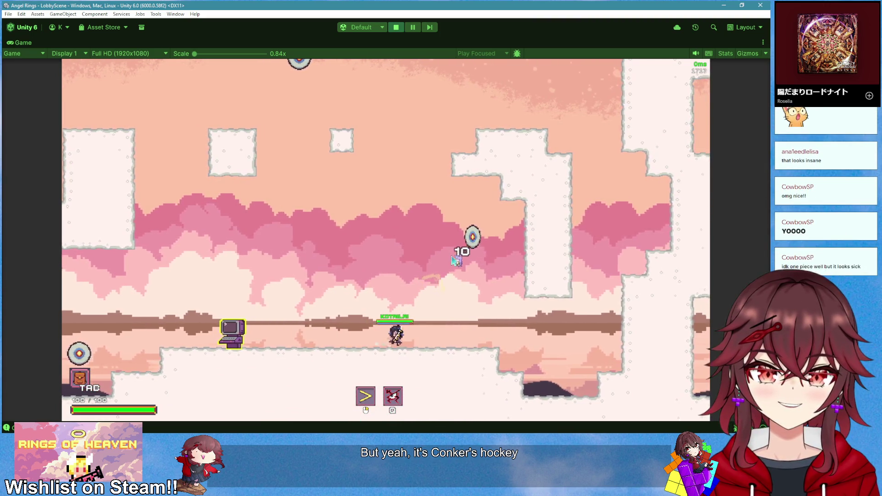
key("d")
left_click(448, 225)
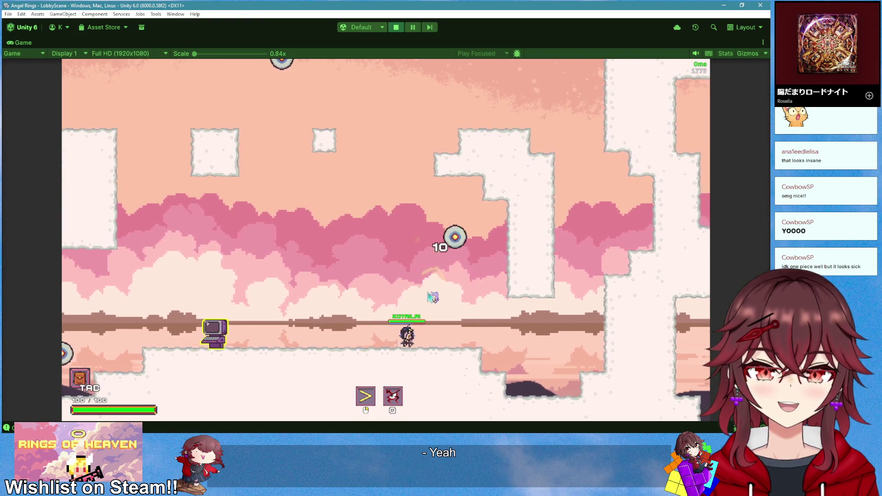
key("a")
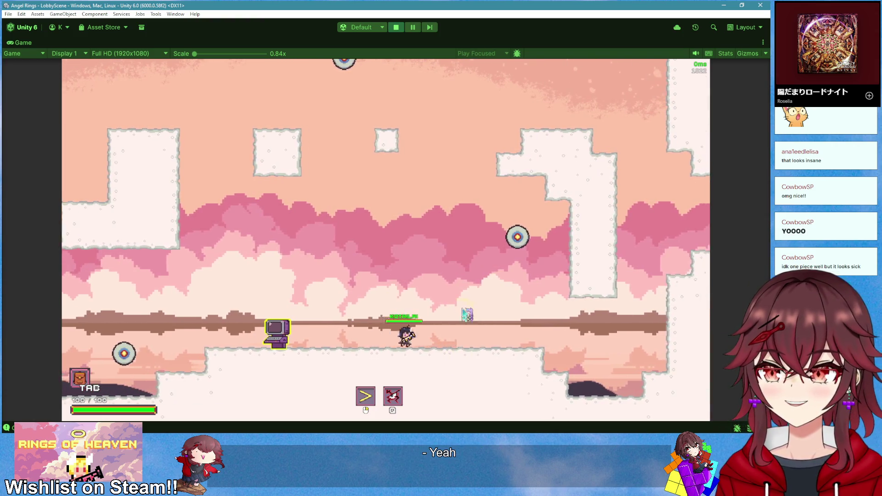
key("d")
left_click(468, 315)
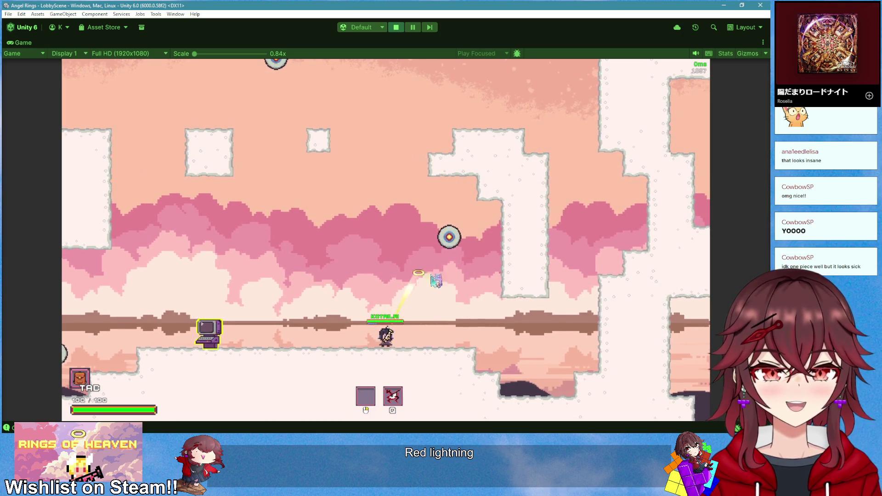
key("space")
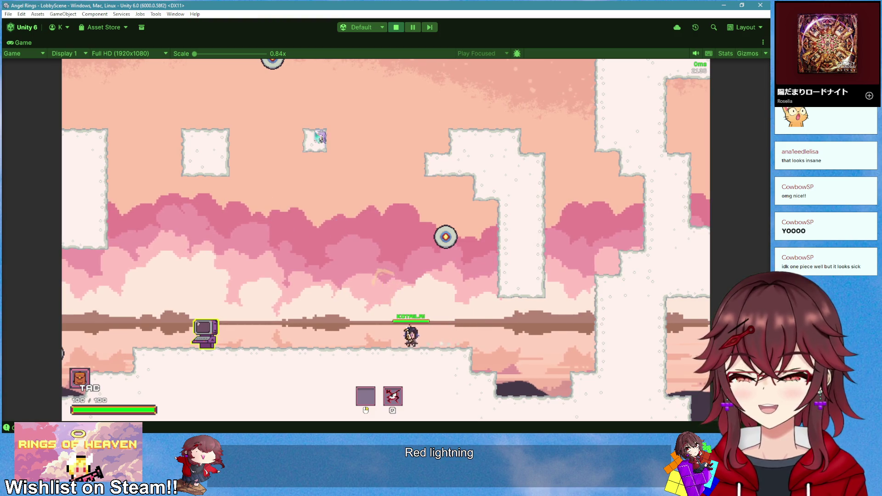
key("a")
left_click(395, 27)
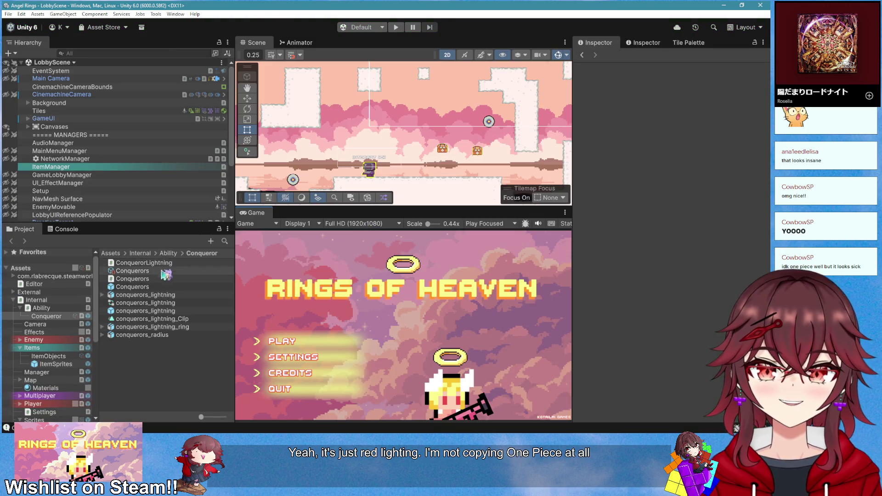
Open the Conquerors sound clip in Audacity and bring the Pixabay 'machine buzz' results forward
double_click(161, 271)
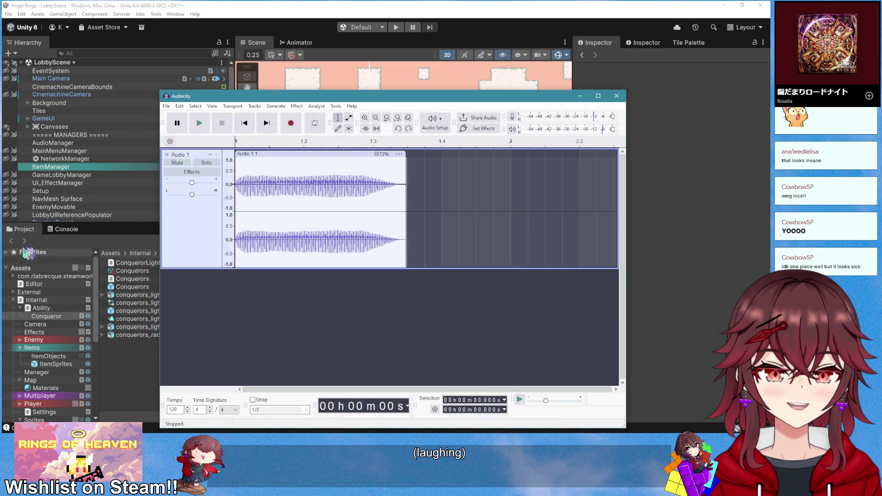
key("alt+Tab")
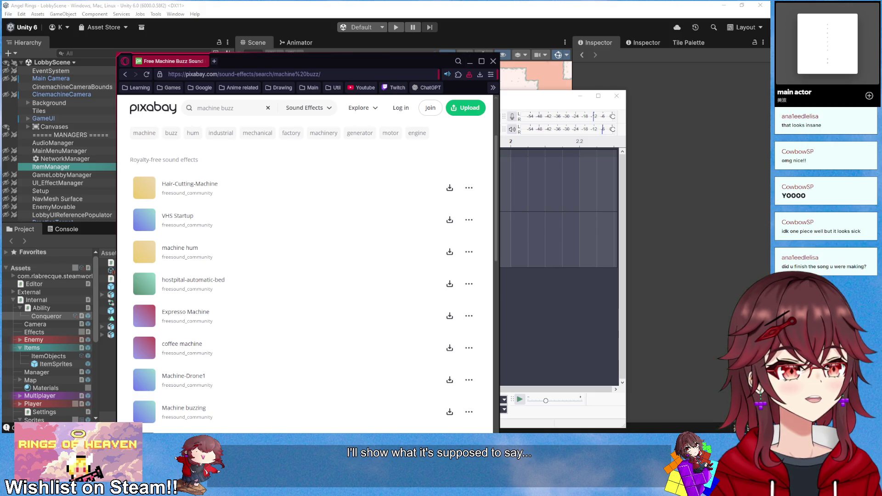
Bring the YouTube window over and open the channel's Videos list
left_click_drag(644, 131, 412, 110)
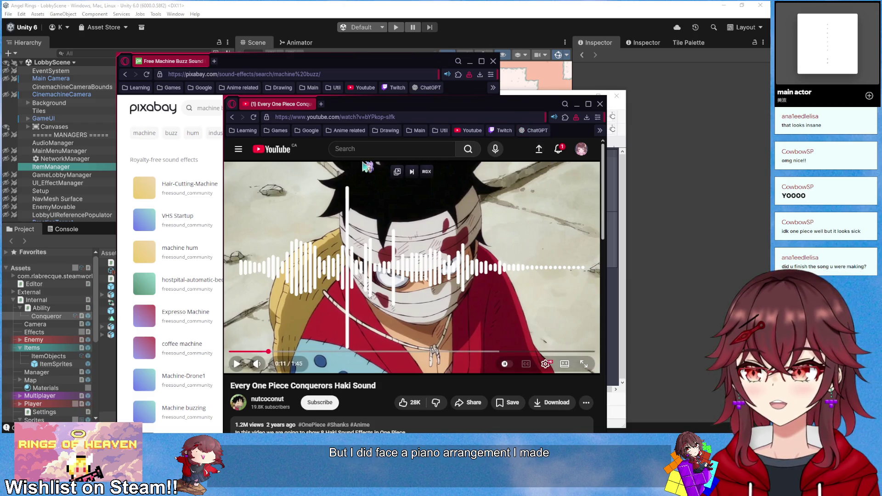
left_click(583, 149)
left_click(367, 106)
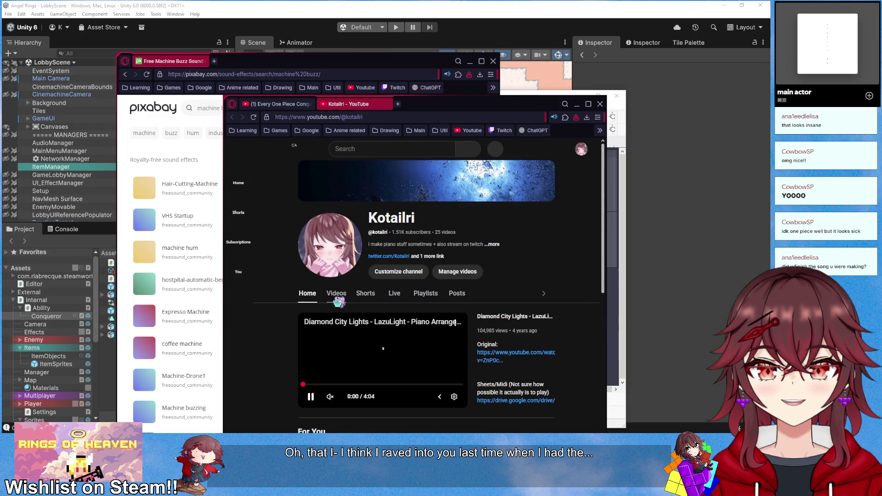
left_click(337, 296)
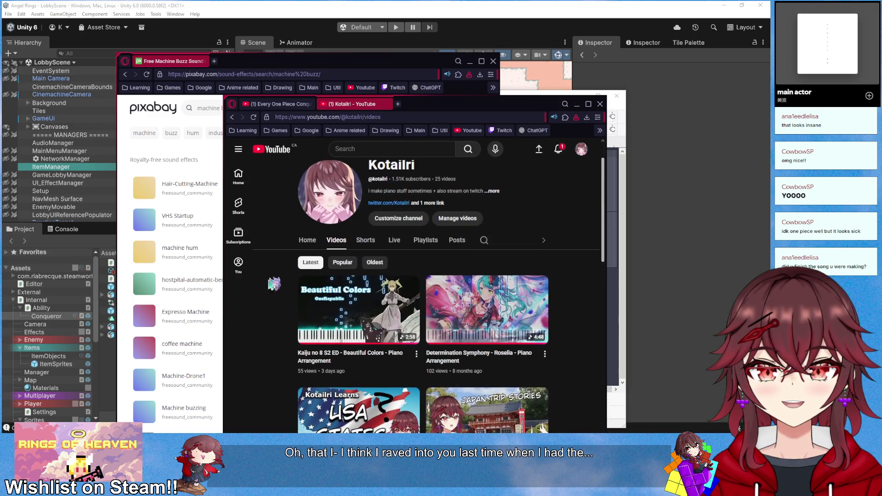
scroll(348, 319, "down", 1)
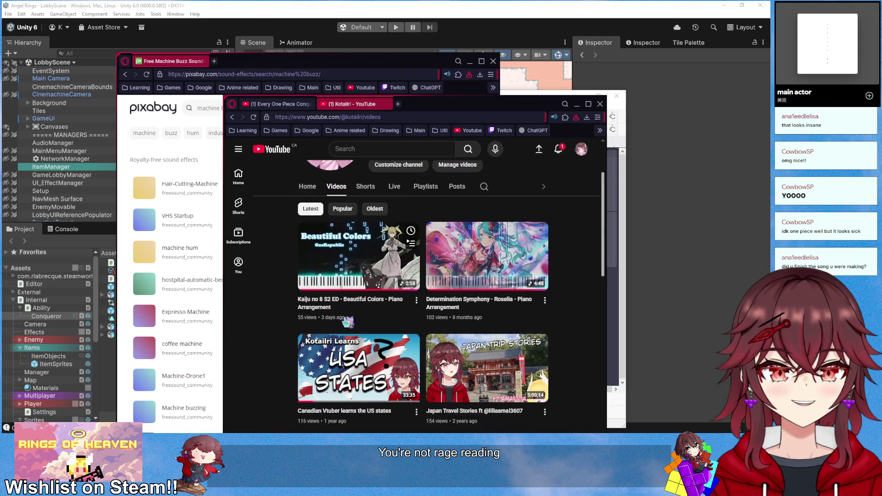
Copy the newest piano arrangement video's link and maximise the browser window
right_click(345, 276)
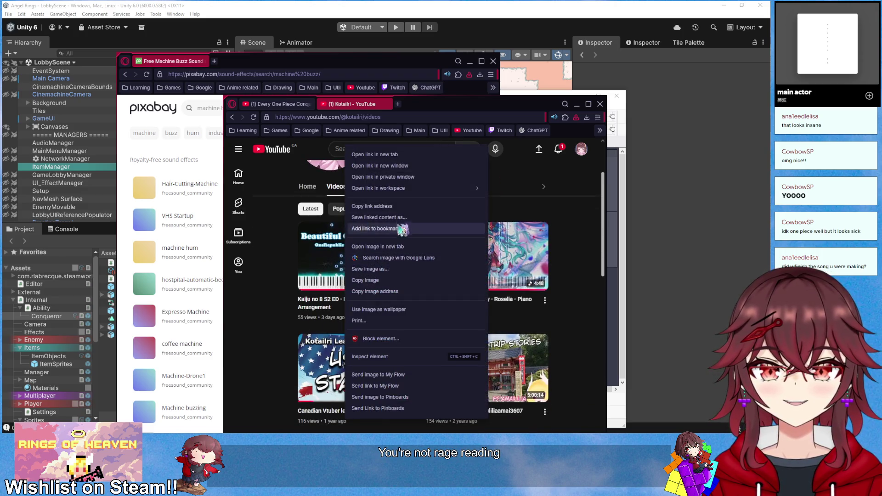
left_click(398, 212)
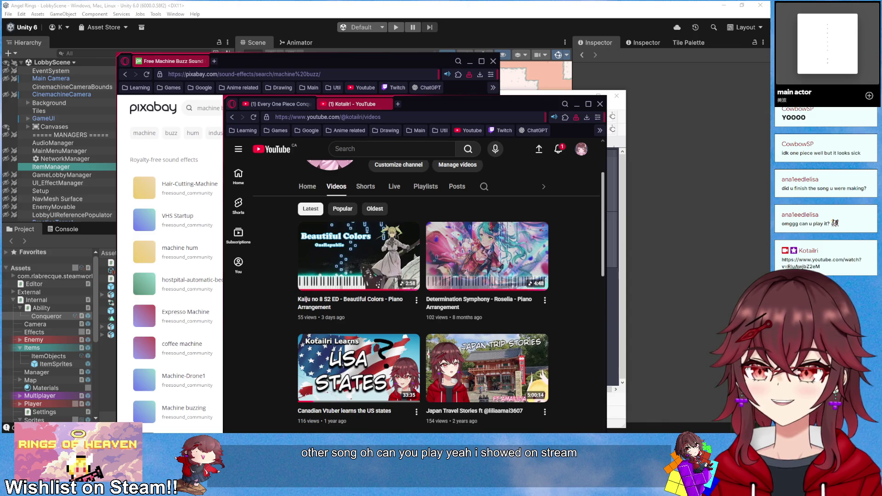
left_click(588, 105)
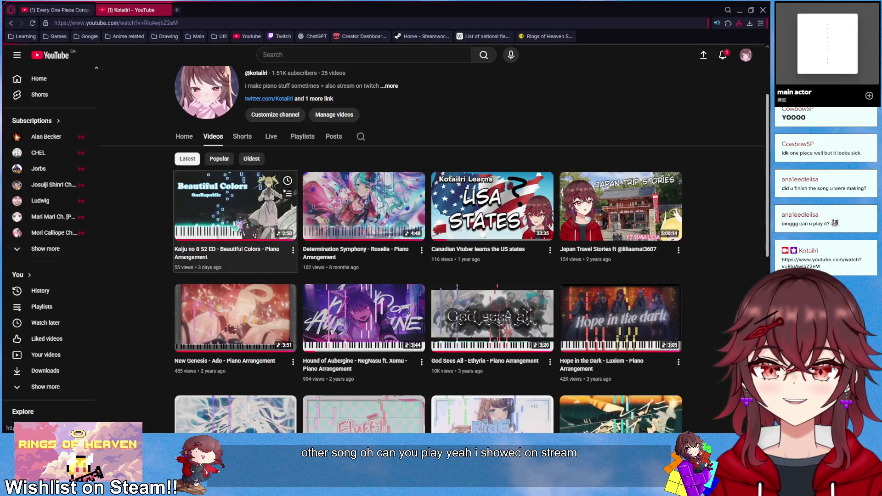
Play the Kaiju no 8 'Beautiful Colors' piano video, raise the volume, and set quality to 1080p60
left_click(228, 250)
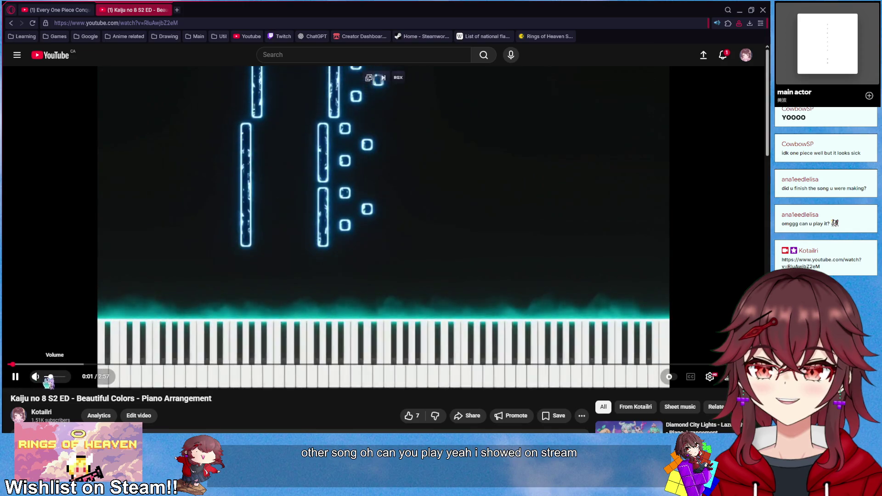
left_click_drag(52, 377, 59, 378)
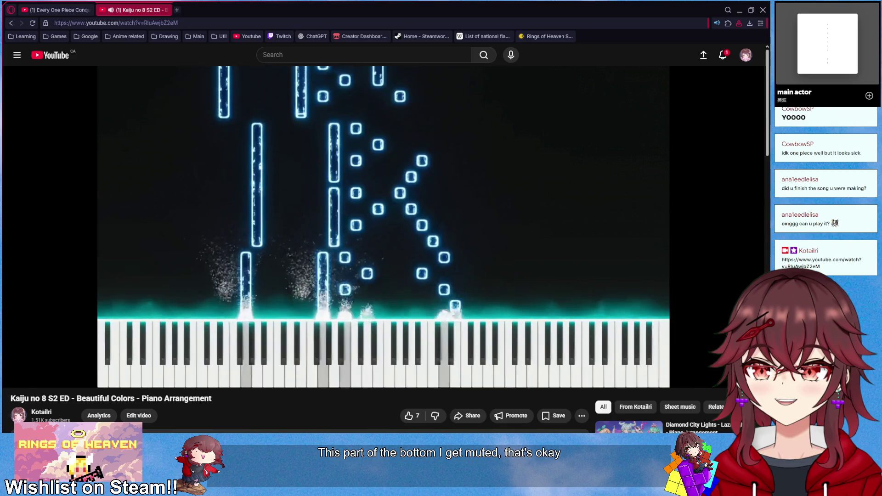
mouse_move(66, 382)
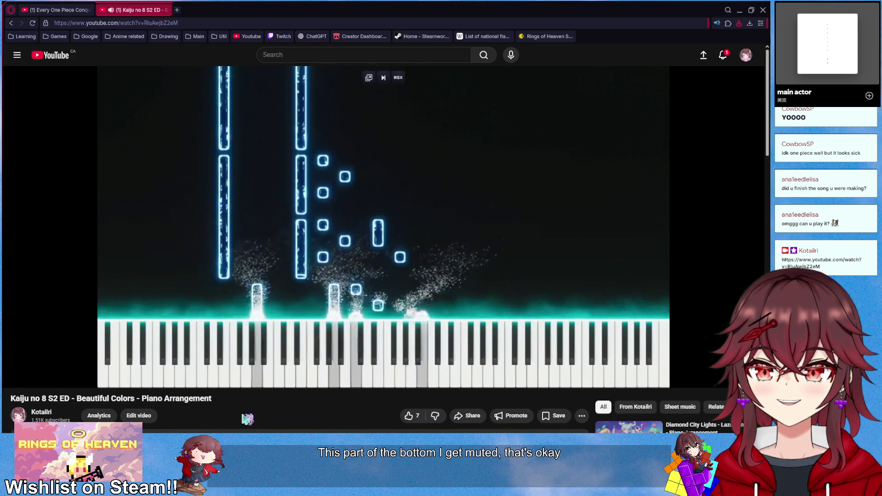
left_click(710, 377)
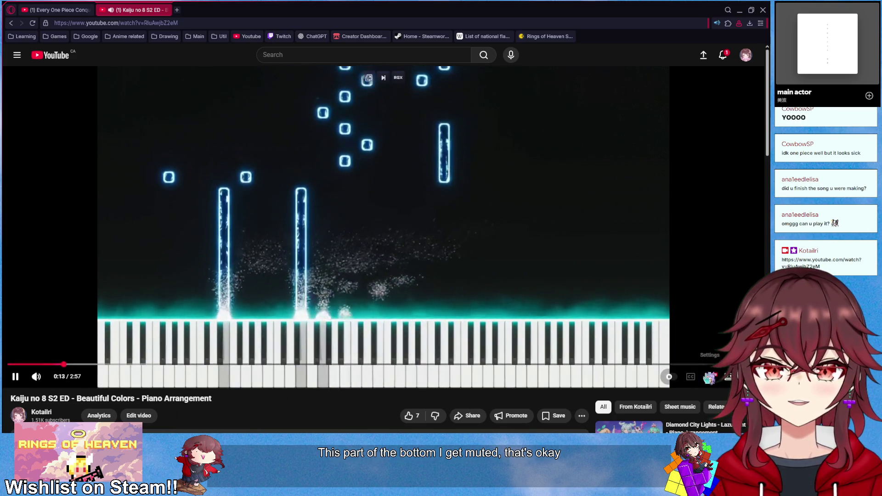
left_click(703, 351)
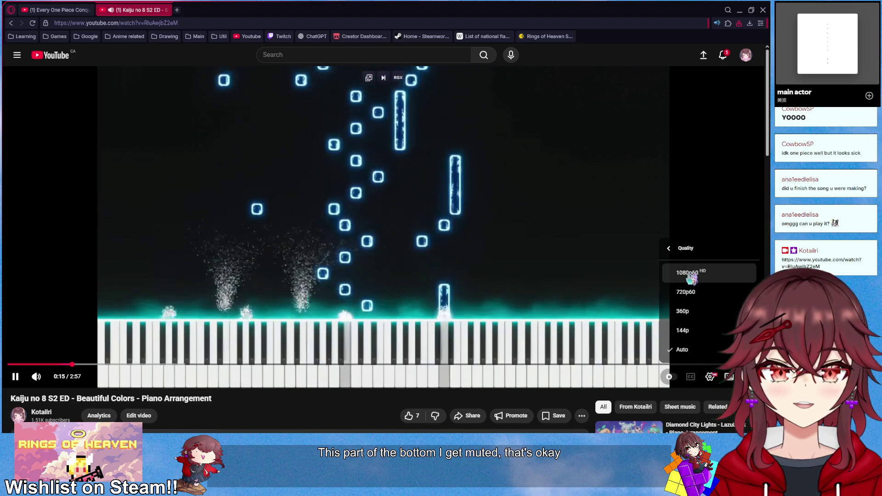
left_click(691, 278)
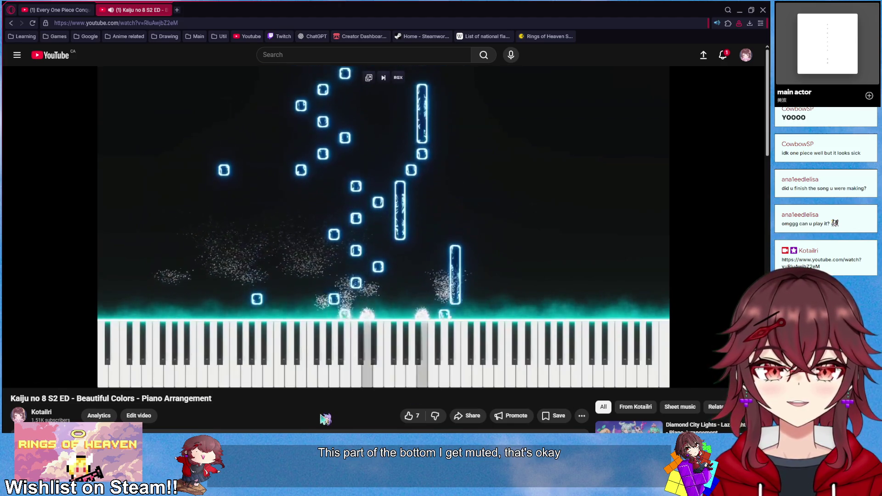
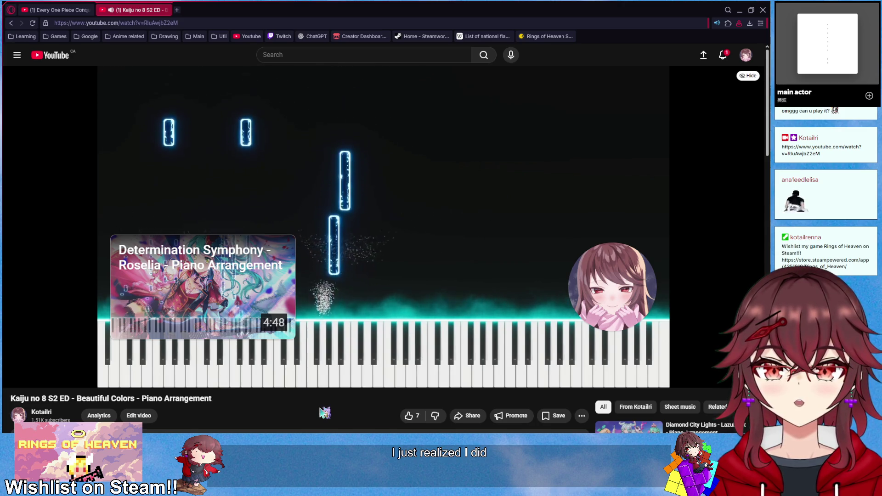
Scroll down and expand the Kaiju no 8 piano video's description on YouTube
scroll(325, 401, "down", 2)
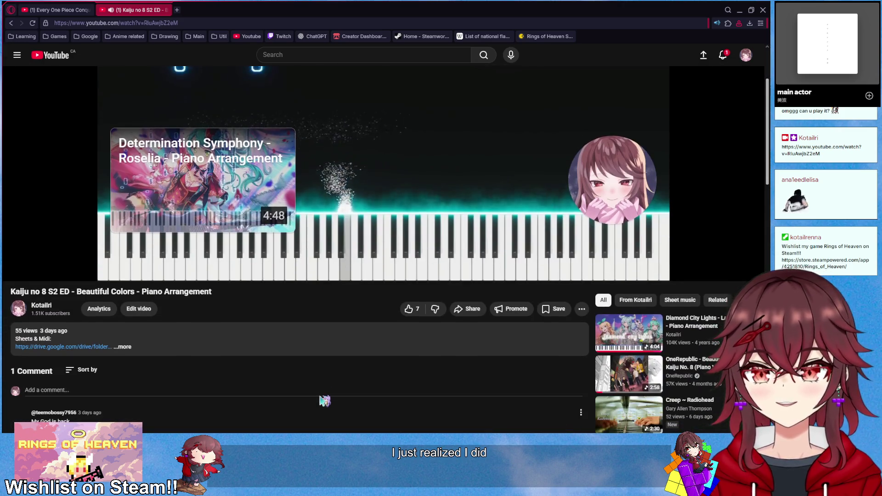
left_click(255, 349)
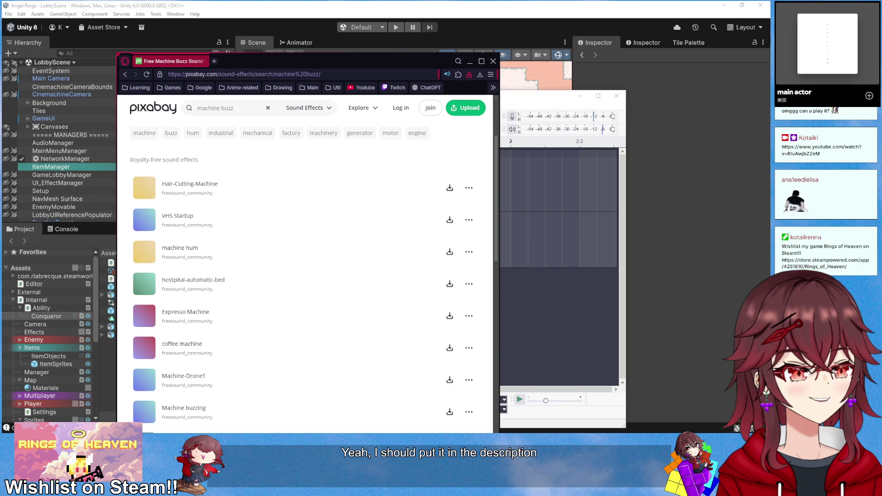
Add an 'Original:' line with the source video's YouTube link to the description and save
key("alt+Tab")
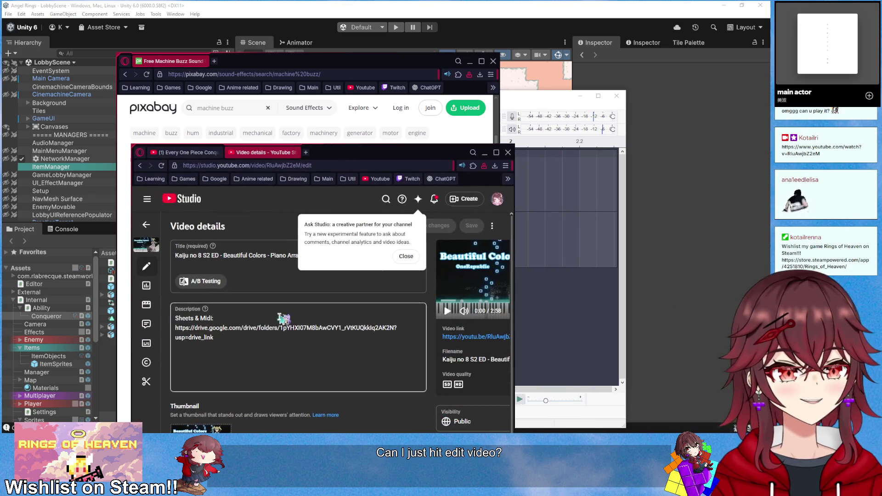
key("ctrl+a")
left_click(270, 358)
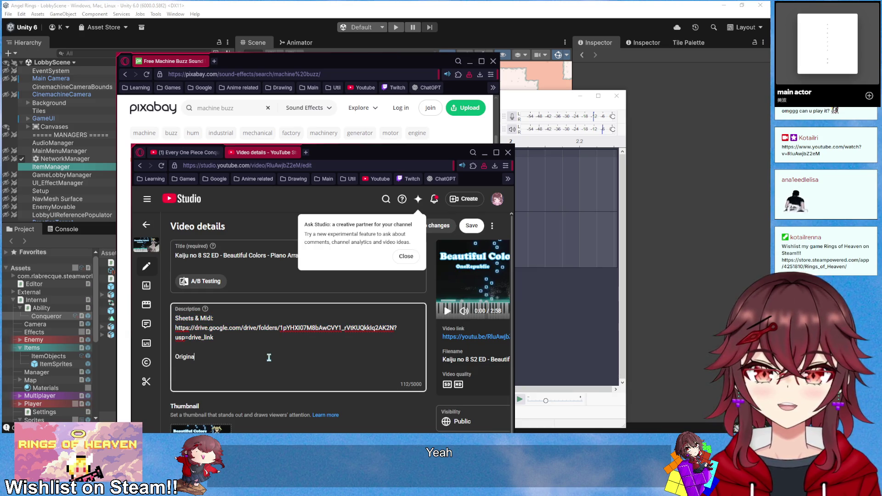
type("l:")
key("Return")
type("https://www.youtube.com/watch?v=_EmKiQknNHY")
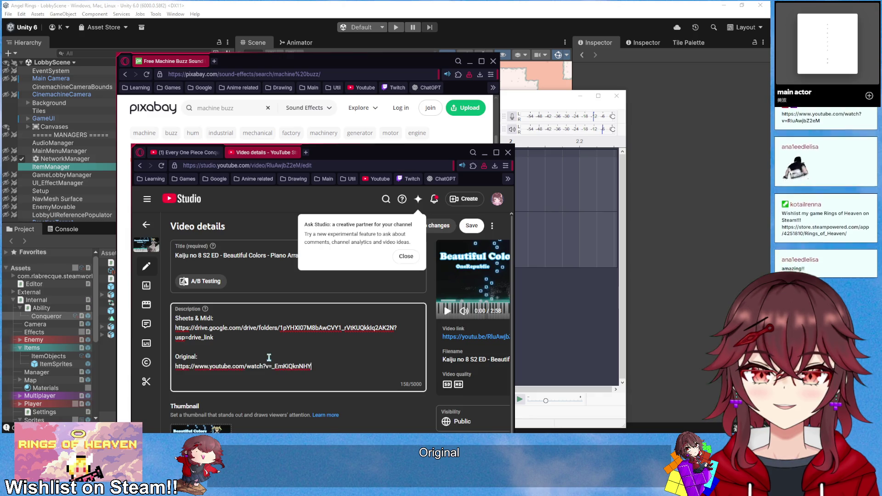
left_click(472, 225)
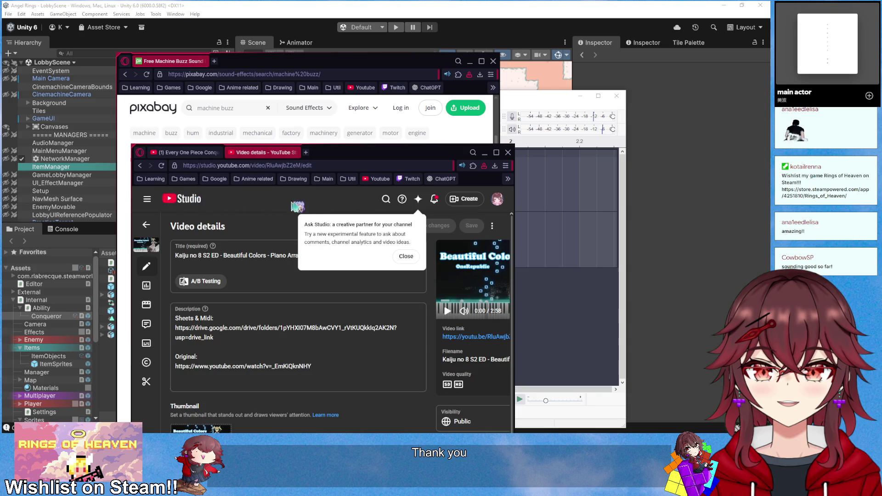
Go to your channel page and show its Videos list
left_click(500, 202)
left_click(432, 251)
left_click(244, 342)
Open the Kaiju no 8 piano video and expand its description to check the Original link
left_click_drag(362, 163, 355, 80)
scroll(303, 280, "down", 4)
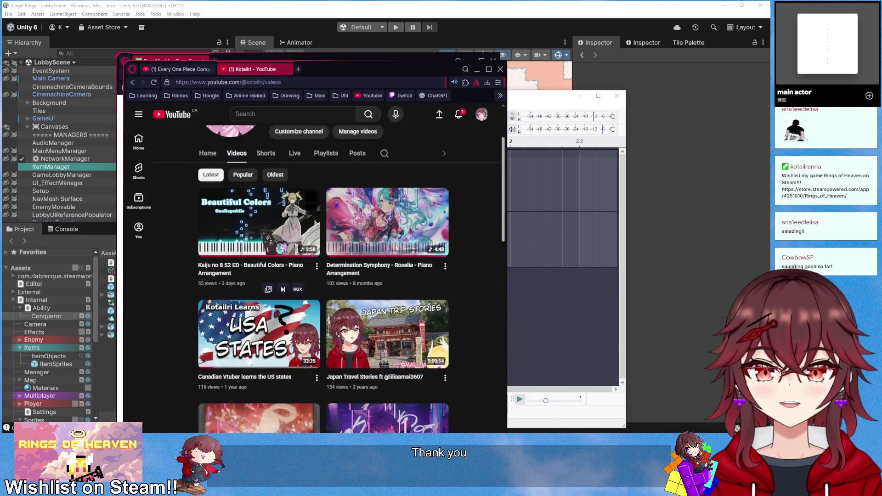
left_click(244, 268)
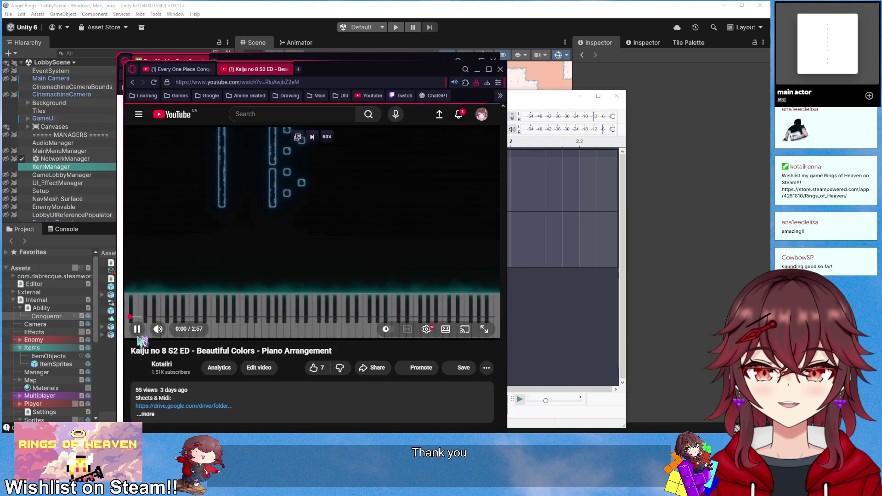
scroll(202, 310, "down", 3)
left_click(145, 254)
scroll(349, 287, "up", 2)
Move the YouTube window aside, minimize it, and bring back the One Piece Haki video
mouse_move(338, 75)
left_mouse_down()
mouse_move(559, 78)
mouse_move(530, 78)
left_mouse_up()
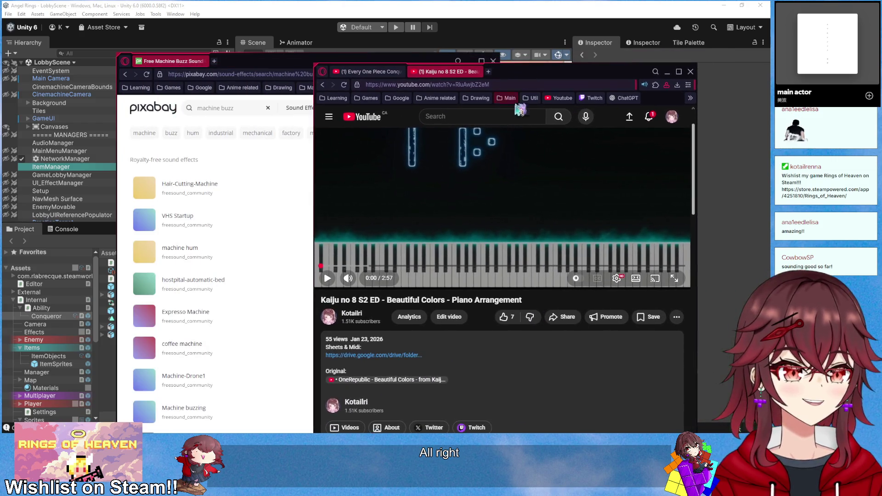
scroll(440, 263, "down", 2)
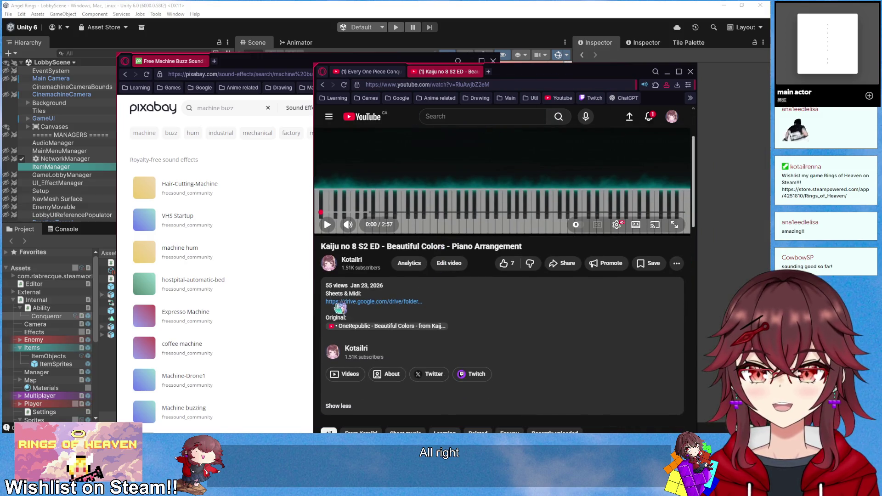
left_click_drag(596, 75, 554, 99)
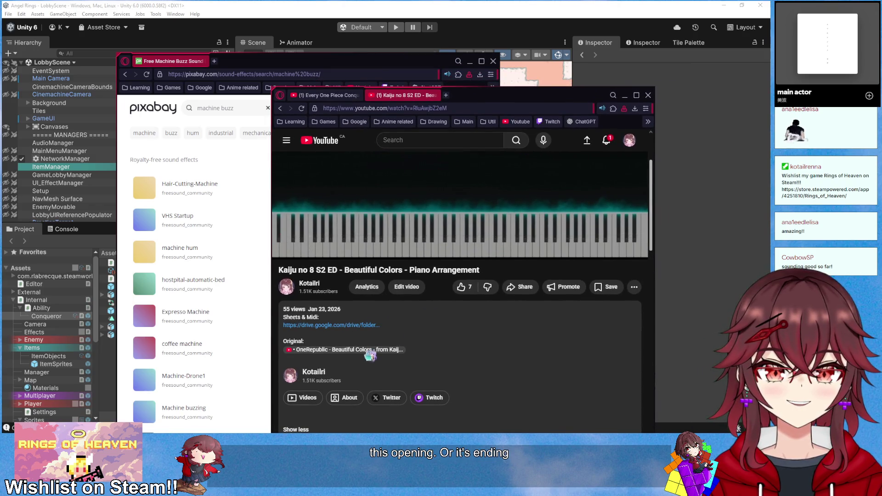
key("super+Down")
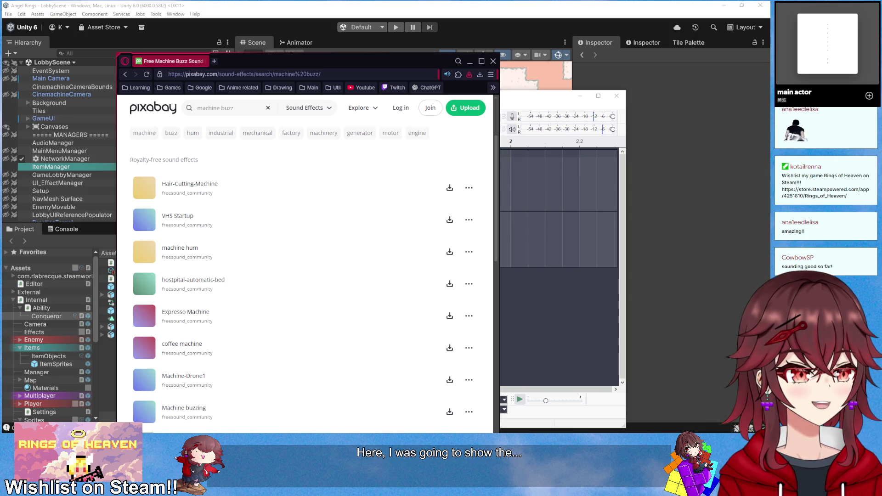
key("alt+Tab")
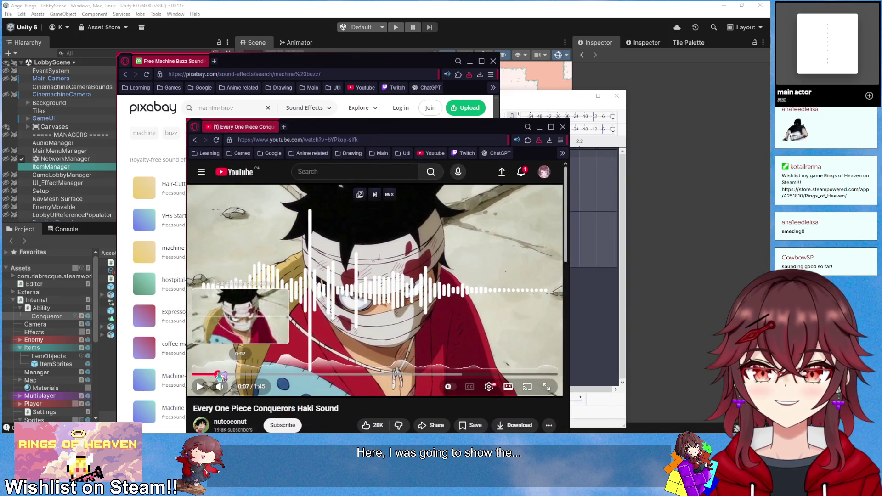
Play the Haki sound, replay its buzz around 0:10–0:12, then drag the window off screen
left_click(206, 388)
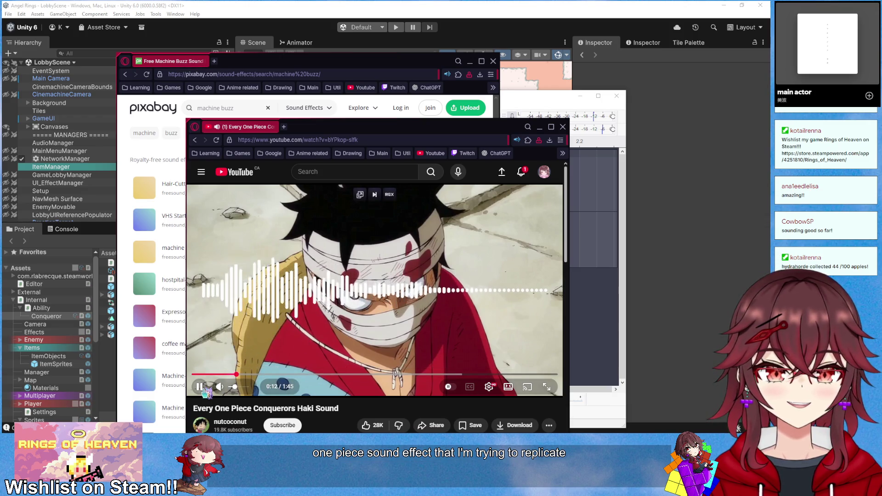
key("space")
left_click(227, 374)
left_click(200, 387)
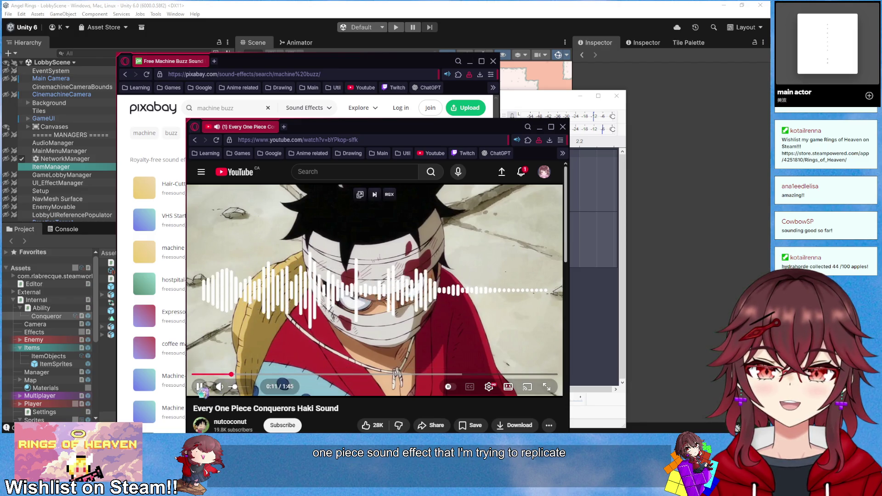
left_click(229, 374)
left_click(230, 373)
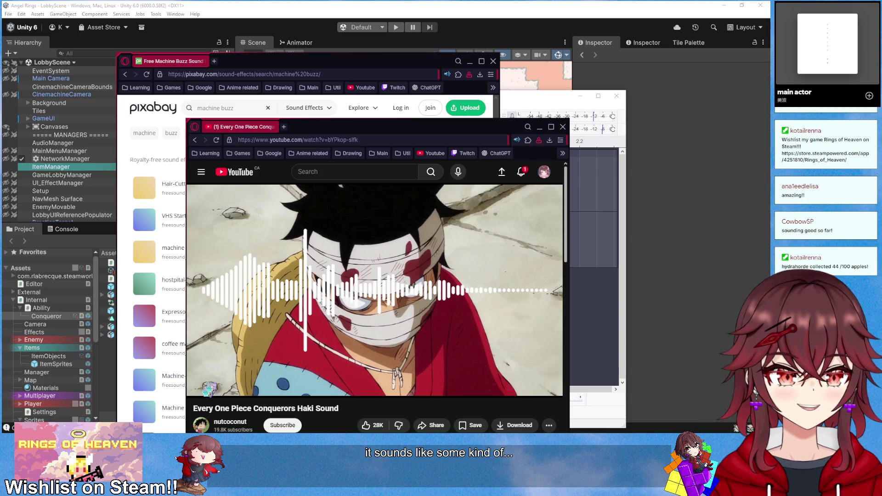
mouse_move(368, 127)
left_mouse_down()
mouse_move(575, 176)
mouse_move(881, 193)
left_mouse_up()
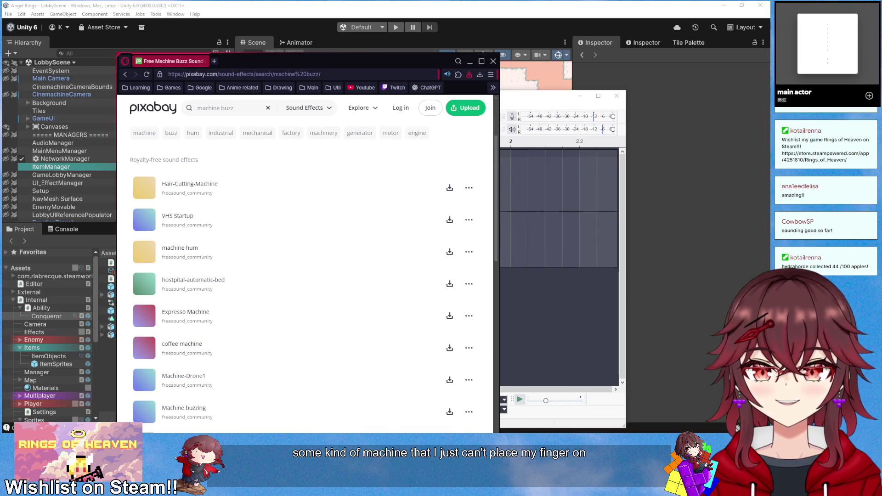
Preview the VHS Startup sound, check the tab volume, and scroll through the machine buzz results
left_click_drag(283, 68, 312, 81)
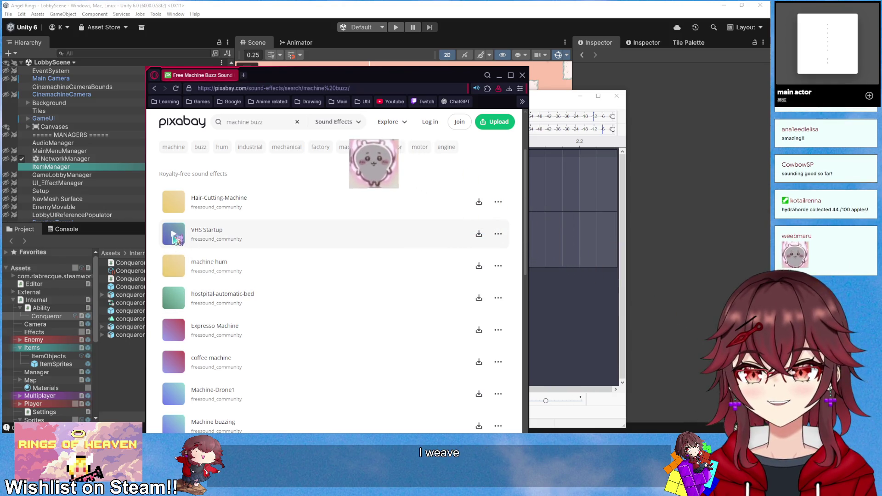
left_click(175, 237)
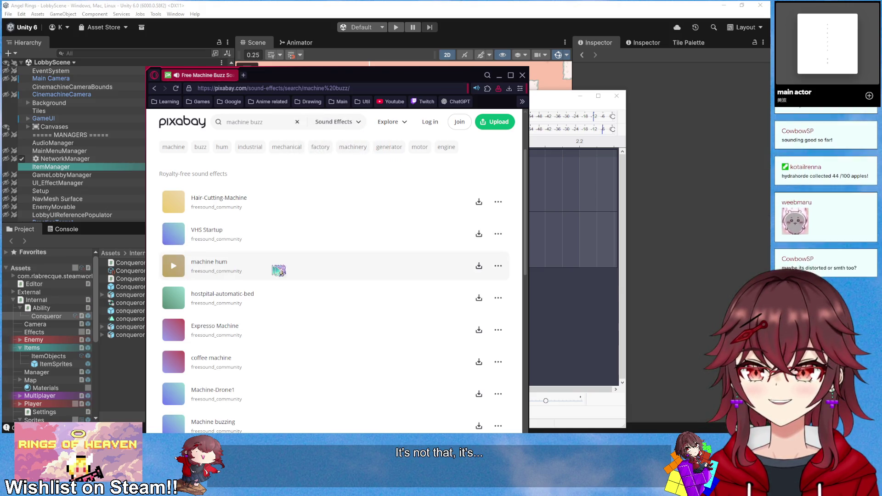
scroll(175, 270, "down", 1)
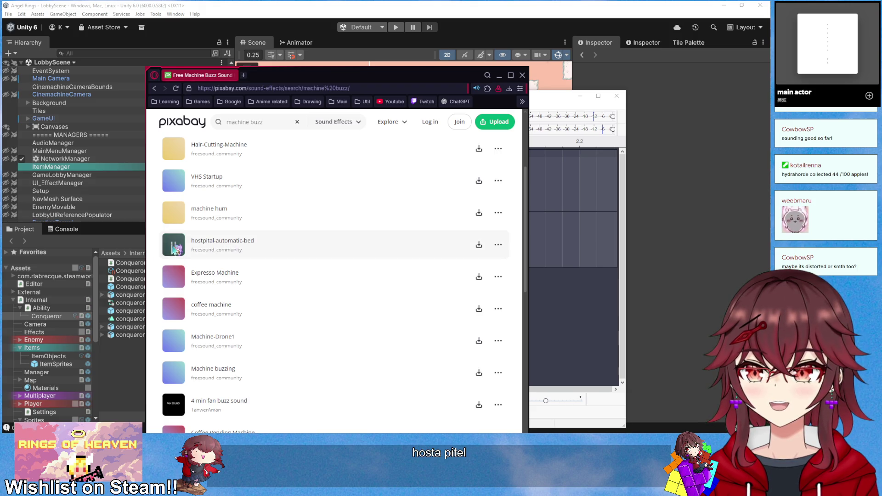
scroll(175, 248, "down", 1)
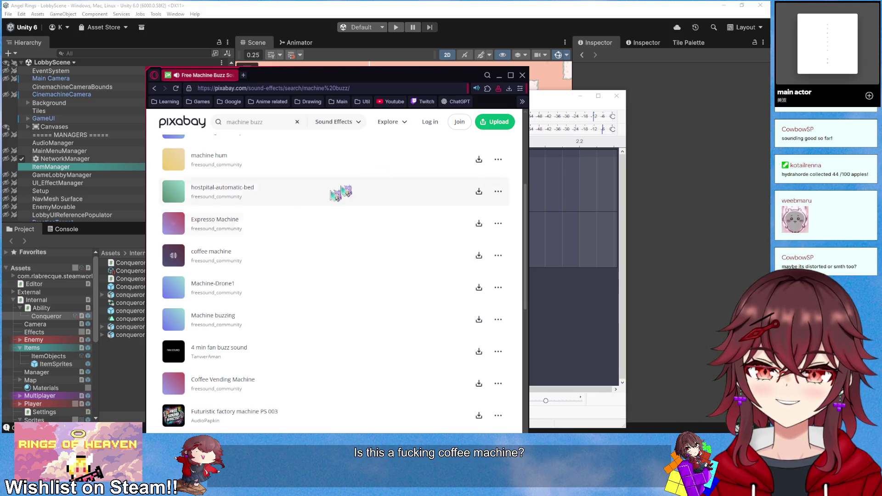
left_click(476, 89)
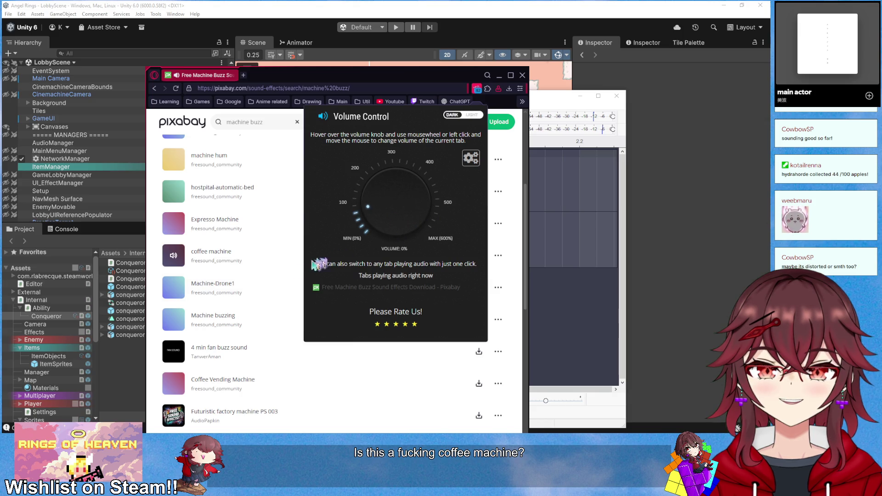
left_click(174, 290)
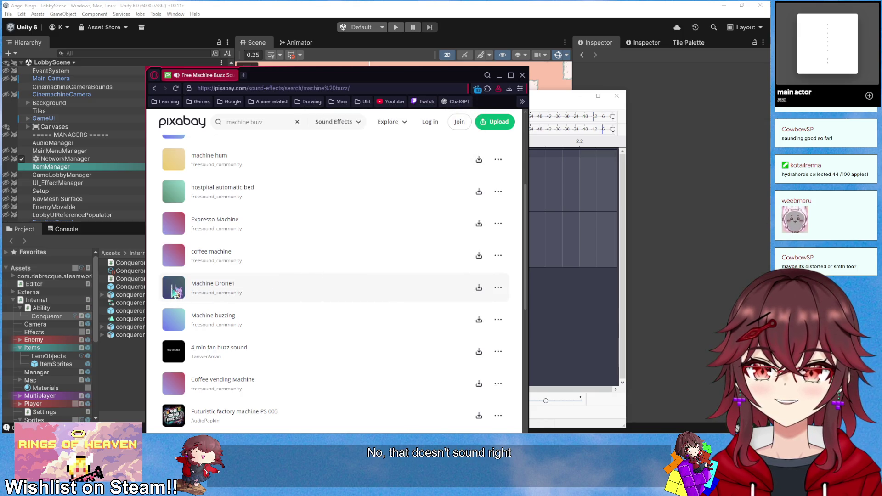
scroll(174, 290, "down", 2)
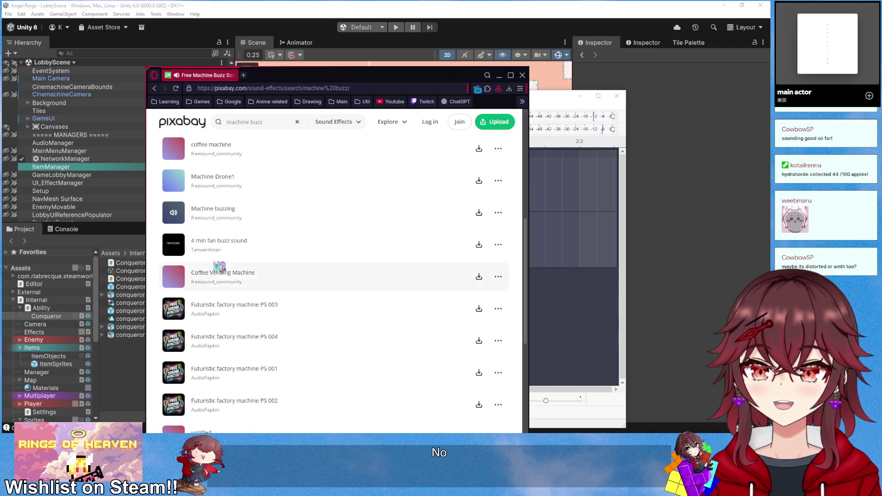
scroll(229, 274, "up", 1)
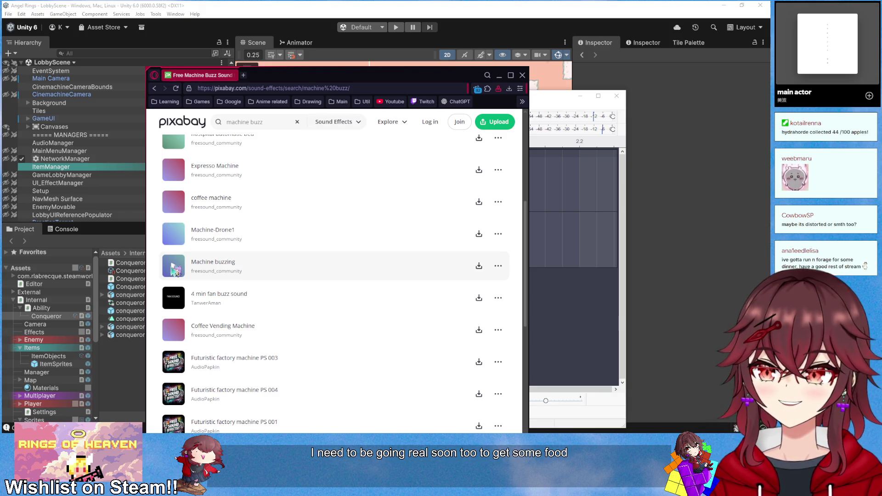
Preview Machine buzzing, Futuristic factory machine PS 001, 24 and generator large 01 sounds
scroll(234, 281, "down", 1)
scroll(202, 278, "up", 1)
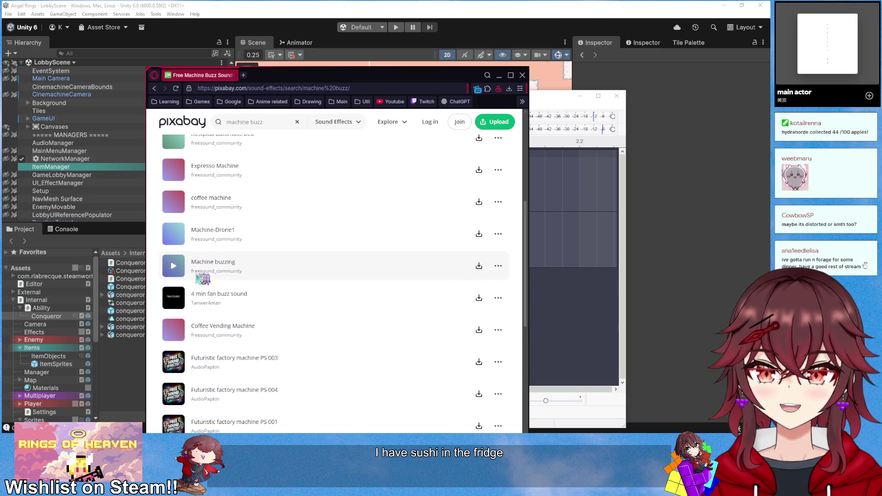
left_click(174, 270)
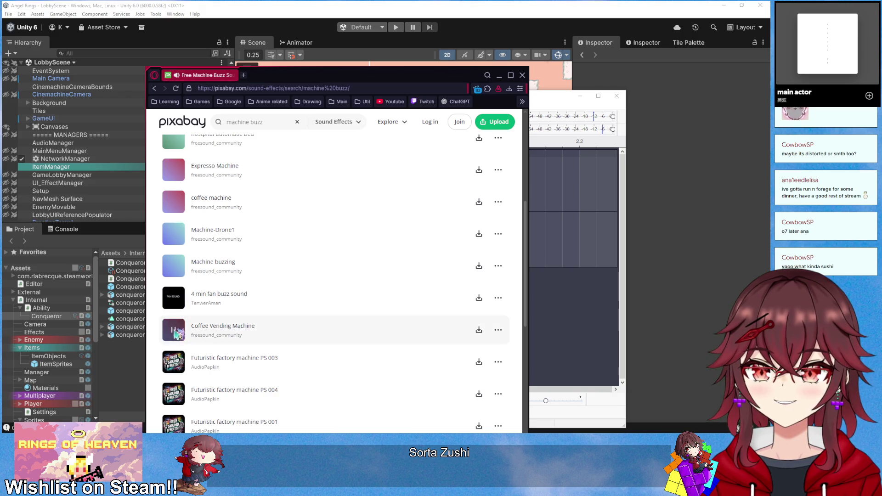
scroll(178, 335, "down", 1)
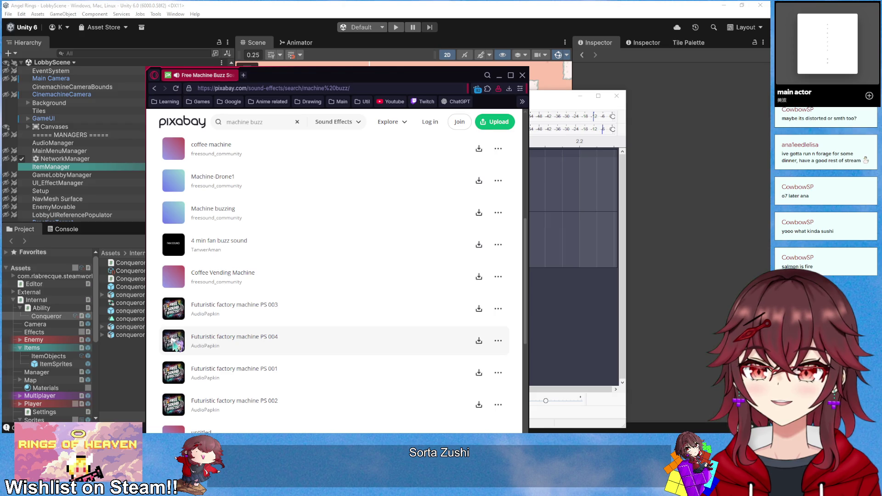
left_click(174, 325)
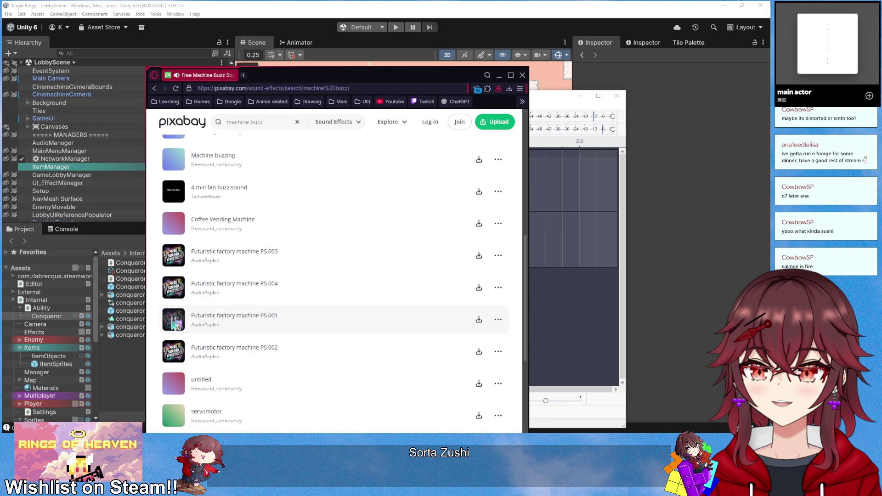
scroll(174, 354, "down", 1)
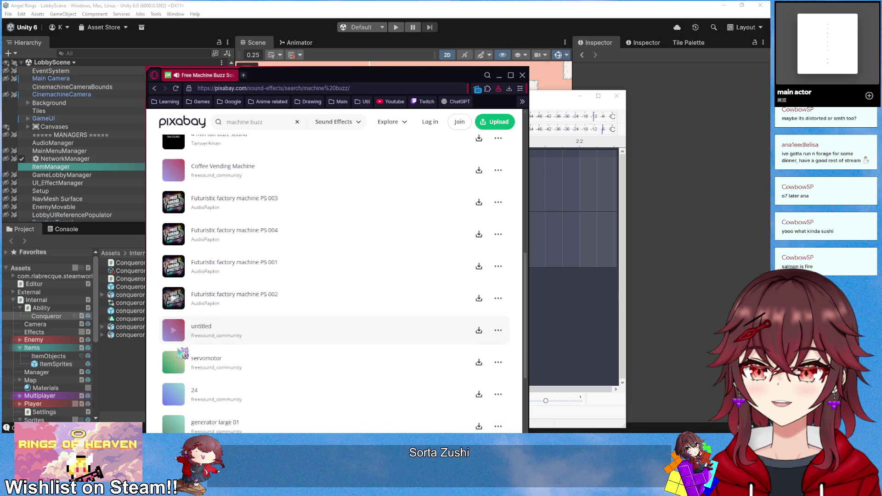
scroll(172, 363, "down", 1)
left_click(174, 342)
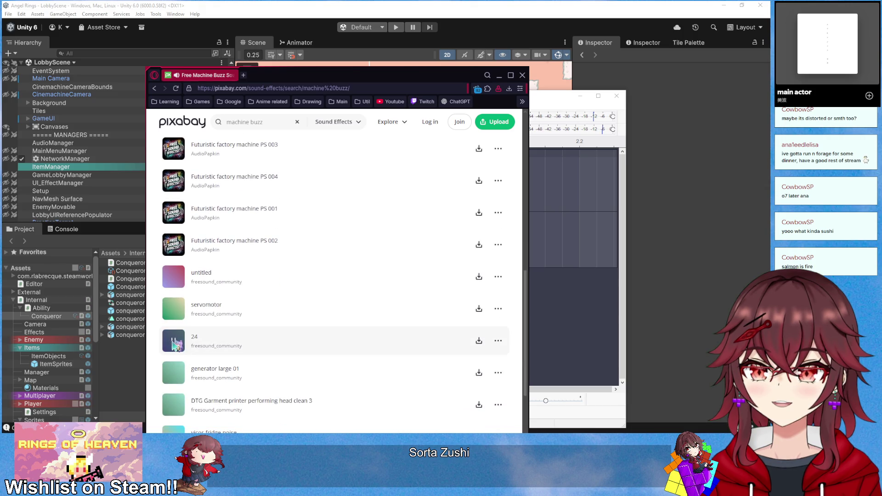
scroll(174, 342, "down", 1)
left_click(175, 323)
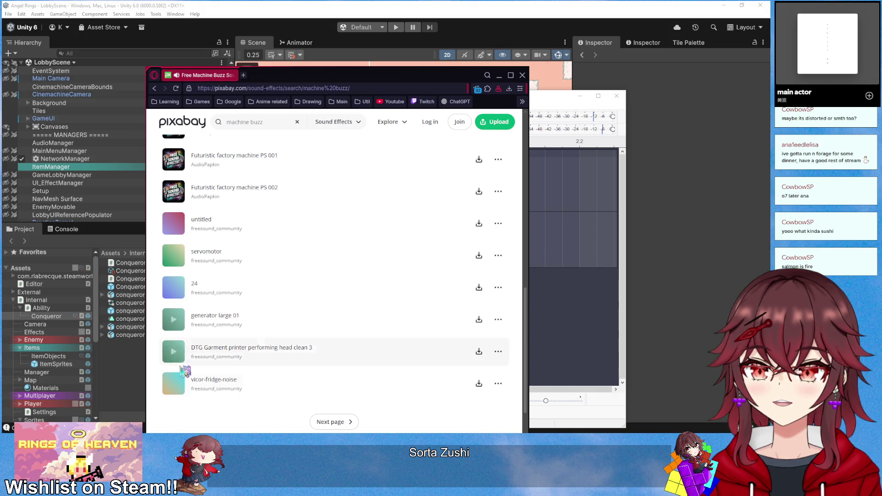
scroll(197, 356, "up", 3)
scroll(196, 356, "up", 2)
Download Machine buzzing as machine-buzzing-60544.mp3 into the Downloads folder
left_click(176, 268)
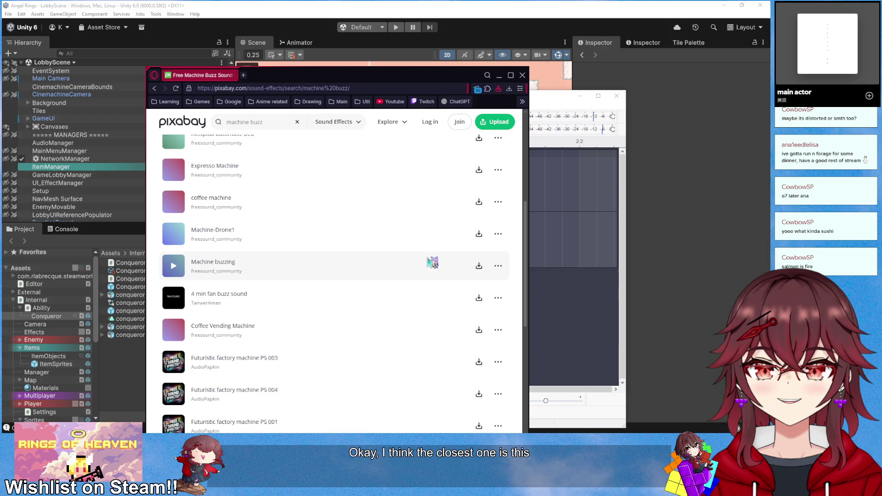
left_click(480, 267)
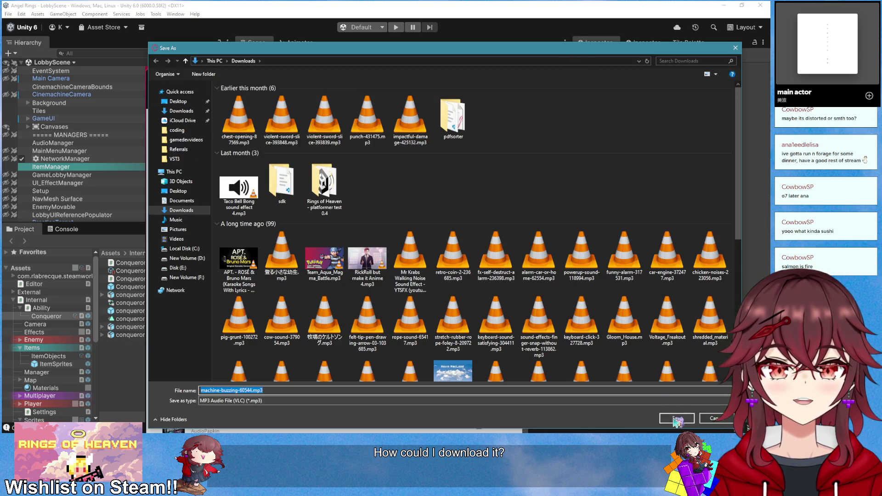
left_click(679, 420)
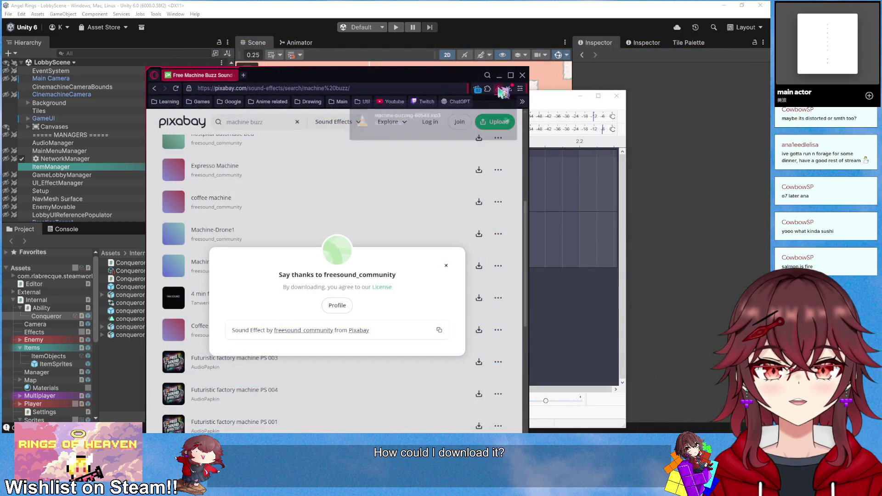
left_click(502, 81)
Import machine-buzzing-60544.mp3 into Audacity as a new track, shorten the clip, and play it
key("alt+F4")
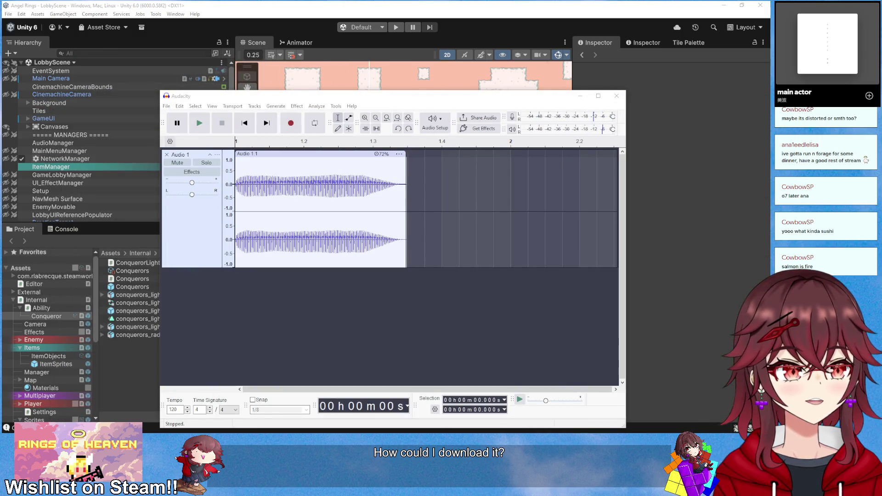
mouse_move(374, 310)
left_mouse_down()
mouse_move(262, 325)
mouse_move(293, 324)
left_mouse_up()
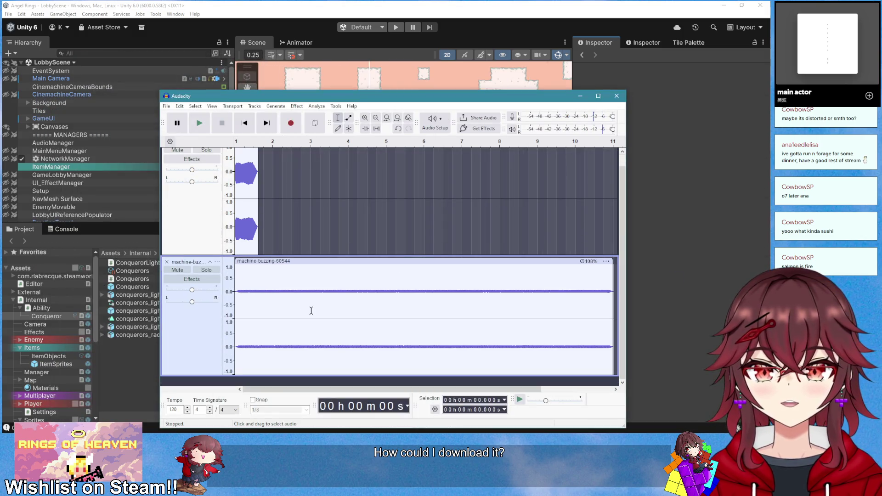
left_click(533, 262)
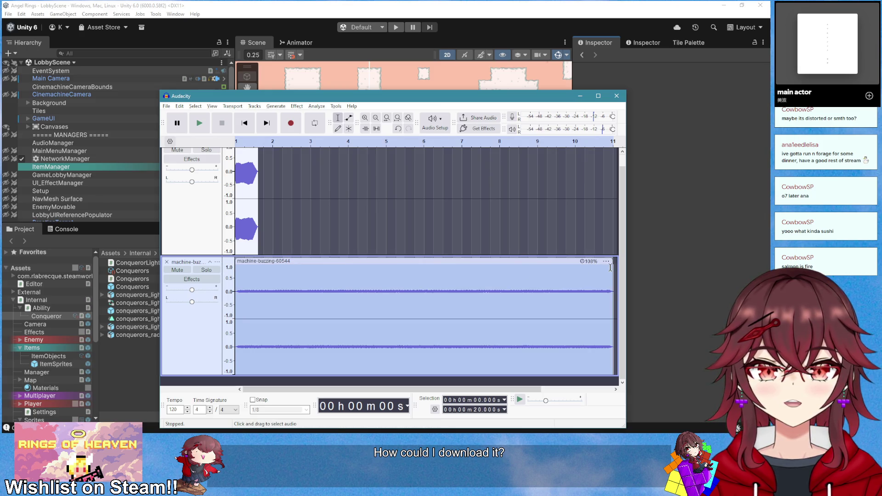
mouse_move(611, 267)
left_mouse_down()
mouse_move(250, 276)
mouse_move(289, 268)
mouse_move(300, 213)
left_mouse_up()
key("space")
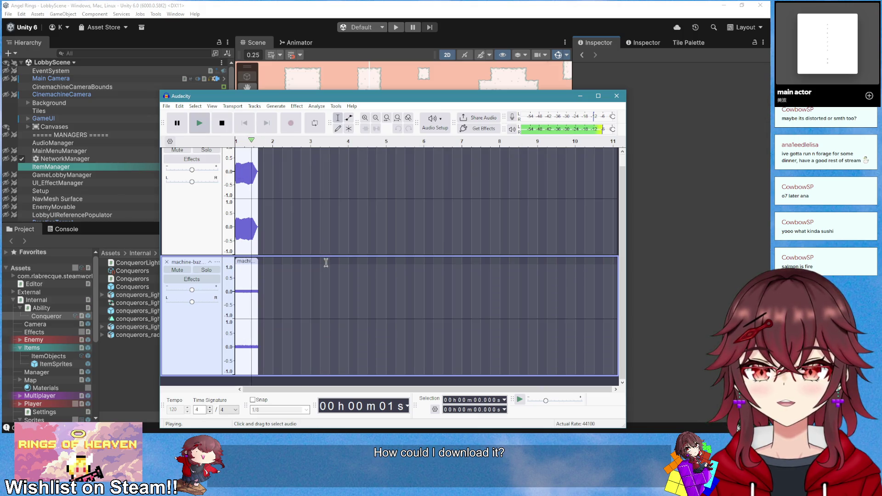
scroll(271, 302, "up", 1, "ctrl")
scroll(271, 302, "up", 1, "ctrl")
key("space")
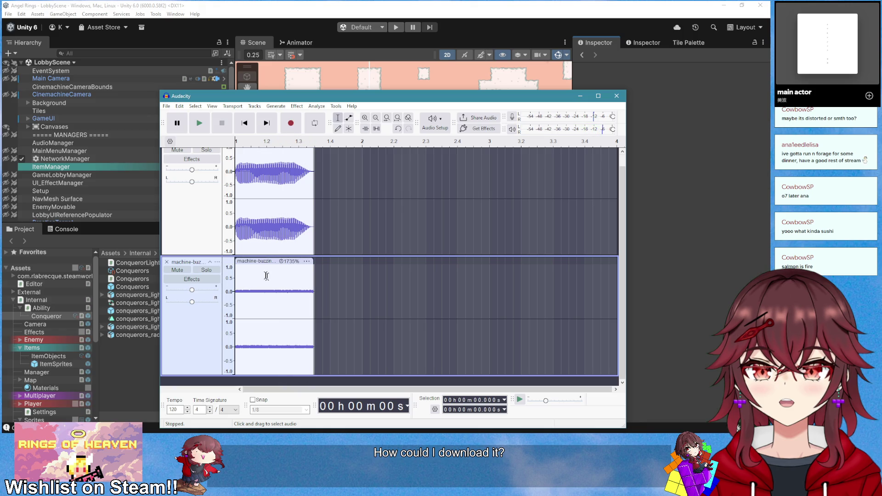
Solo and audition the shortened buzzing track, then remove it
left_click(202, 270)
key("space")
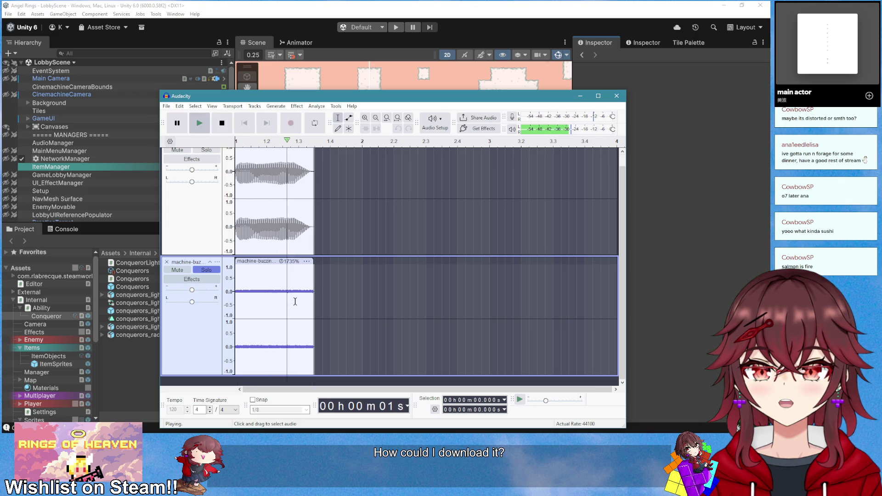
key("space")
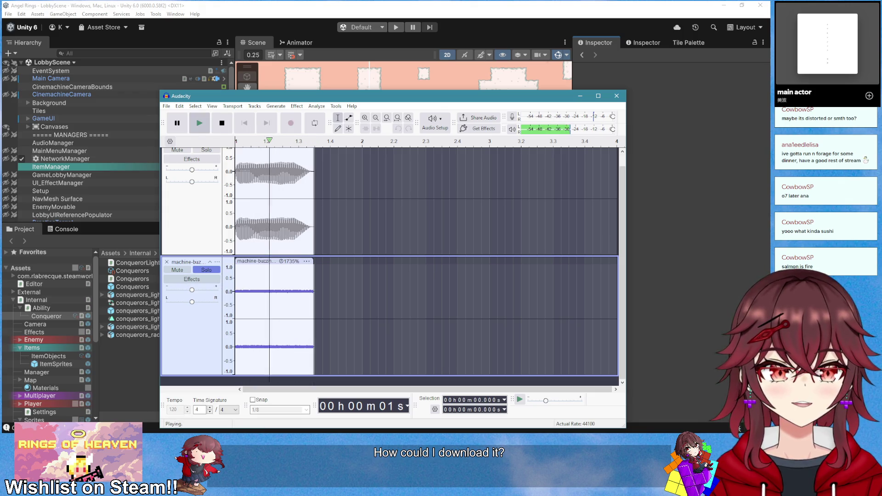
left_click(274, 265)
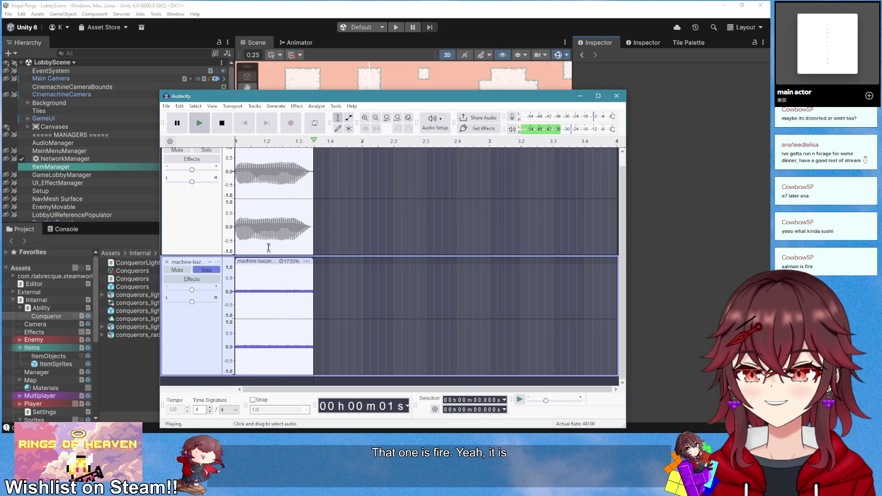
key("space")
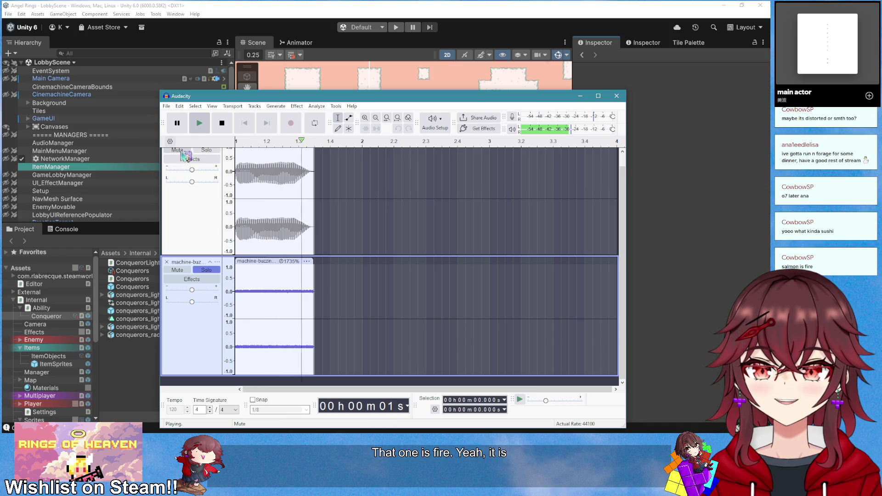
left_click(206, 270)
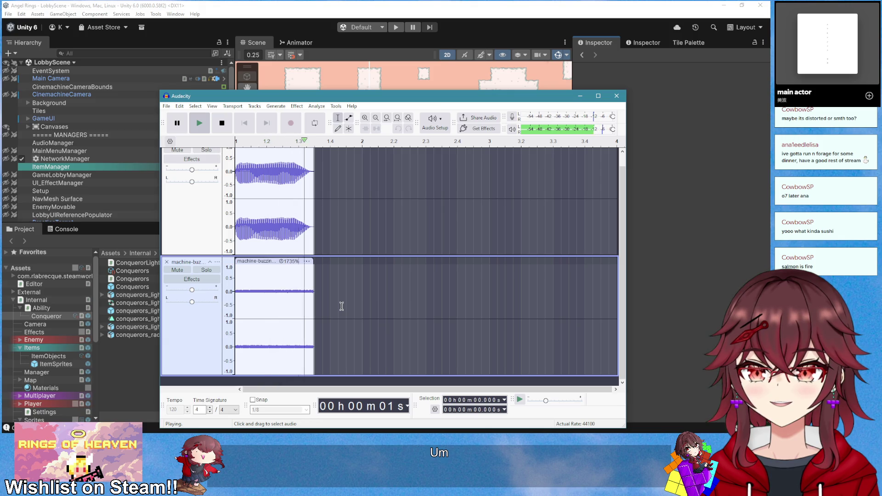
left_click(166, 262)
Replay the whole Audio 1 clip, then bring the Haki reference video over Audacity
key("space")
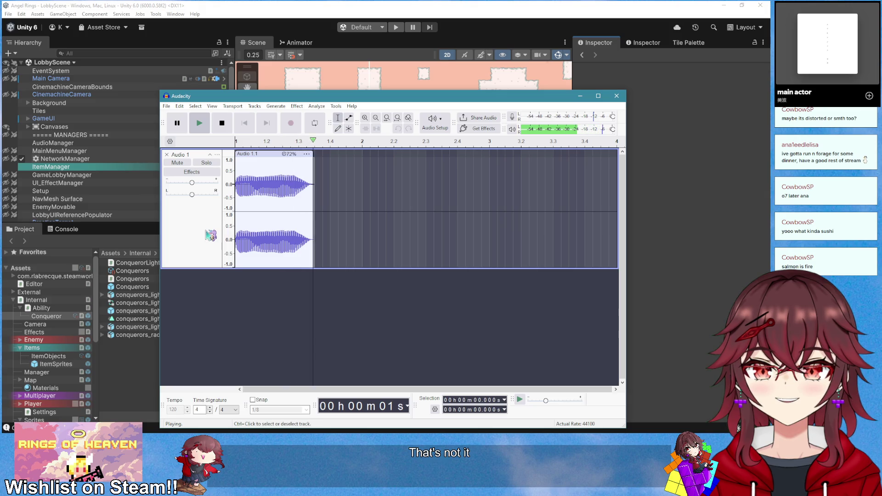
left_click(206, 243)
key("space")
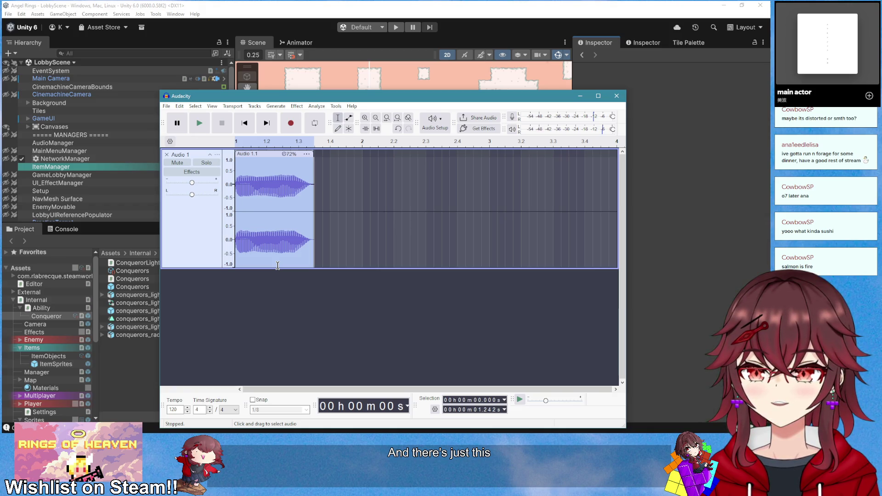
key("space")
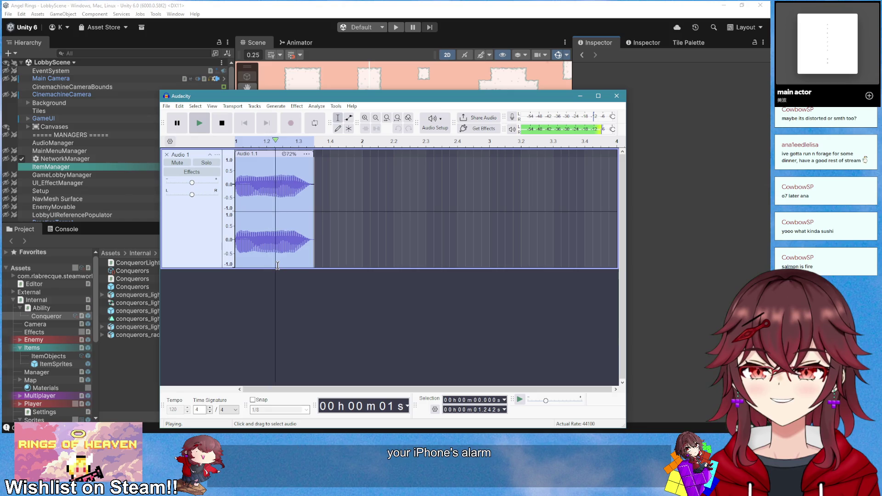
key("space")
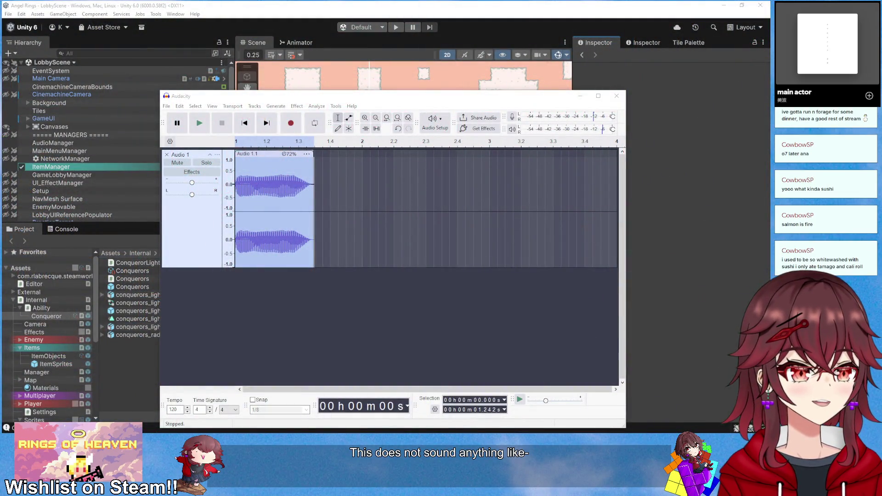
key("alt+Tab")
left_click_drag(444, 138, 430, 138)
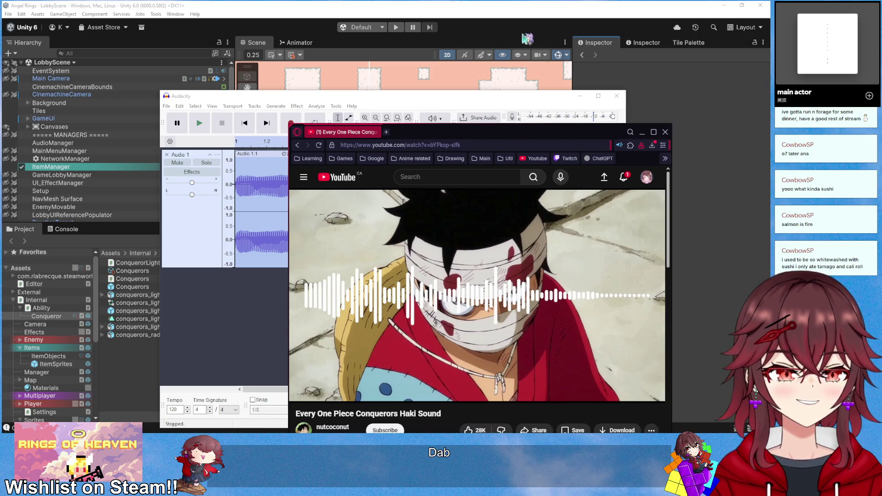
Replay the Haki video's buzz from 0:06, then minimize the browser
left_click_drag(471, 137, 445, 104)
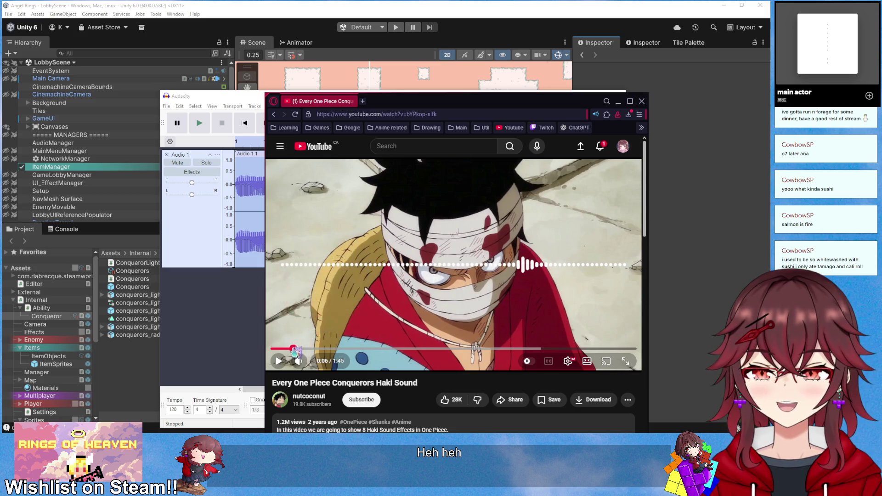
left_click(292, 349)
left_click(279, 362)
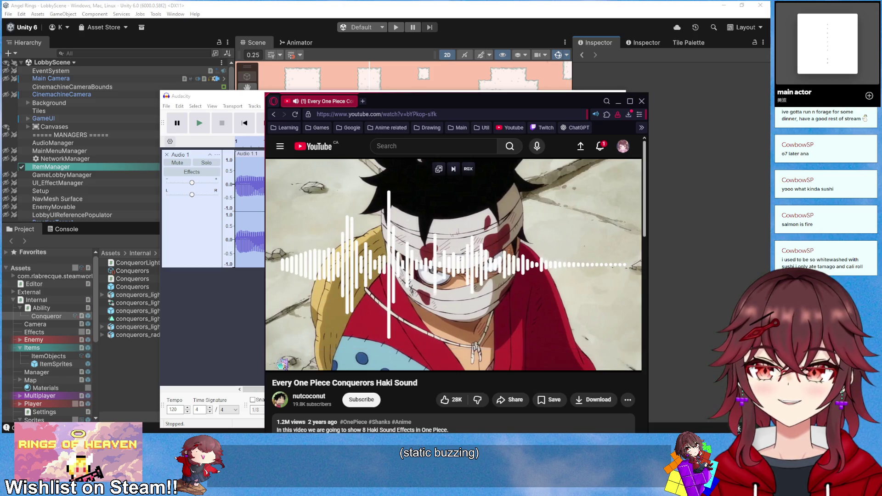
key("super+Down")
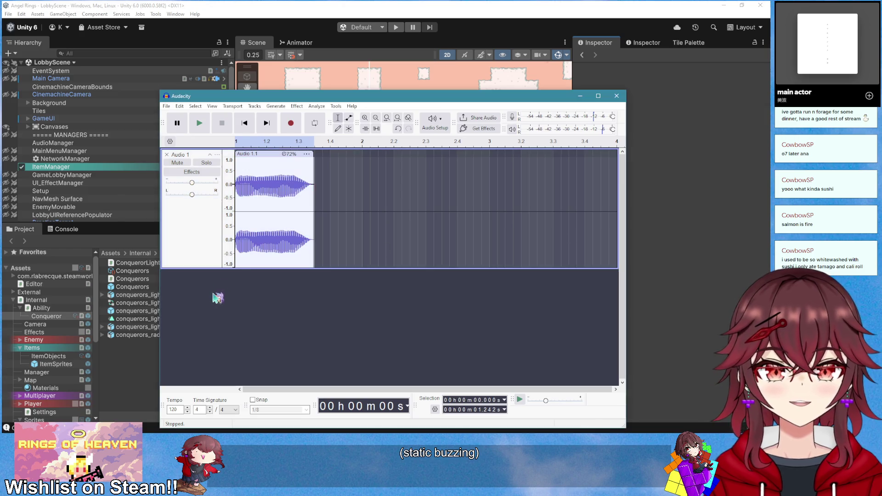
Play Audio 1, select the whole 1.24-second clip from its start, and open Effect > Distortion and Modulation
key("space")
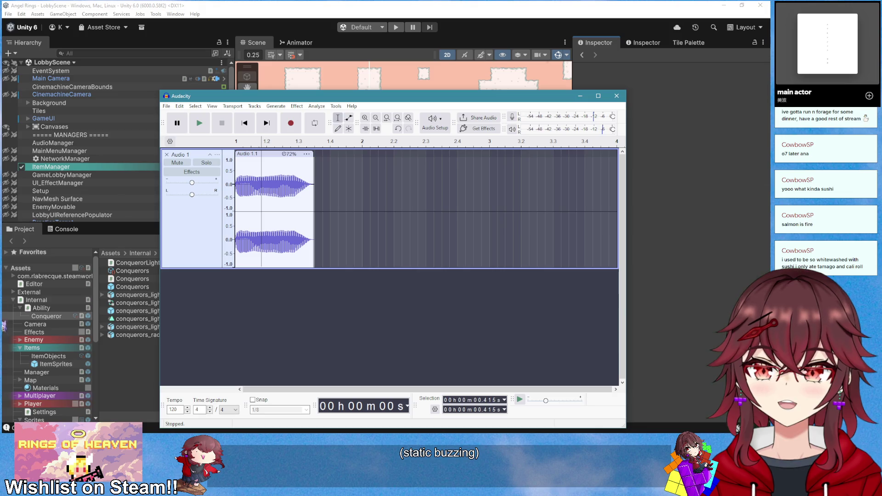
key("alt+Tab")
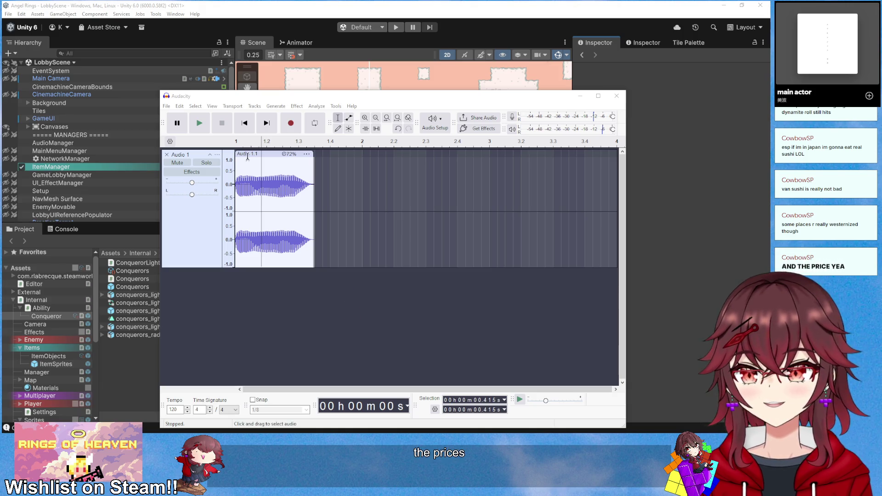
left_click(245, 122)
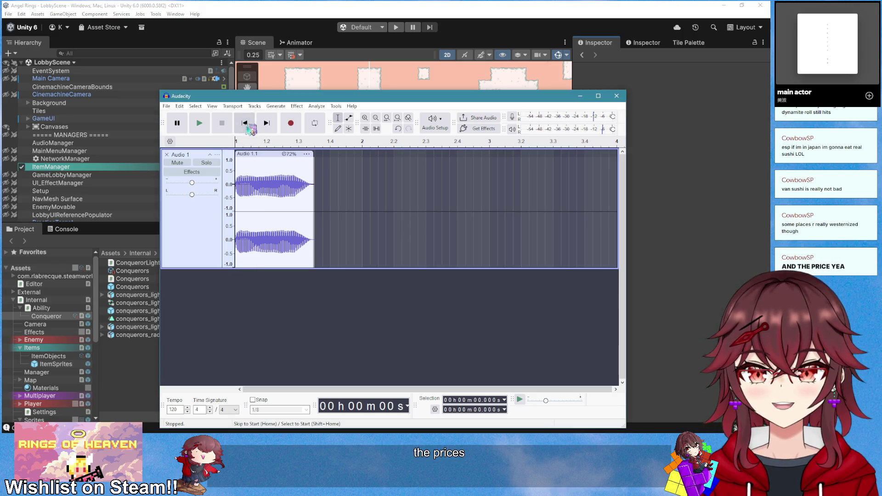
left_click(270, 156)
left_click(296, 106)
mouse_move(356, 203)
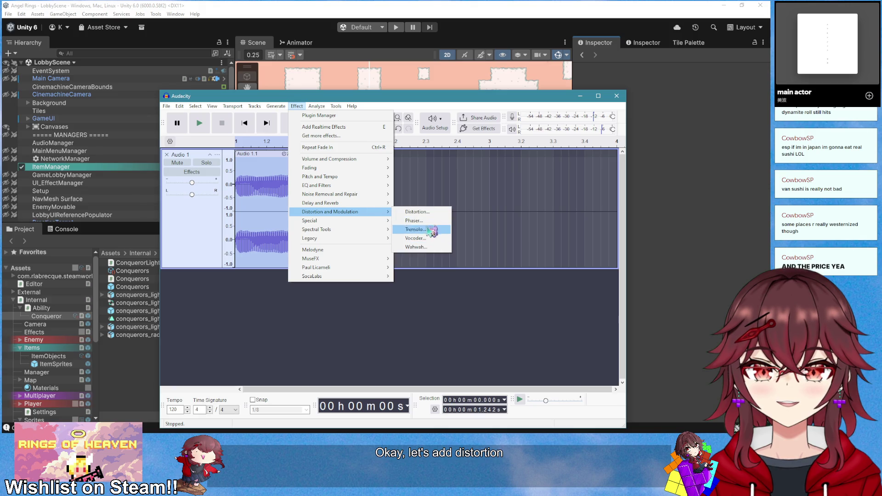
Open the Distortion effect, load a factory preset, raise the amount, and preview it
left_click(416, 211)
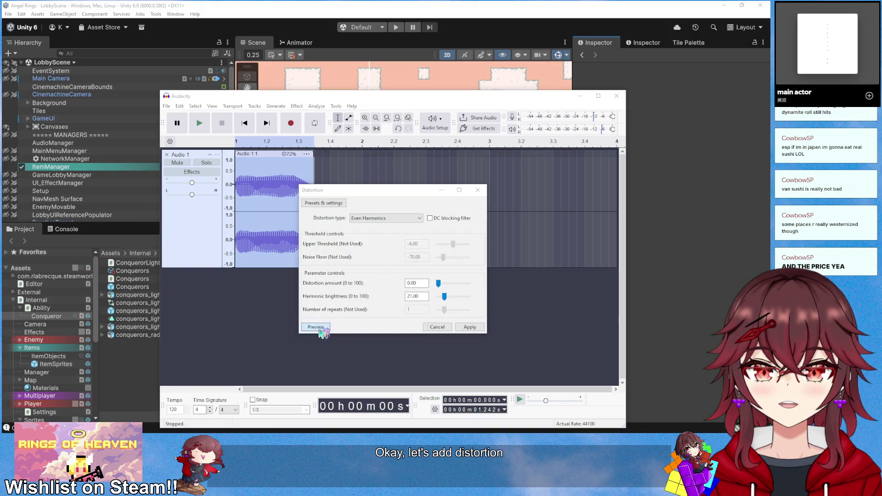
left_click(320, 329)
left_click(338, 205)
mouse_move(366, 246)
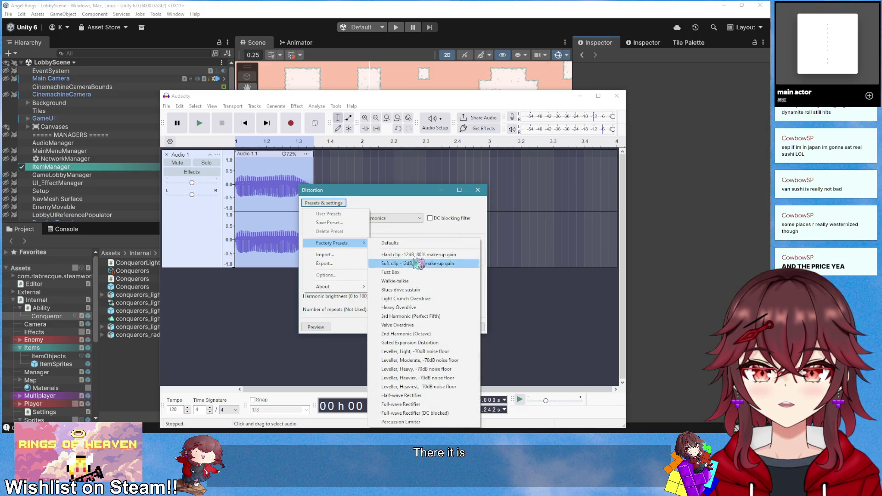
left_click(448, 316)
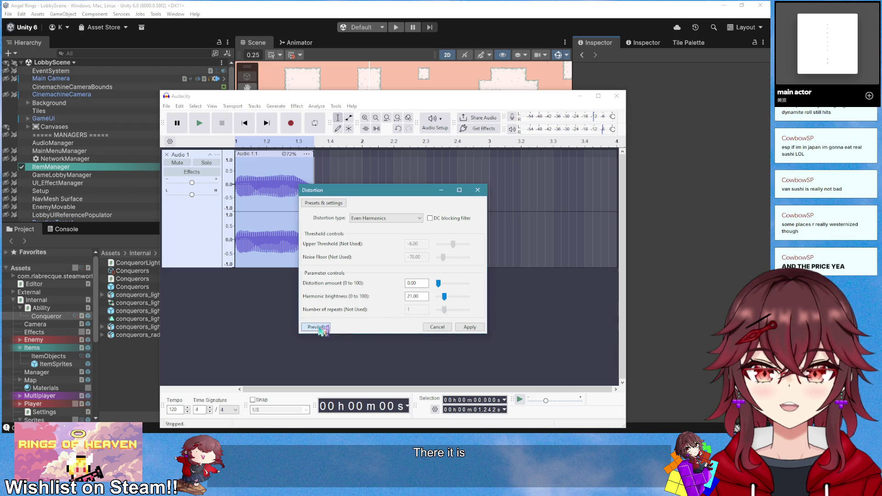
left_click(322, 328)
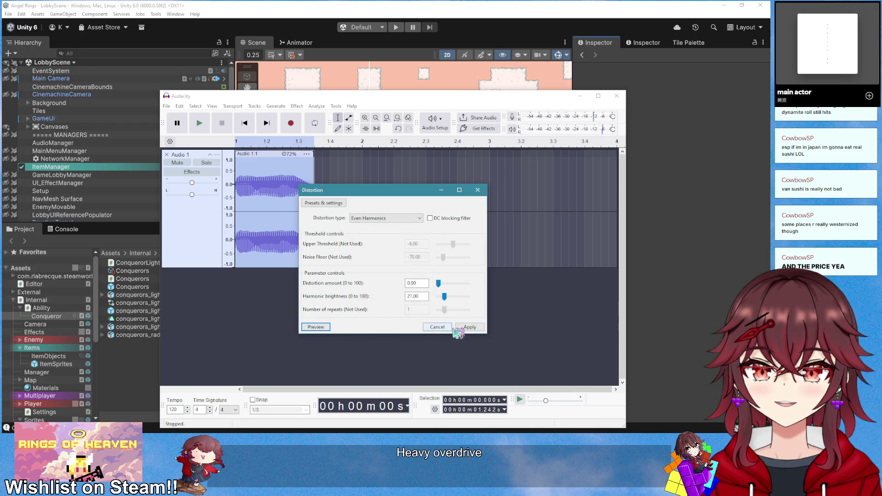
left_click_drag(439, 288, 443, 289)
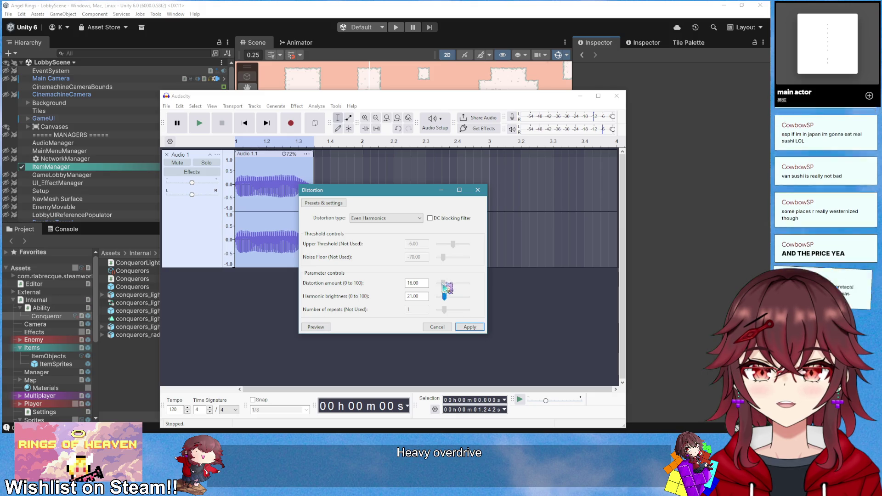
left_click(321, 327)
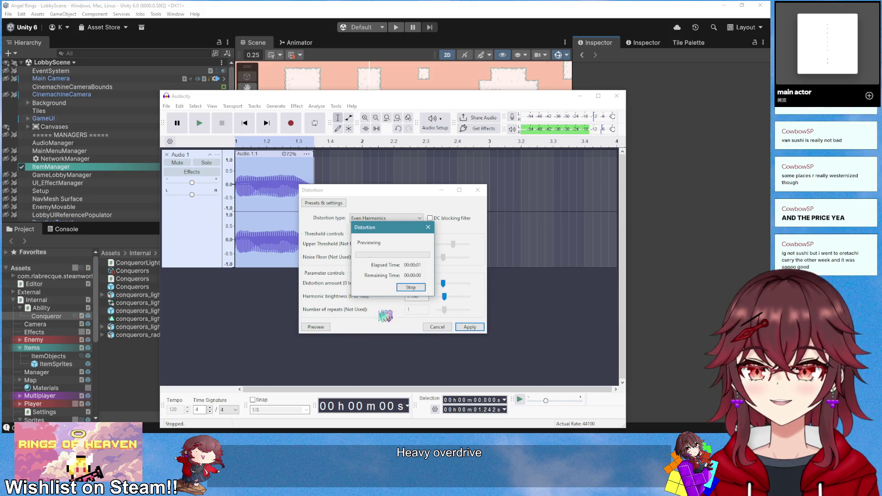
left_click(322, 327)
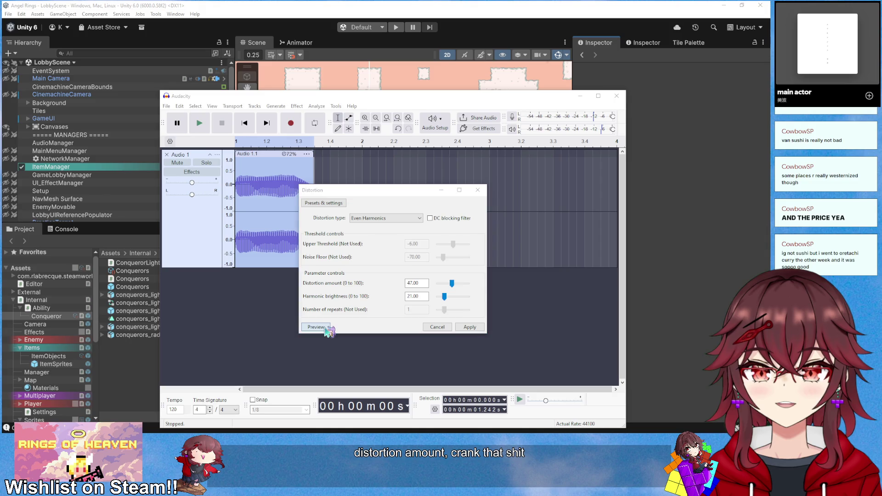
Switch the distortion type to Hard Overdrive and preview it several times
left_click(390, 219)
left_click(367, 250)
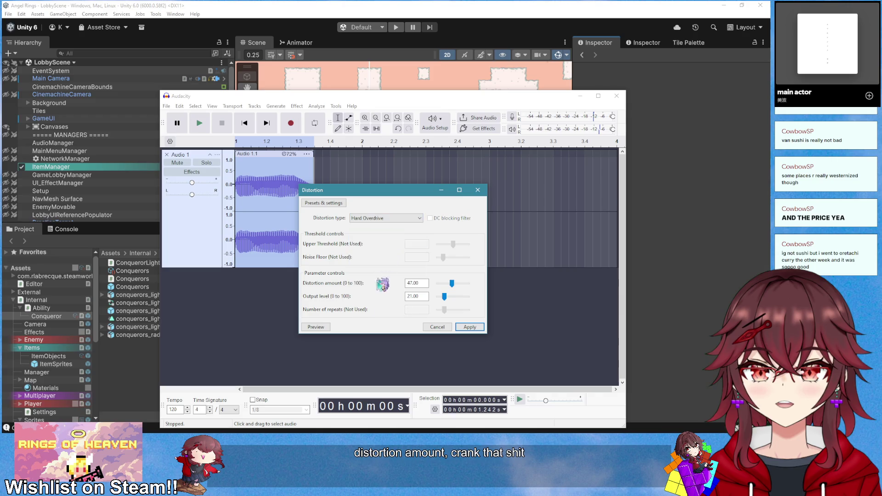
left_click(317, 327)
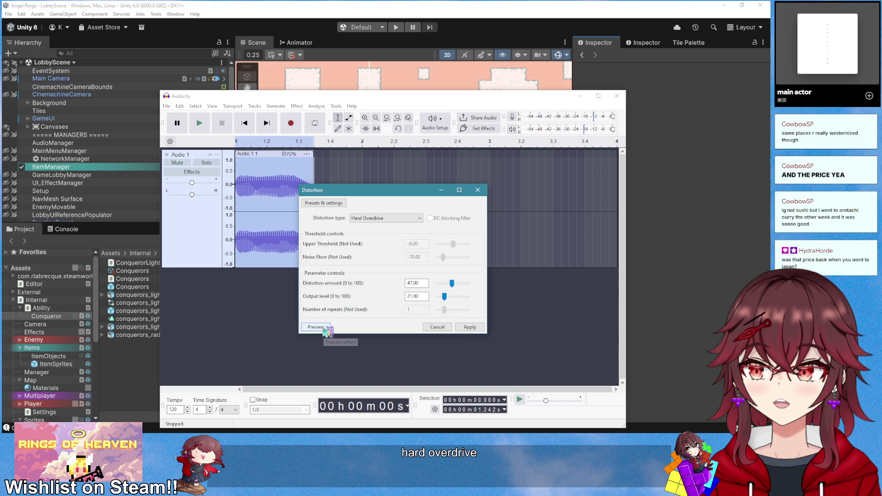
left_click(326, 328)
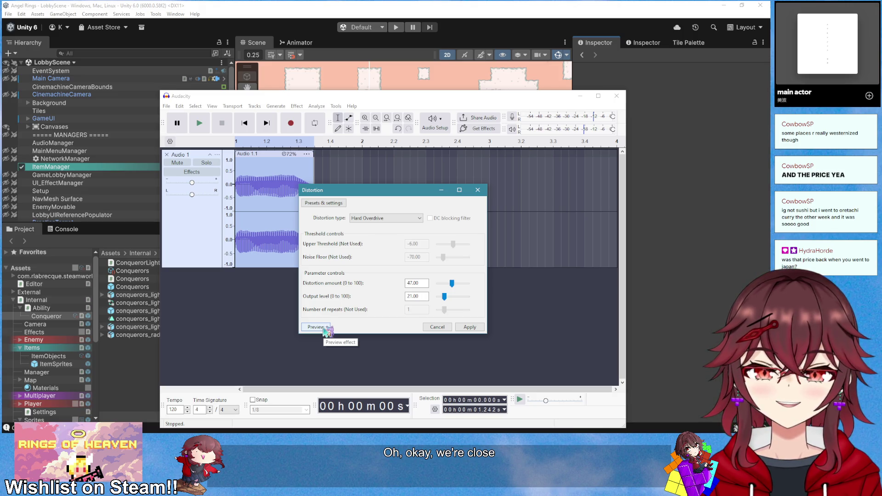
left_click(326, 329)
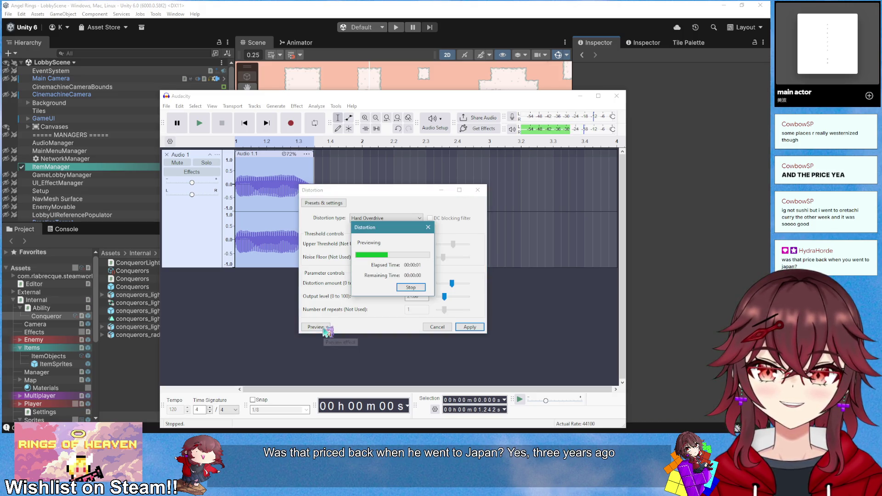
left_click(326, 328)
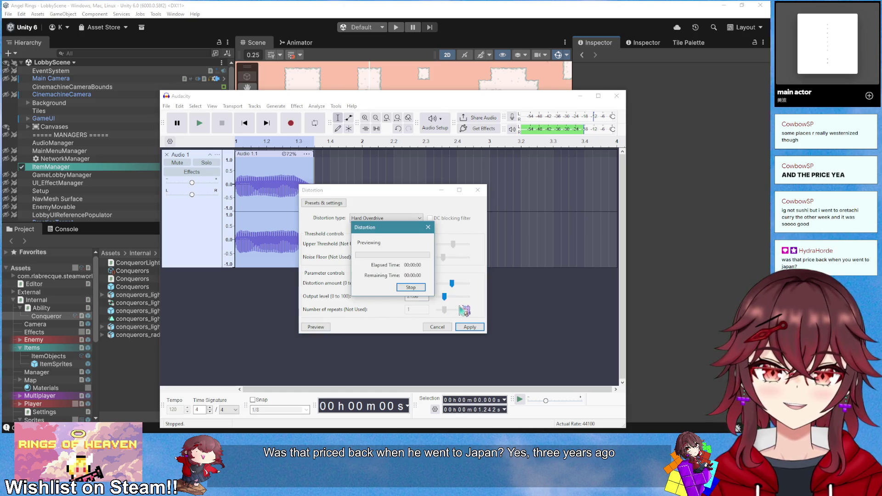
left_click(323, 329)
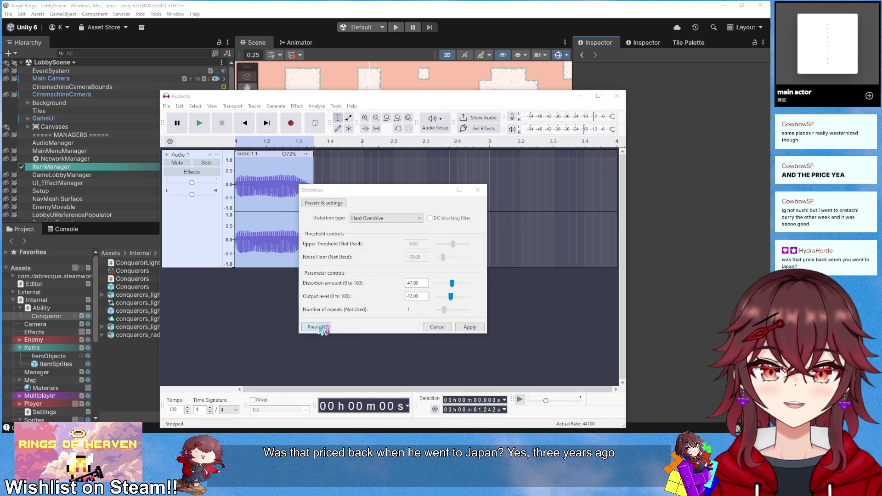
Set output level to 21 and distortion amount to 67, apply, and play the clip
left_click_drag(451, 297, 446, 297)
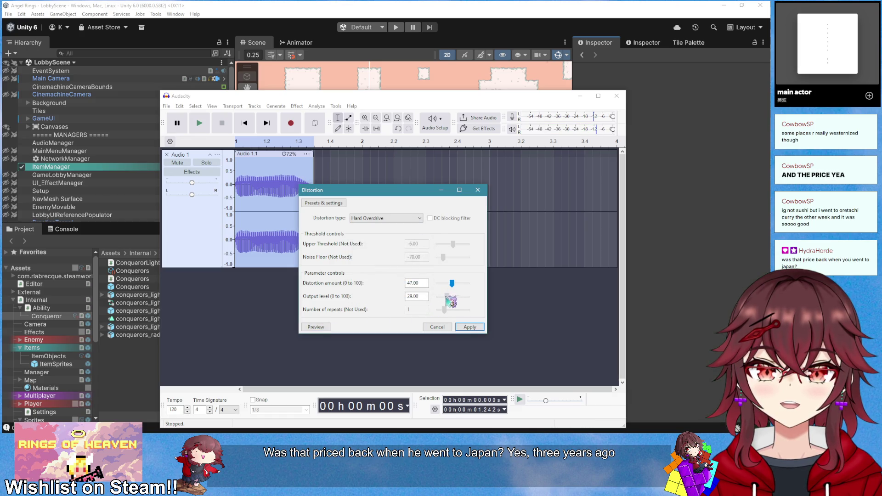
left_click(317, 327)
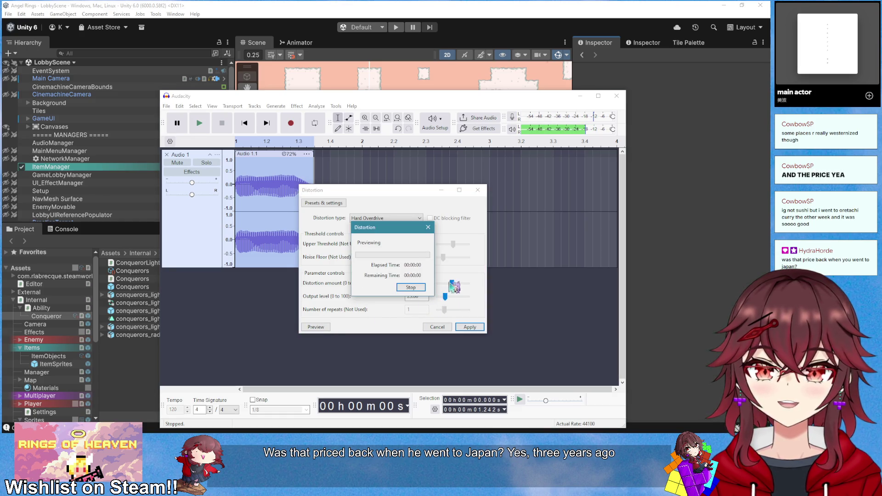
left_click_drag(452, 284, 458, 283)
left_click(324, 326)
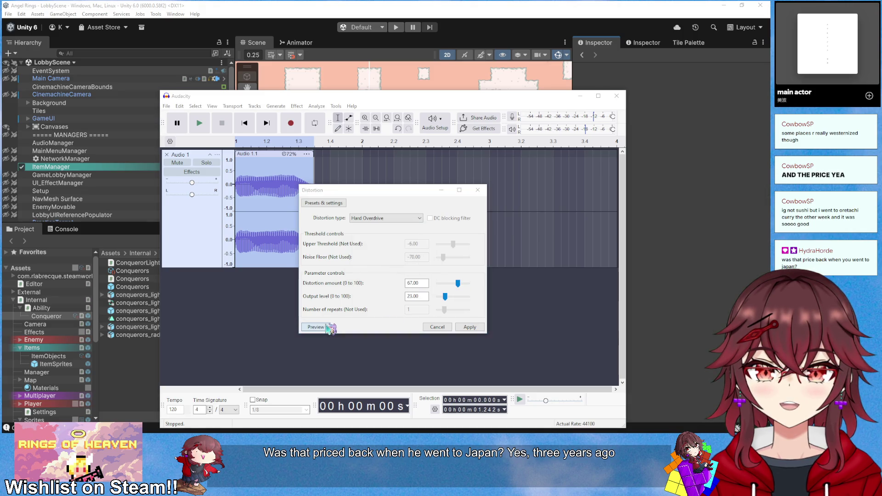
left_click(465, 328)
key("space")
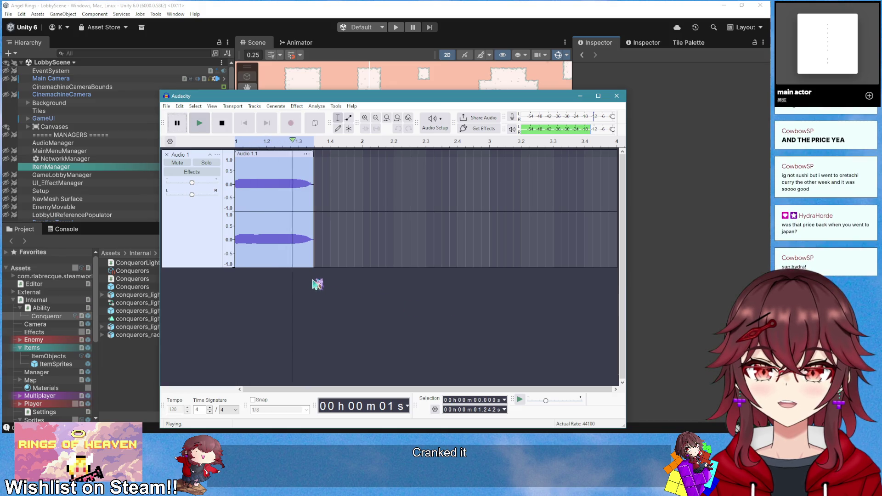
Apply a Fade In to the whole distorted buzz clip
key("space")
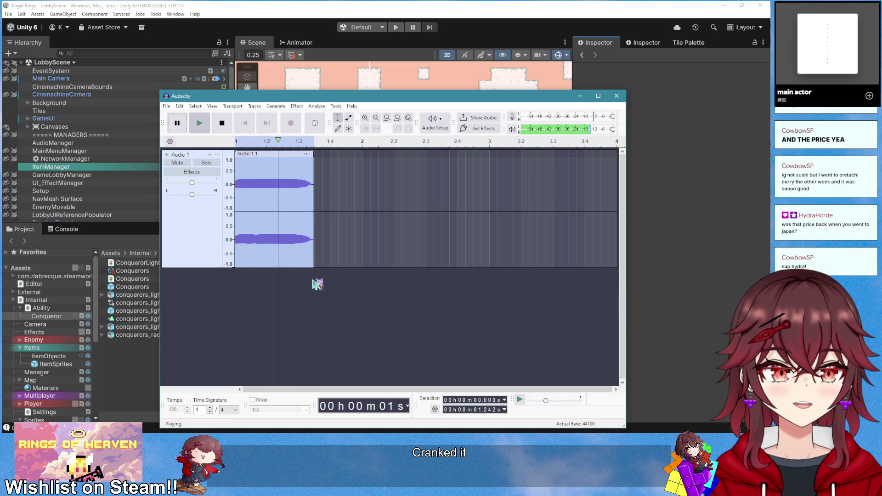
left_click(316, 266)
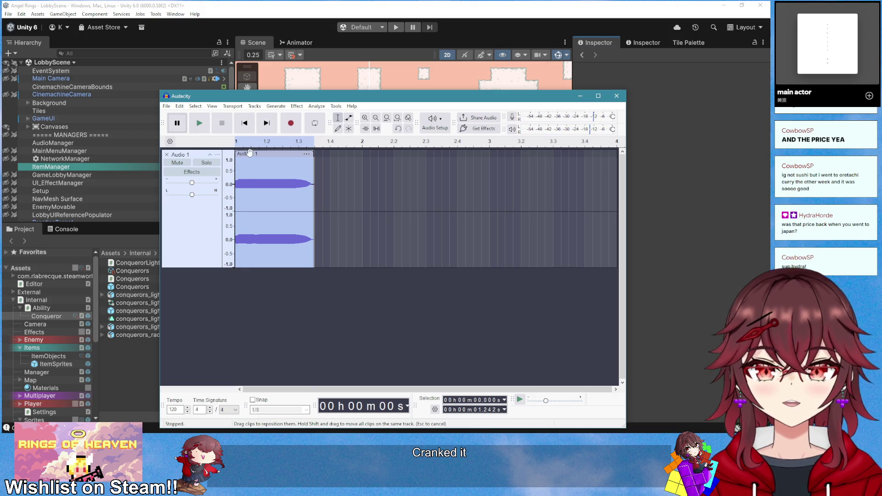
left_click(294, 106)
mouse_move(327, 169)
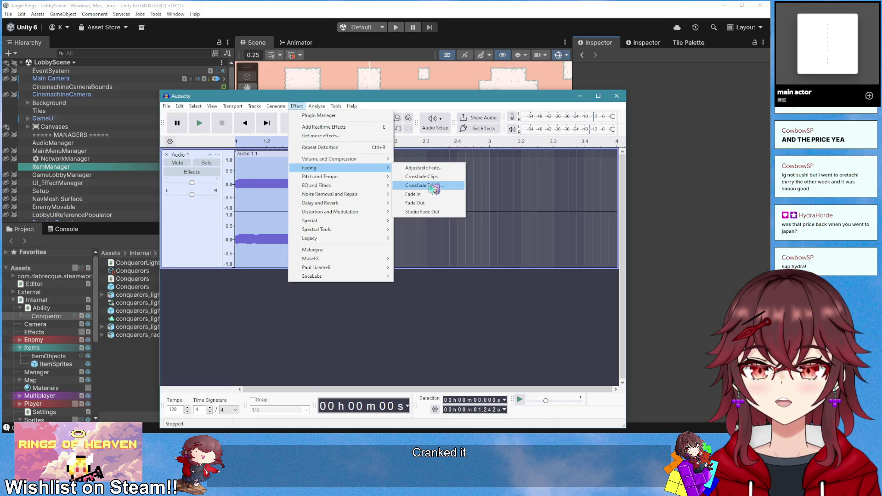
left_click(435, 202)
Audition the faded clip, then duplicate it onto a new track below
key("space")
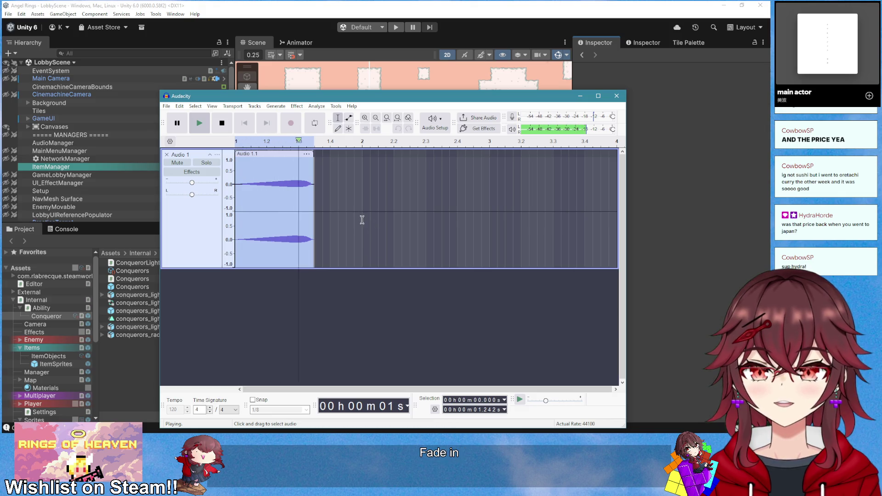
key("space")
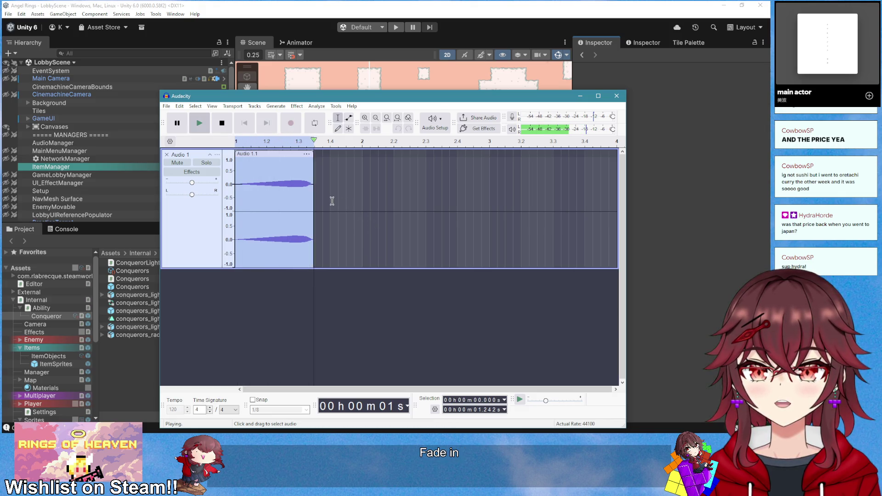
left_click(301, 304)
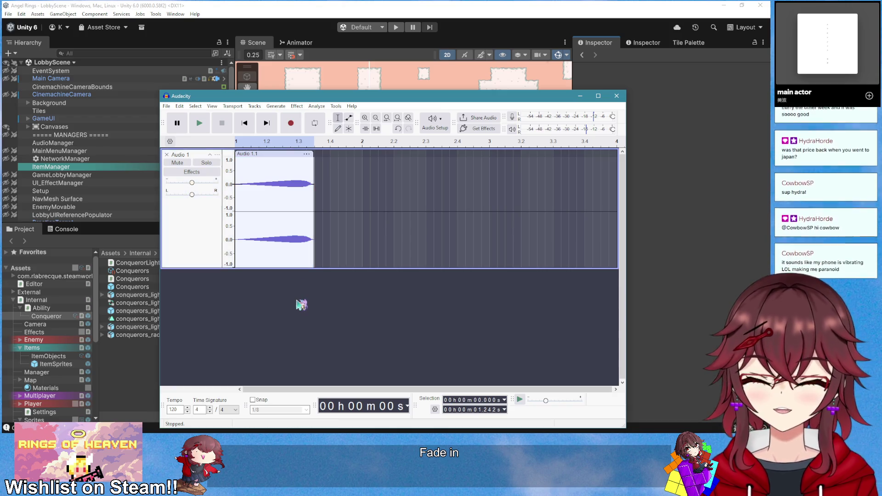
key("ctrl+d")
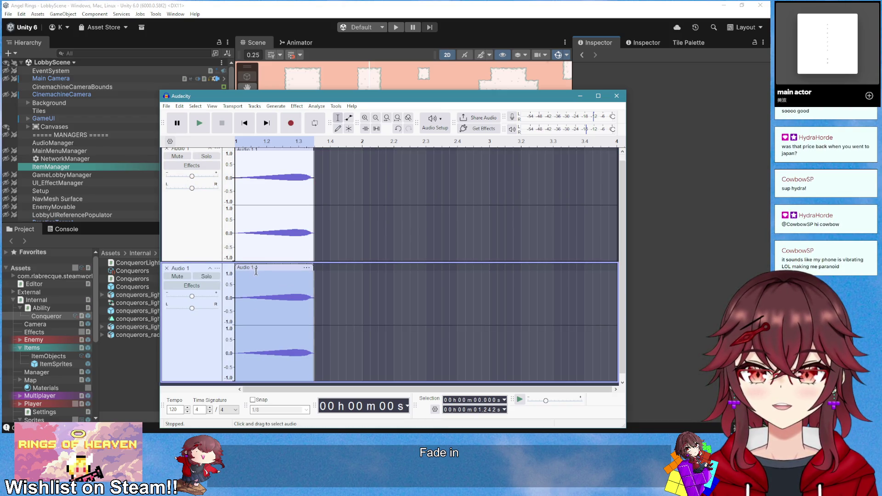
Reverse the lower copy of the buzz clip
left_click(297, 106)
mouse_move(351, 223)
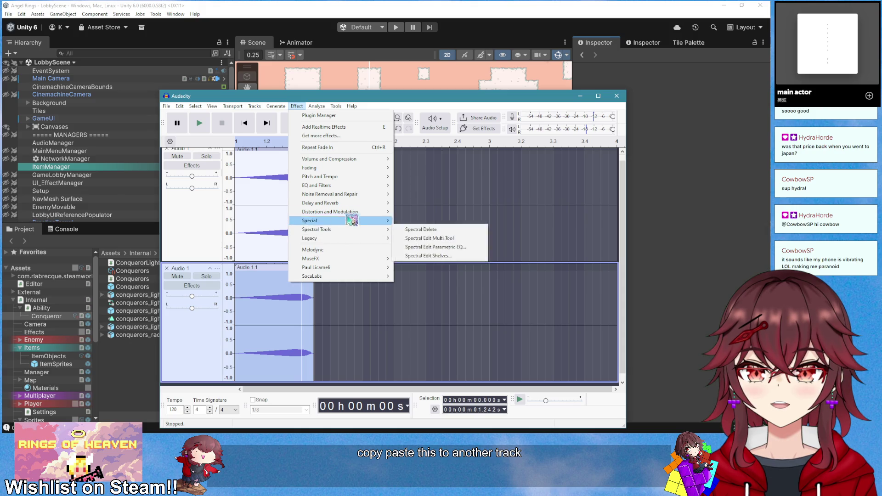
mouse_move(357, 177)
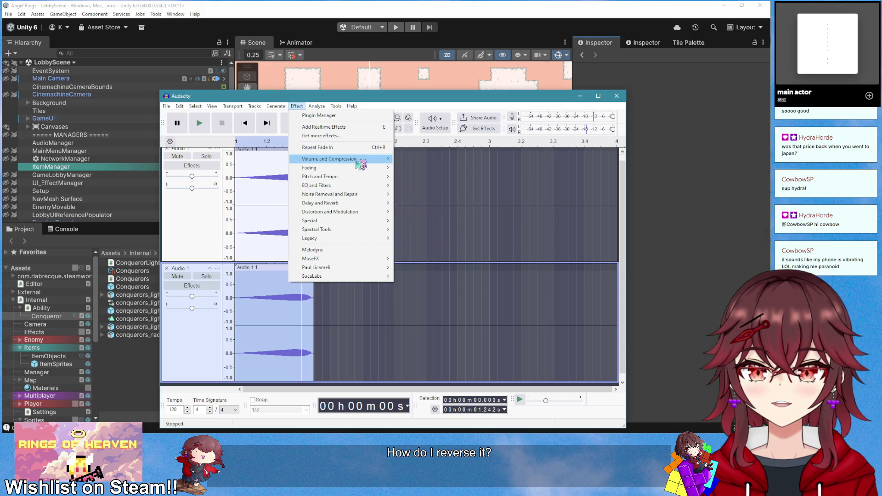
mouse_move(363, 197)
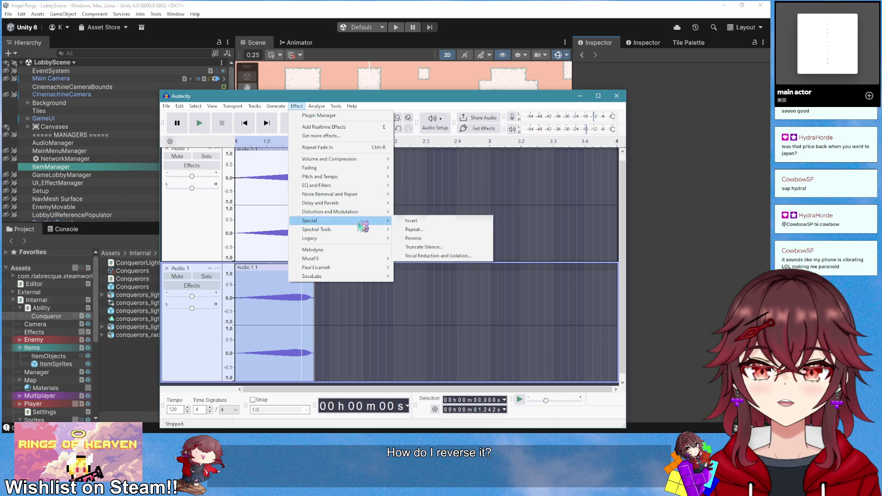
left_click(421, 238)
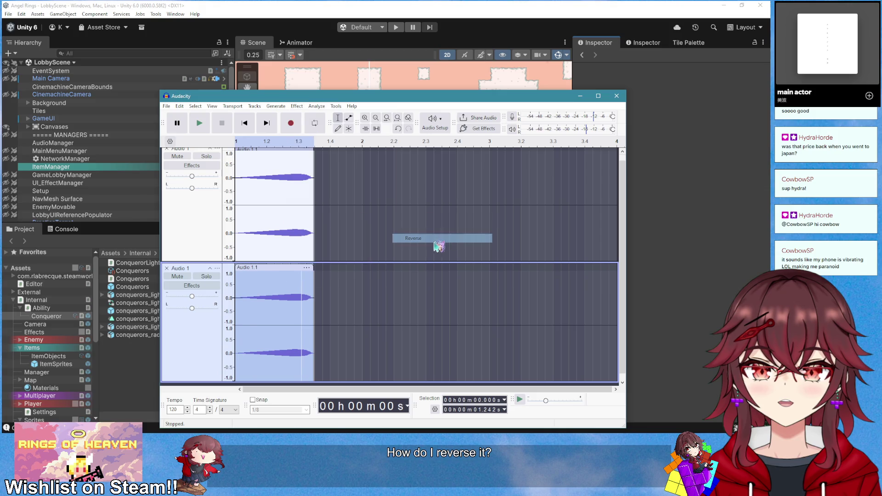
Slide the reversed lower clip later in the timeline and play both tracks
left_click_drag(259, 268, 335, 268)
key("space")
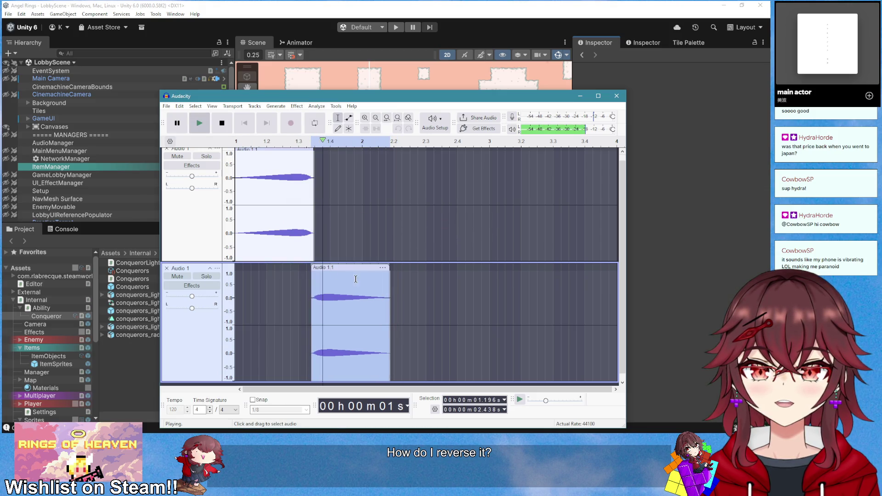
left_click(244, 123)
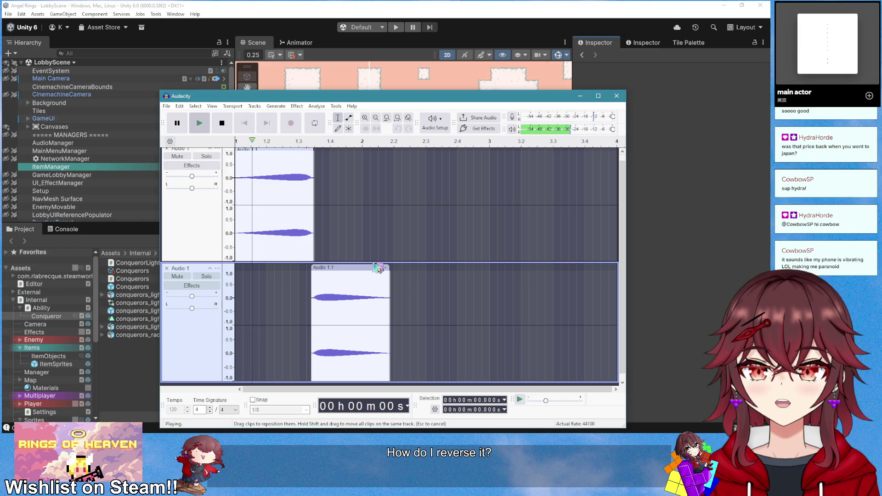
left_click_drag(378, 268, 363, 268)
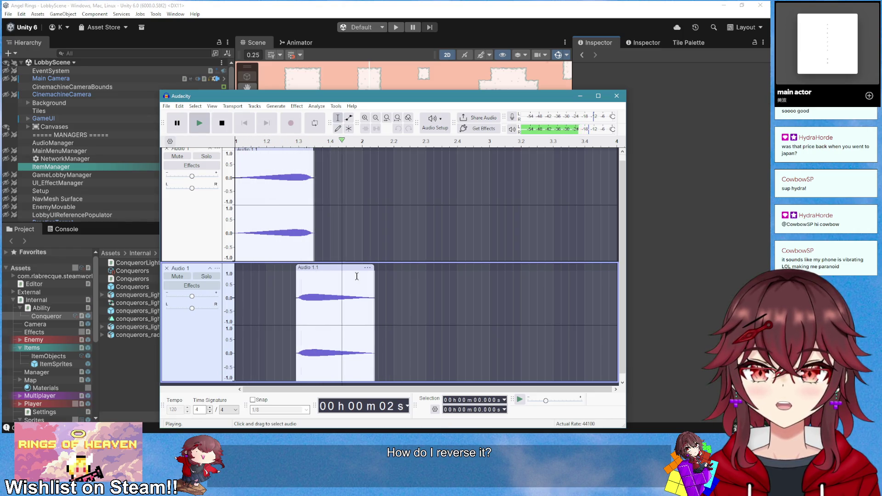
Cut away the tail end of the upper clip
left_click_drag(320, 228, 303, 231)
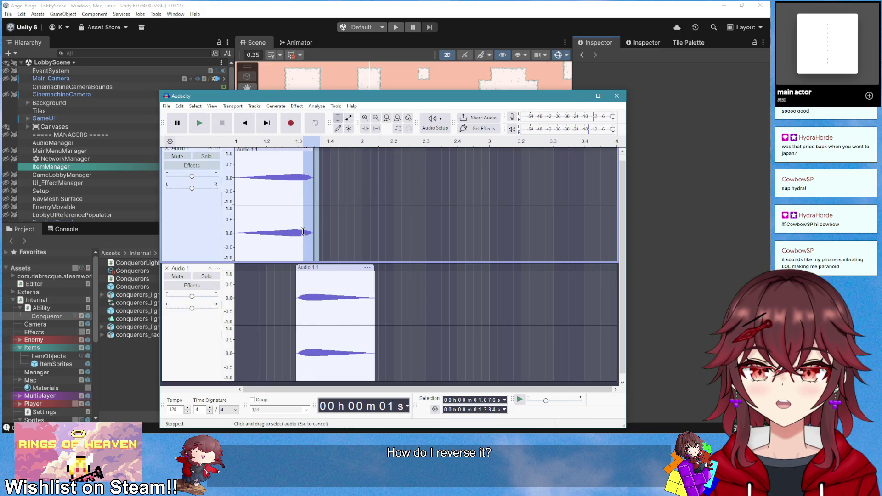
scroll(304, 232, "up", 1)
key("ctrl+x")
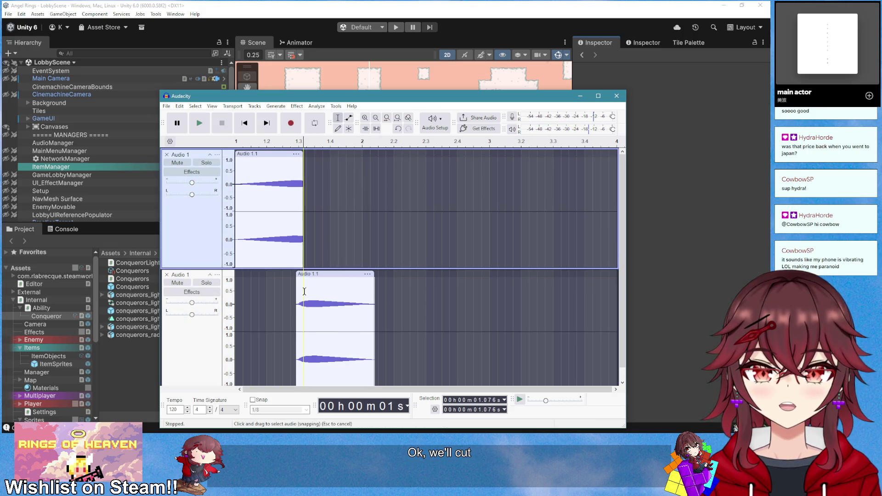
scroll(299, 294, "down", 1)
Try shifting the lower clip slightly later, then undo it after comparing playback
left_click(292, 301)
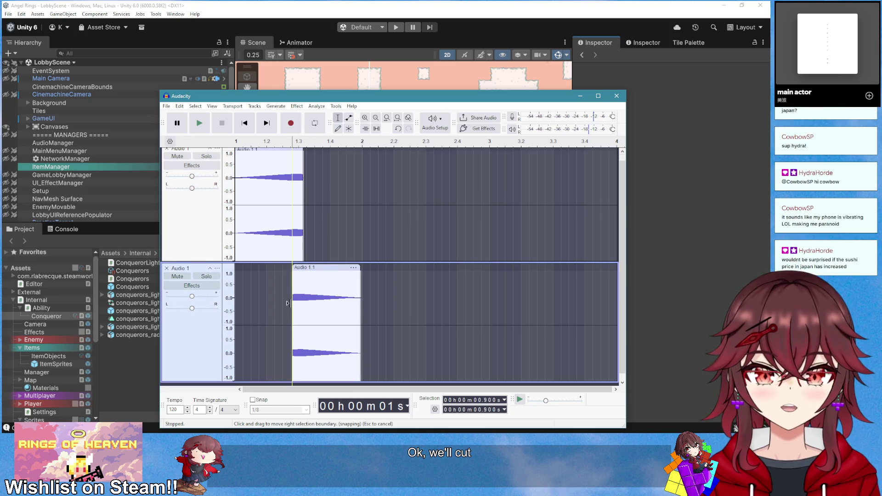
left_click_drag(311, 267, 320, 267)
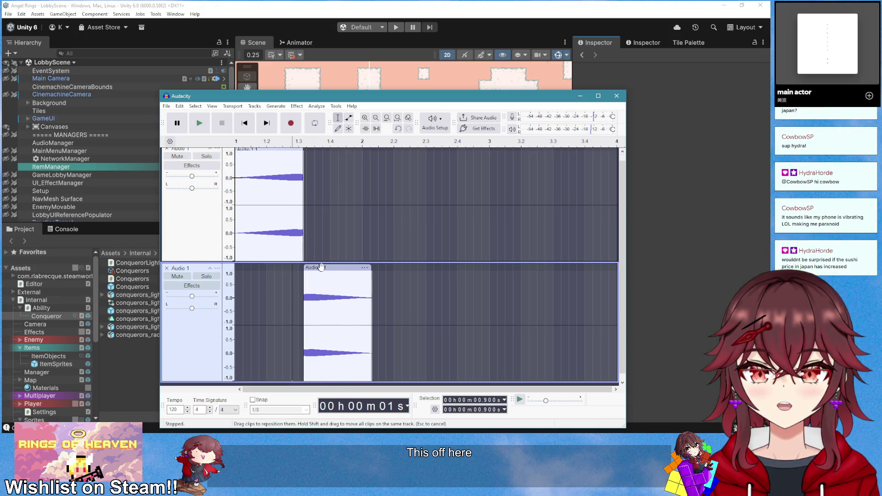
left_click(244, 123)
key("space")
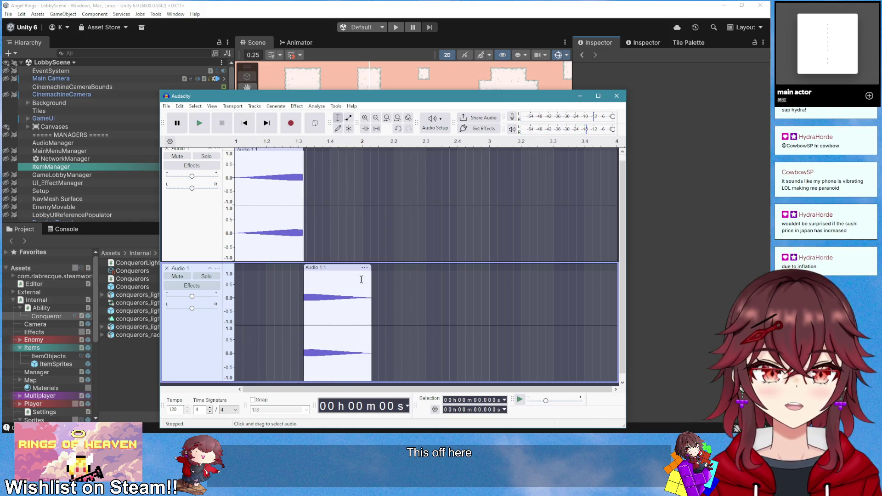
key("ctrl+z")
key("ctrl+z")
key("ctrl+z")
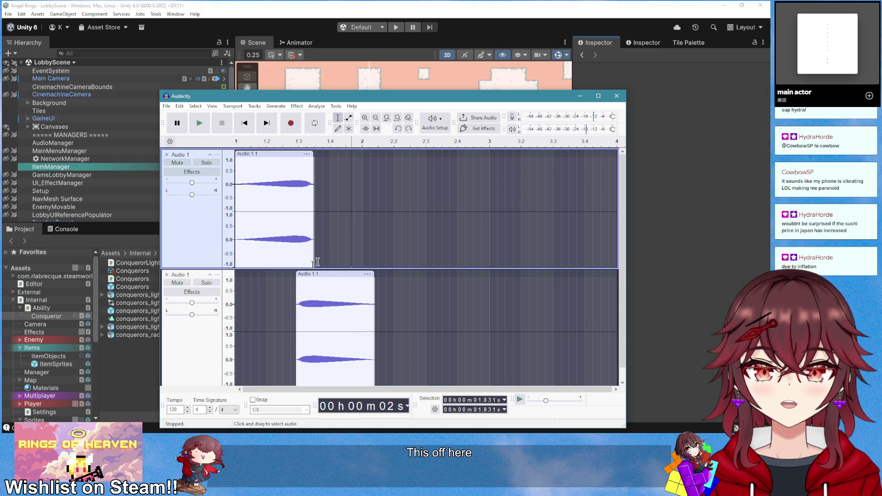
key("space")
key("space")
key("space")
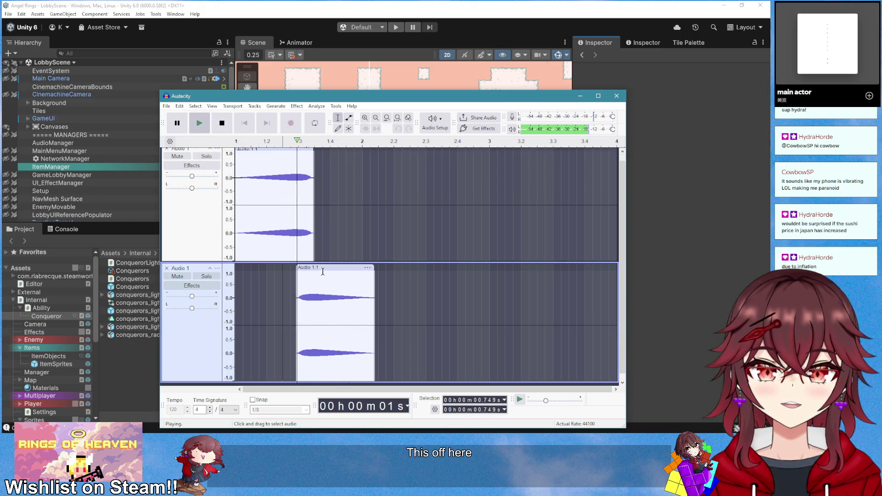
Nudge the lower clip earlier in small steps, auditioning the overlap each time
left_click_drag(328, 274, 314, 274)
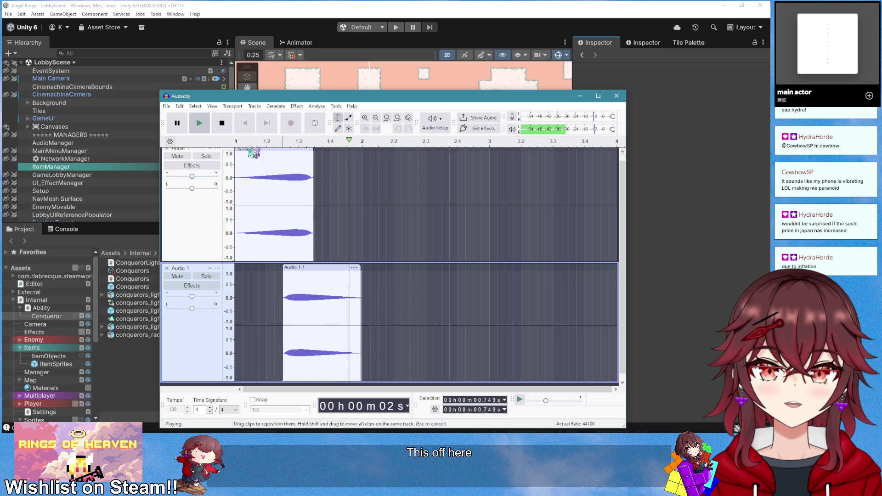
key("space")
key("Home")
key("space")
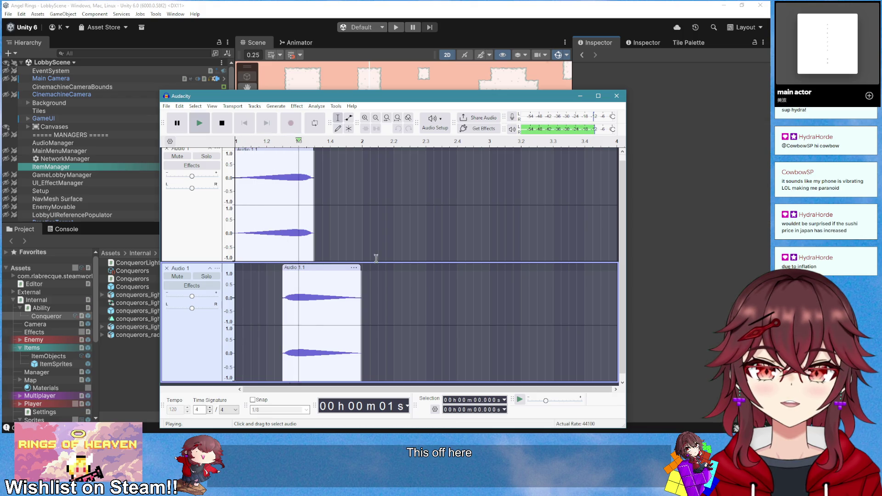
key("space")
left_click_drag(303, 268, 292, 268)
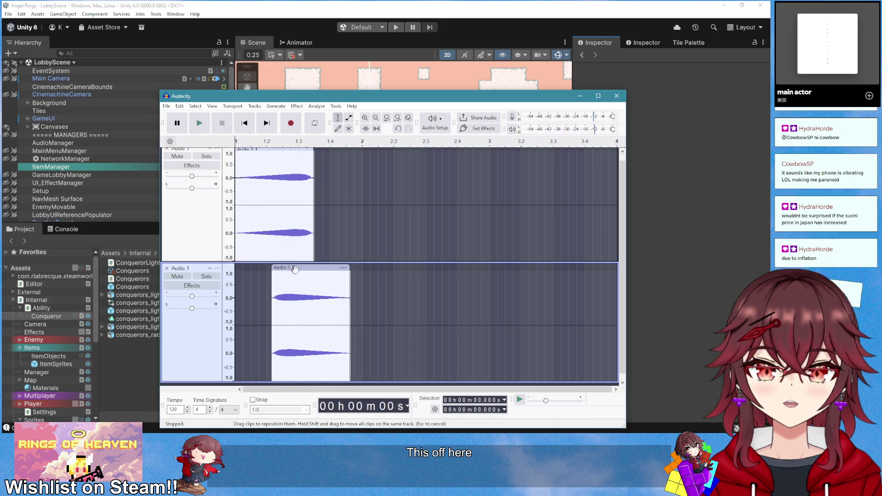
key("space")
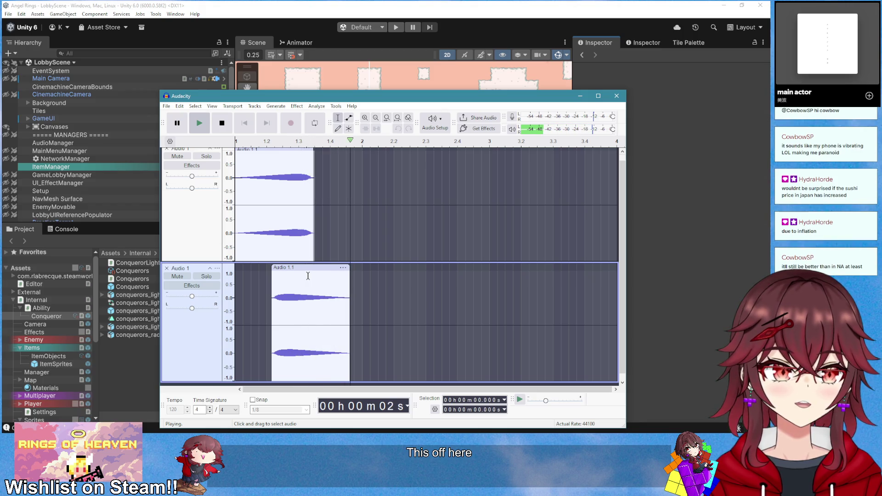
left_click_drag(298, 270, 303, 272)
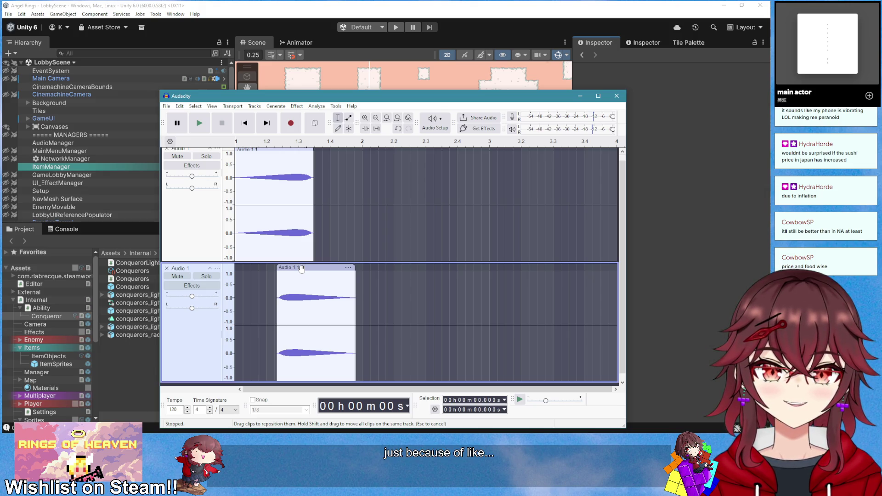
Enlarge the window and settle the lower clip around 1.3 s, playing both tracks
left_click_drag(314, 91, 314, 58)
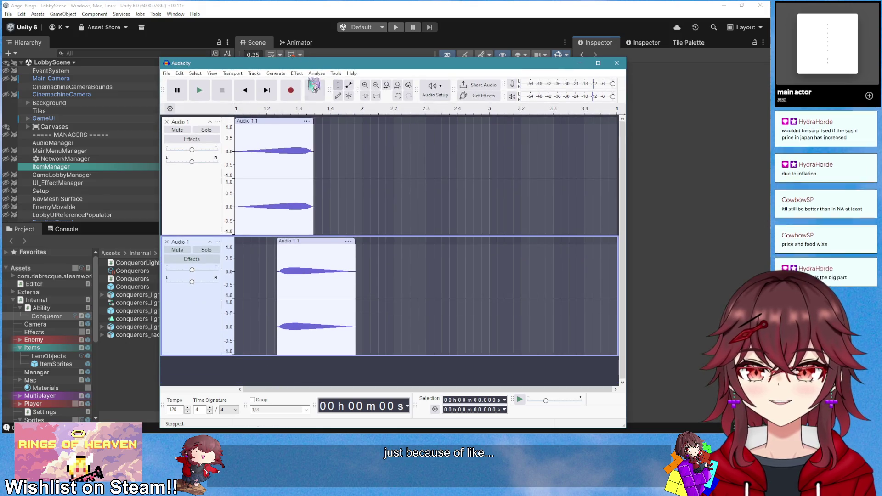
left_click(236, 109)
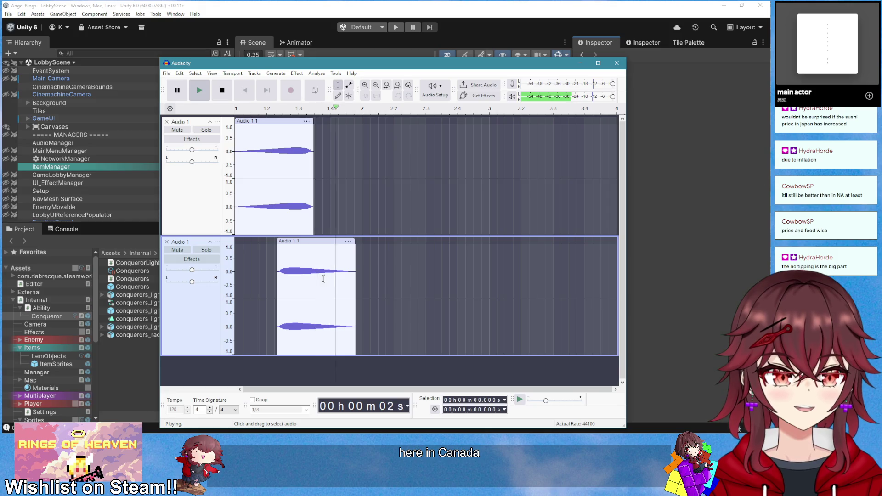
mouse_move(288, 245)
left_mouse_down()
mouse_move(267, 244)
mouse_move(329, 245)
mouse_move(291, 272)
left_mouse_up()
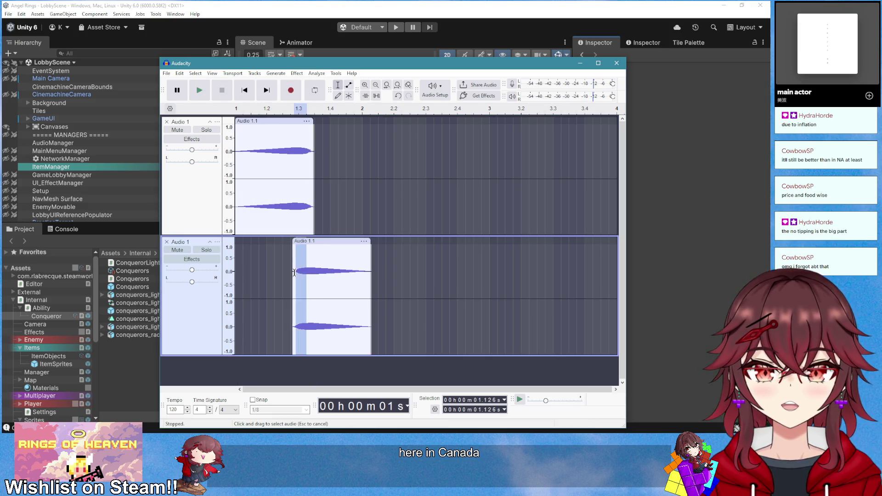
left_click(315, 277)
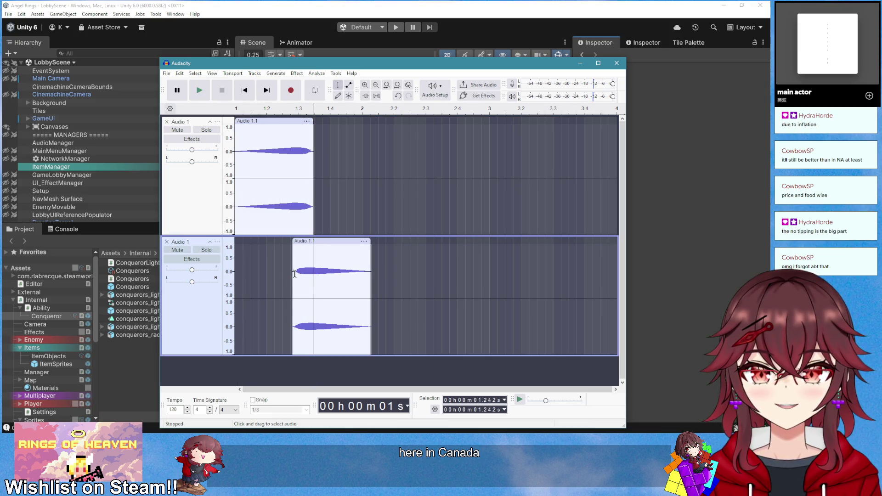
key("space")
left_click(244, 90)
left_click(252, 112)
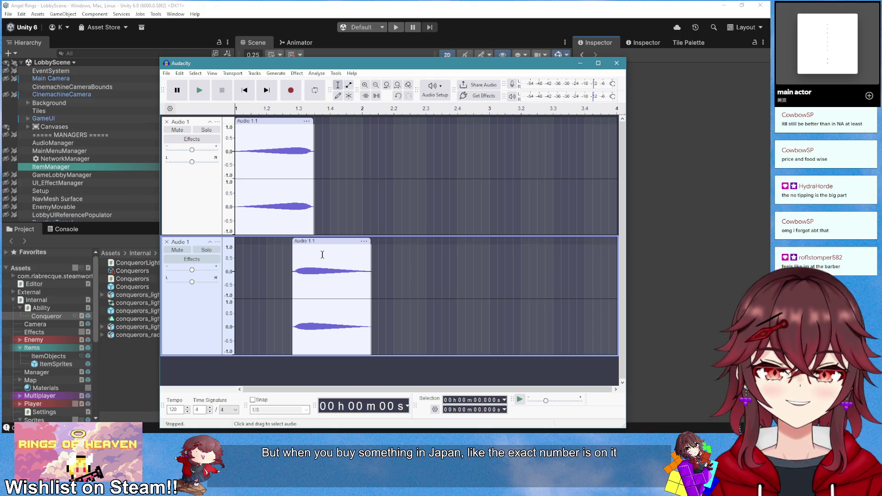
key("space")
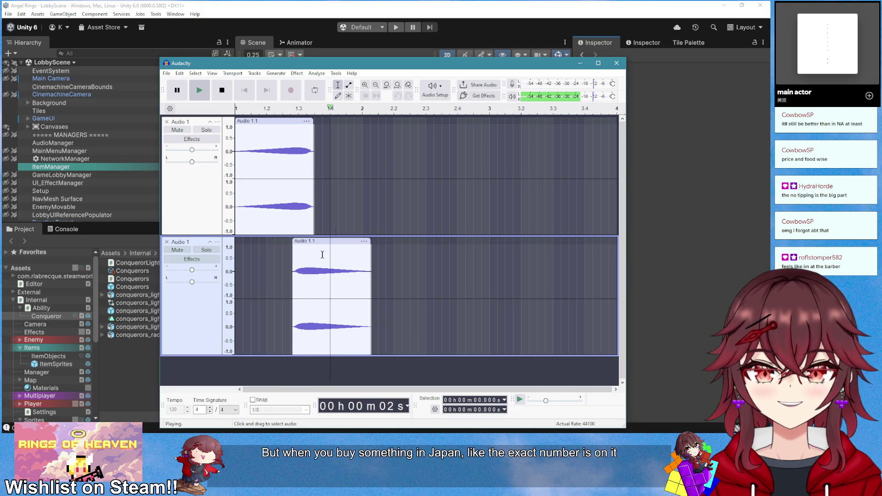
Time-stretch the top clip shorter to 133% speed and play it
double_click(290, 129)
left_click_drag(314, 138, 295, 142)
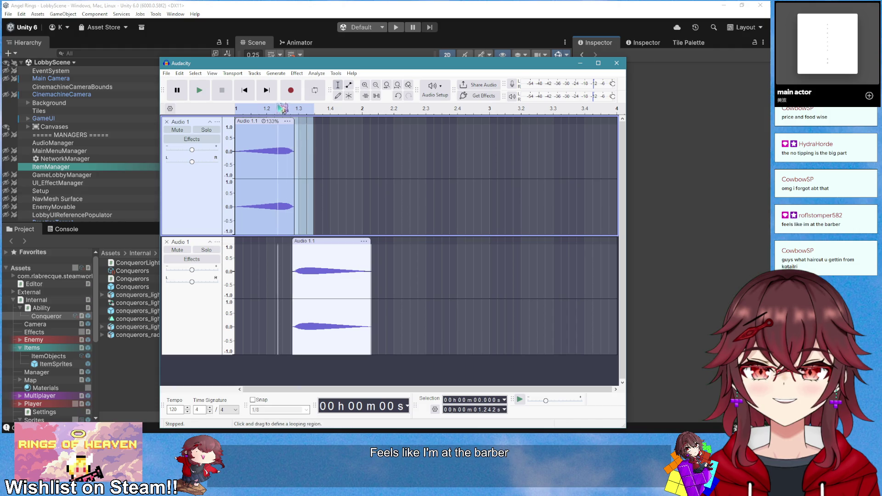
left_click(335, 197)
key("space")
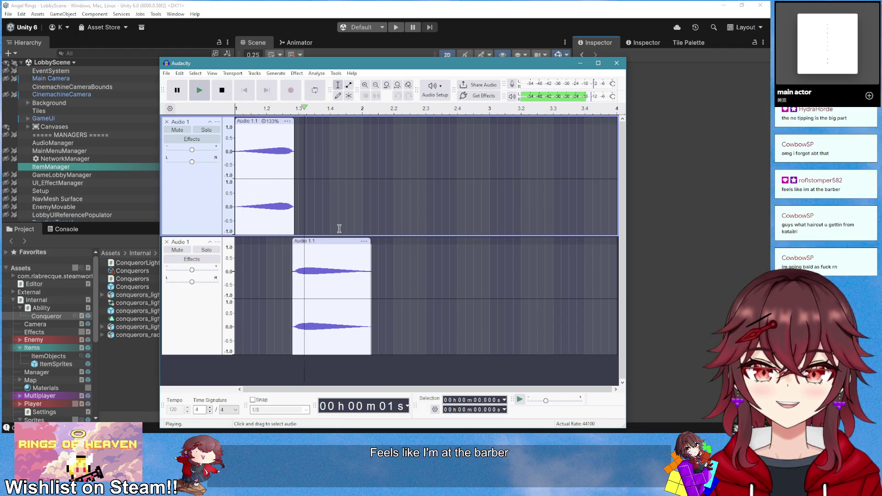
Slide the lower clip to start around 1.25 s, slightly overlapping the top clip's end
left_click_drag(334, 246, 317, 247)
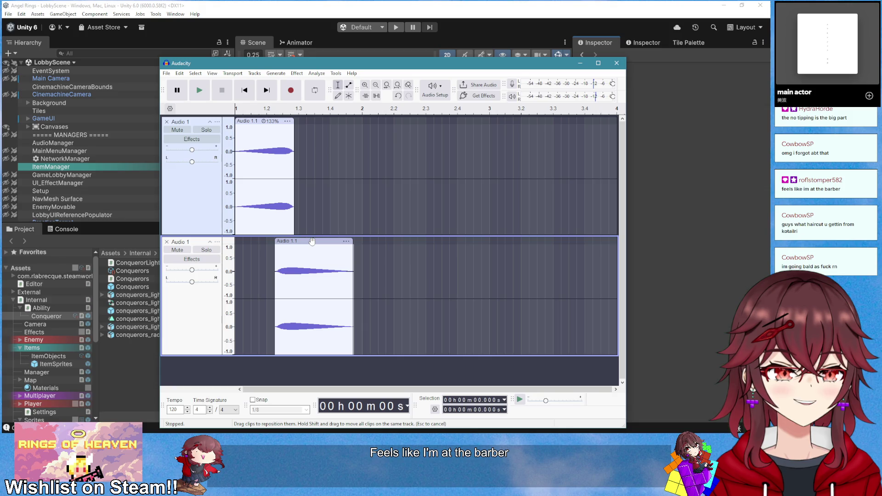
key("space")
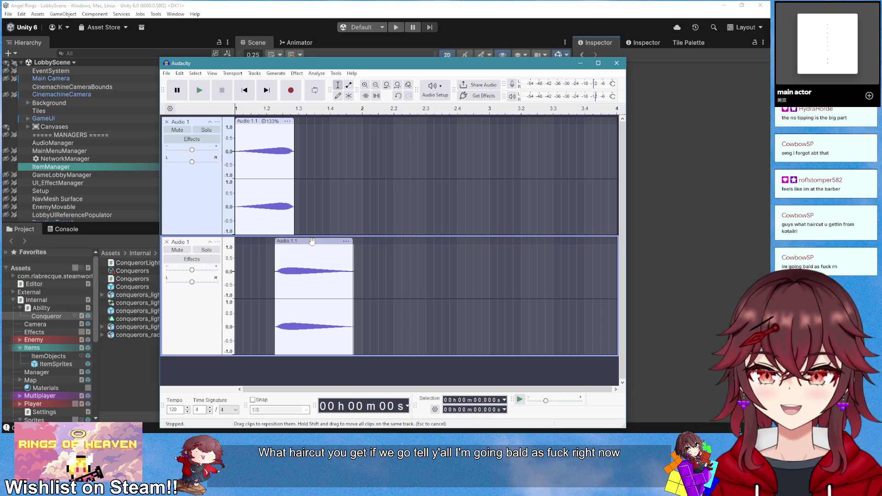
key("space")
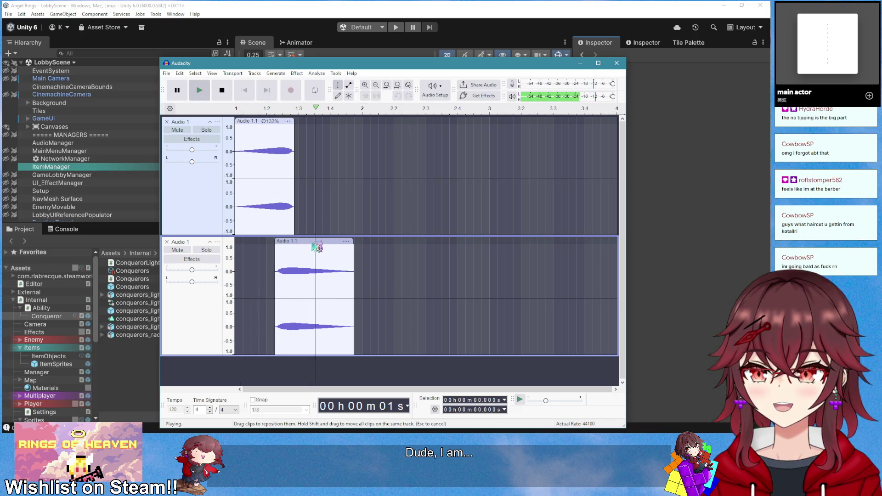
key("space")
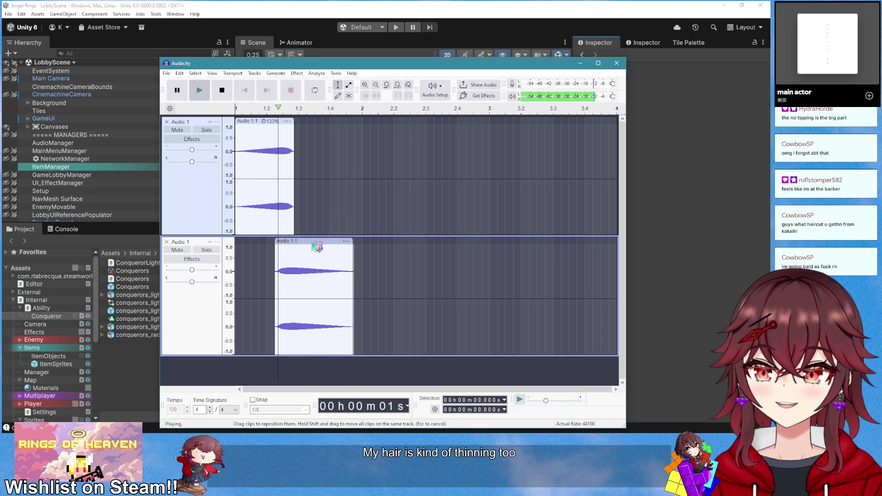
left_click_drag(312, 241, 319, 242)
key("space")
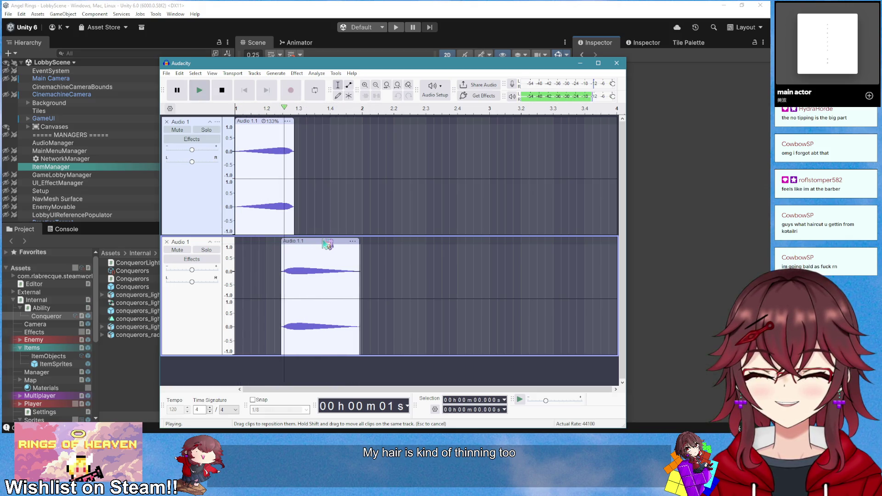
left_click_drag(314, 240, 322, 240)
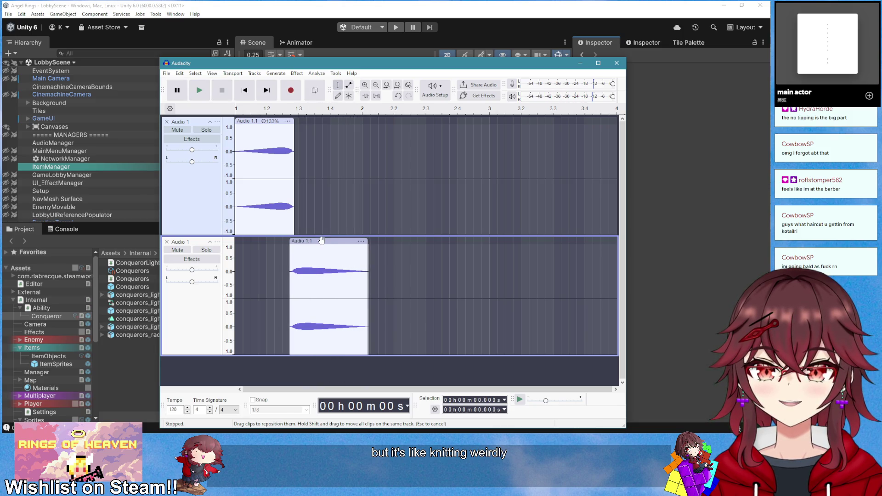
key("space")
key("space")
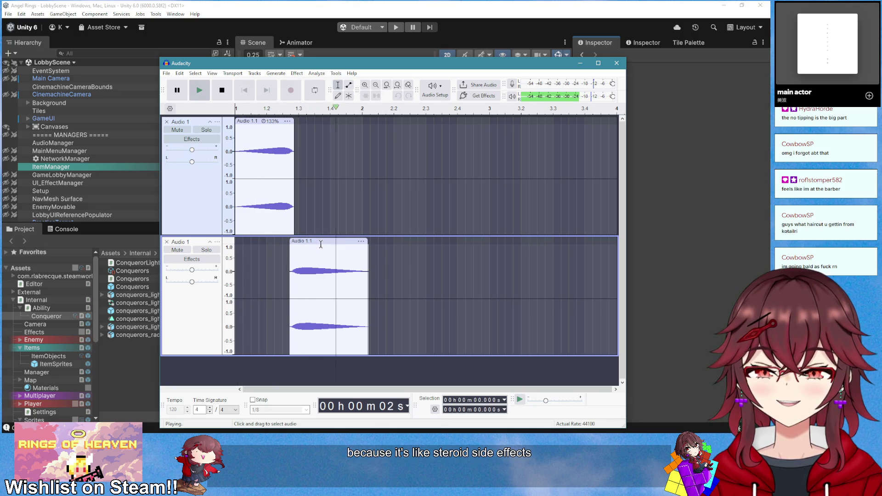
left_click_drag(323, 246, 316, 247)
key("space")
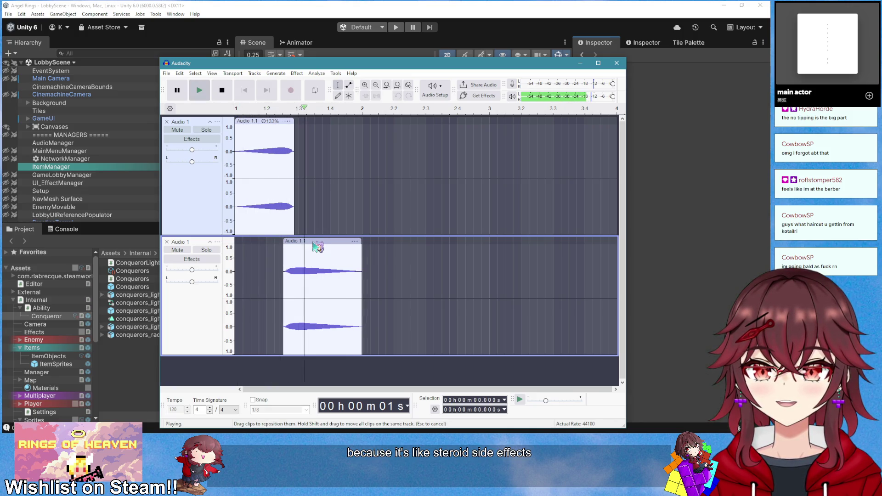
left_click(167, 242)
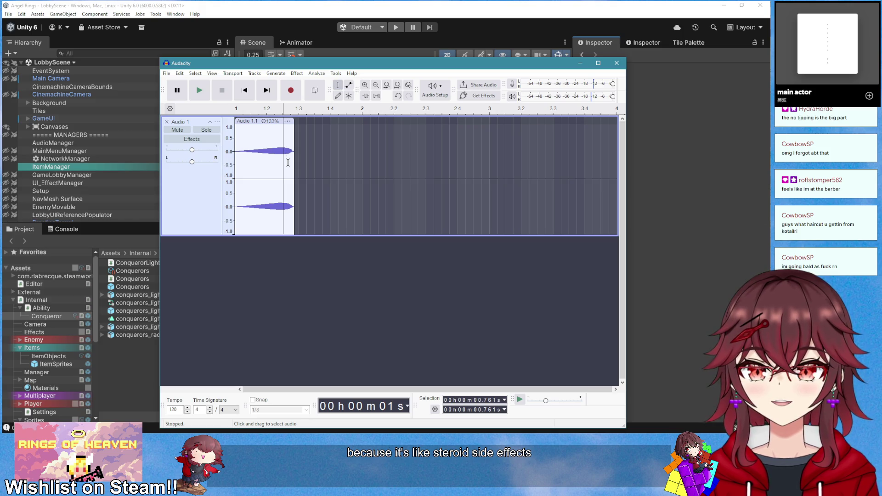
right_click(281, 156)
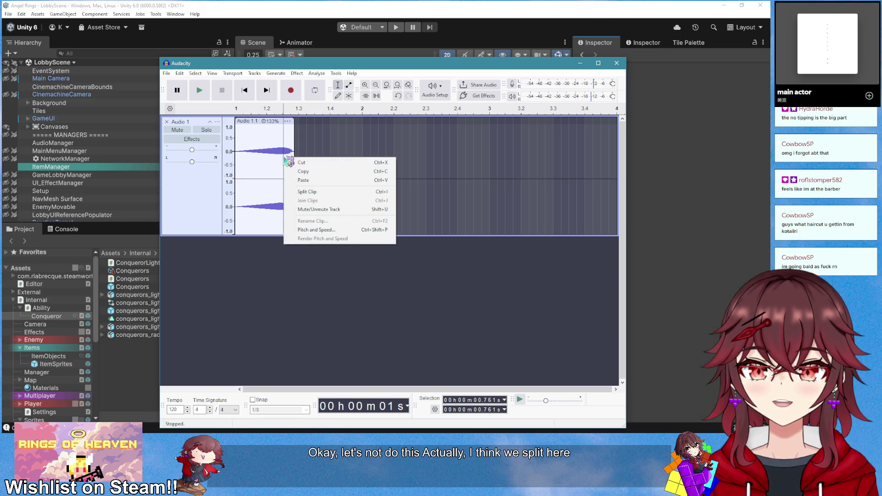
left_click(329, 190)
left_click_drag(290, 121, 386, 121)
right_click(270, 153)
left_click(305, 173)
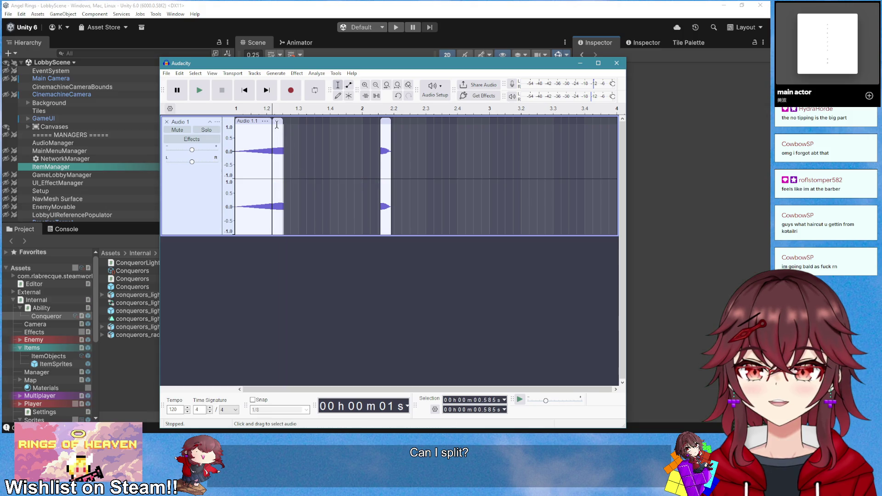
left_click_drag(281, 122, 380, 123)
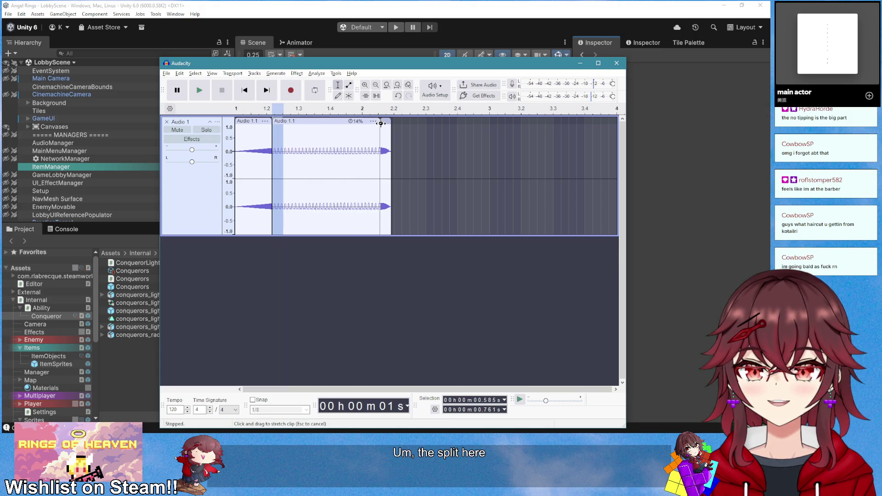
key("Home")
key("space")
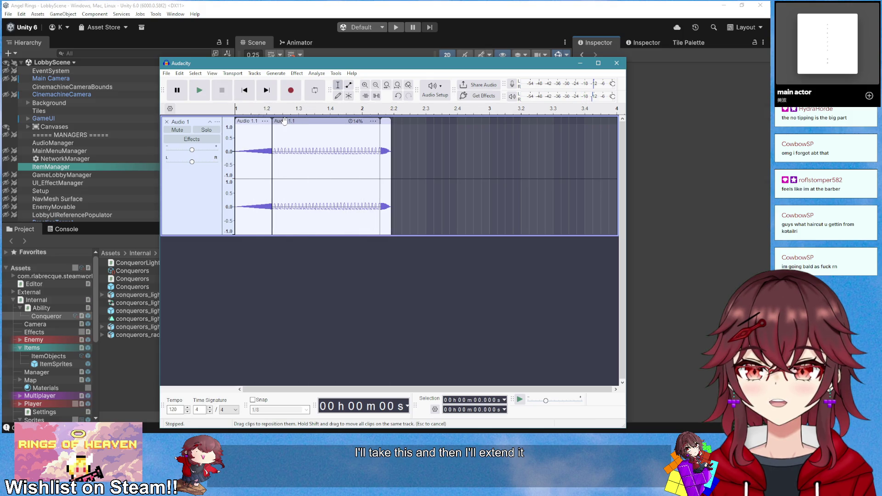
key("space")
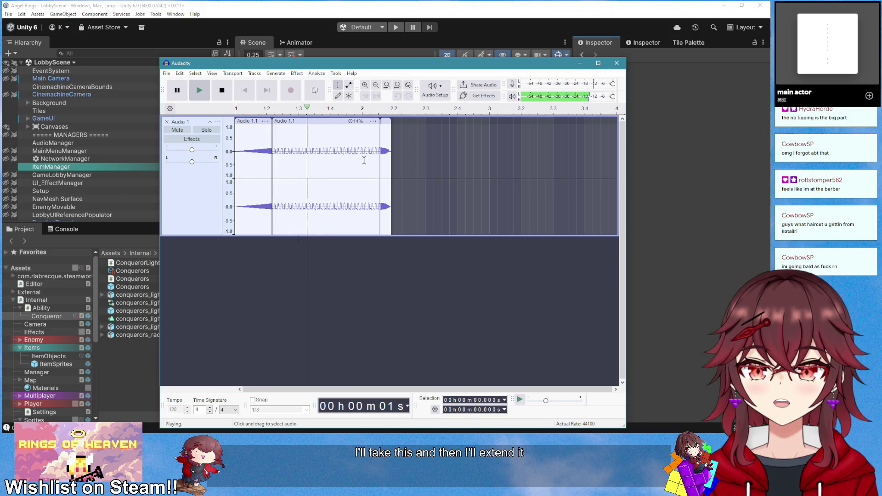
key("space")
key("space")
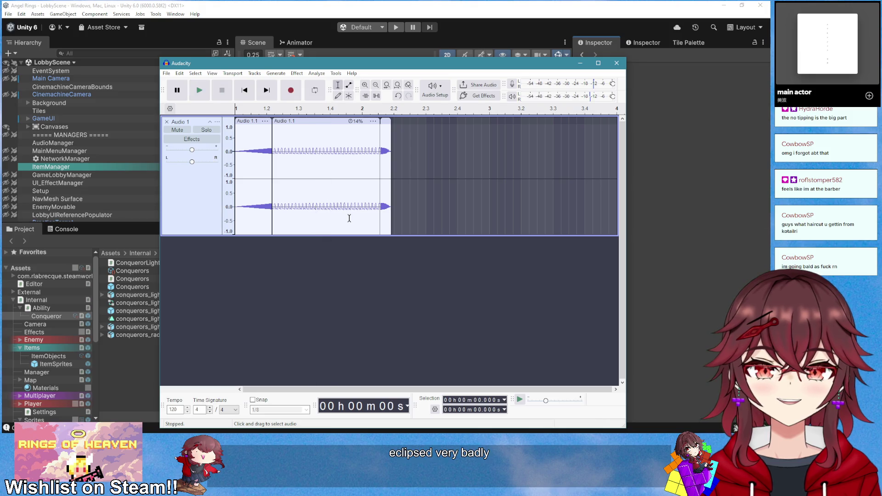
key("ctrl+z")
key("ctrl+z")
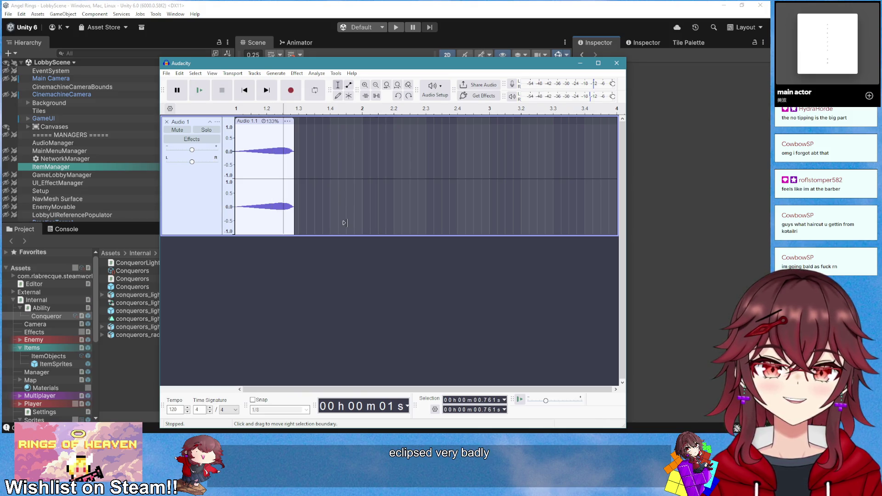
key("Home")
key("space")
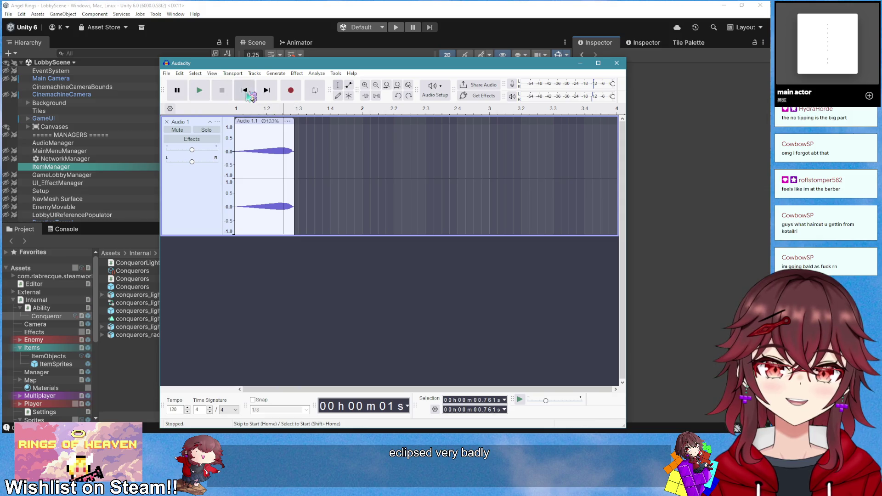
Compare the 0.938 s buzz clip against the YouTube Haki reference, then select the whole Audio 1 track
key("space")
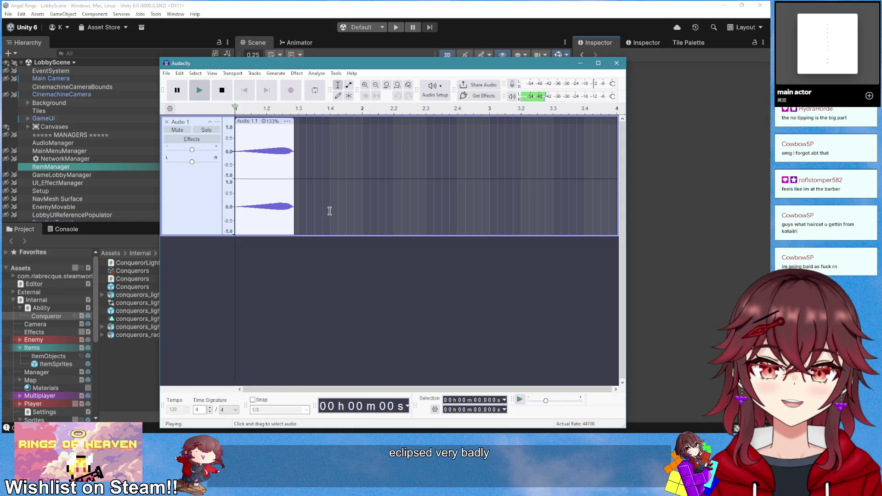
key("alt+Tab")
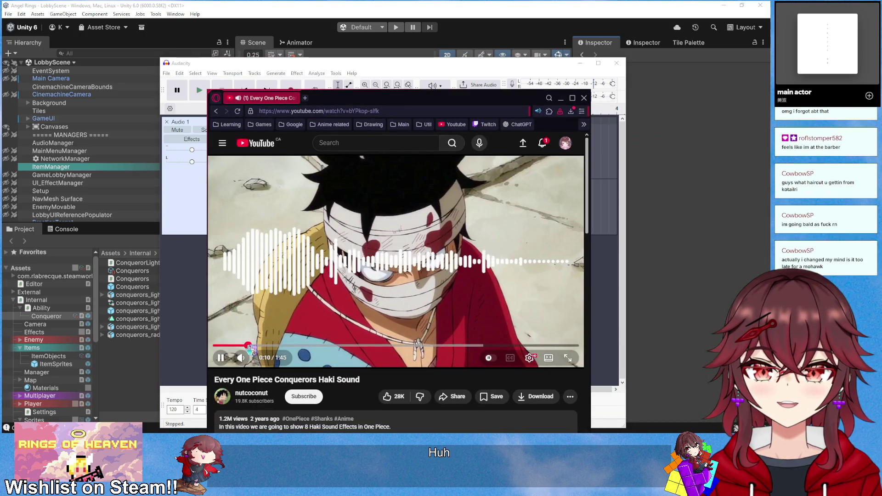
left_click(179, 321)
key("space")
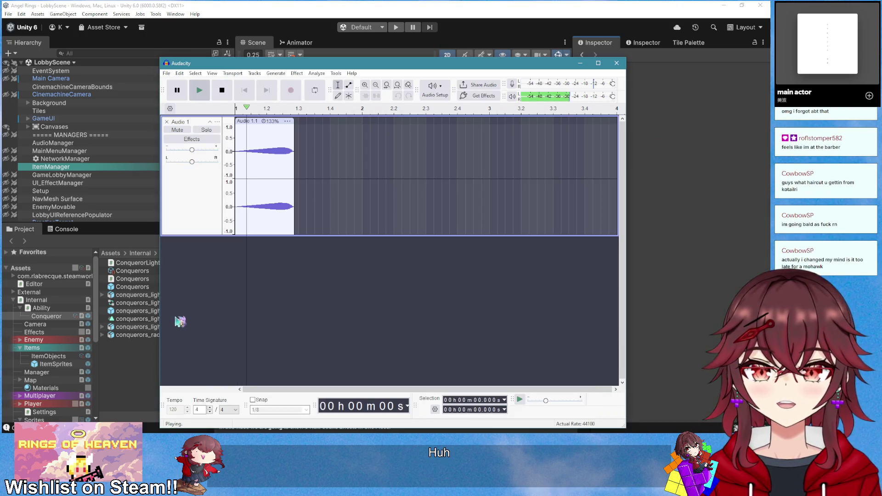
left_click(196, 198)
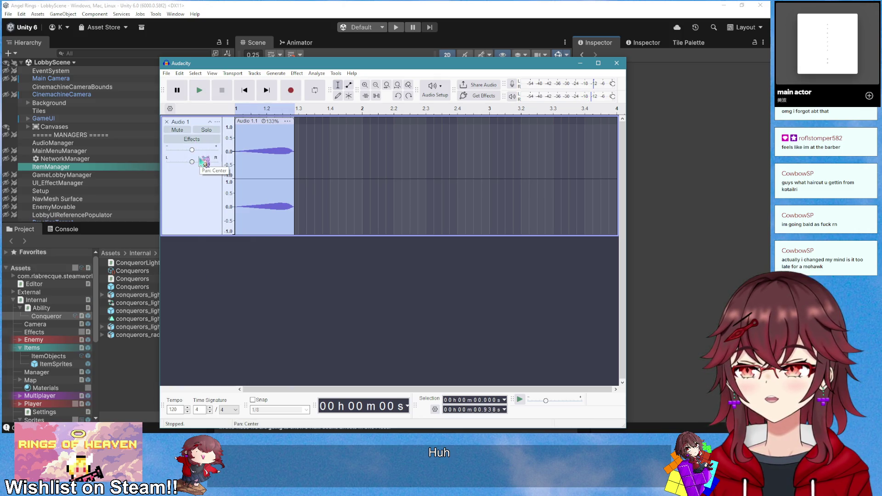
key("space")
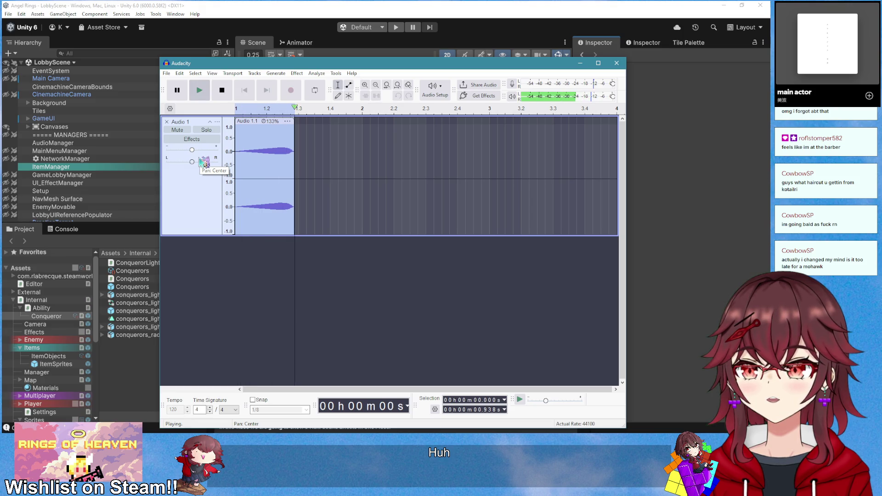
left_click(297, 73)
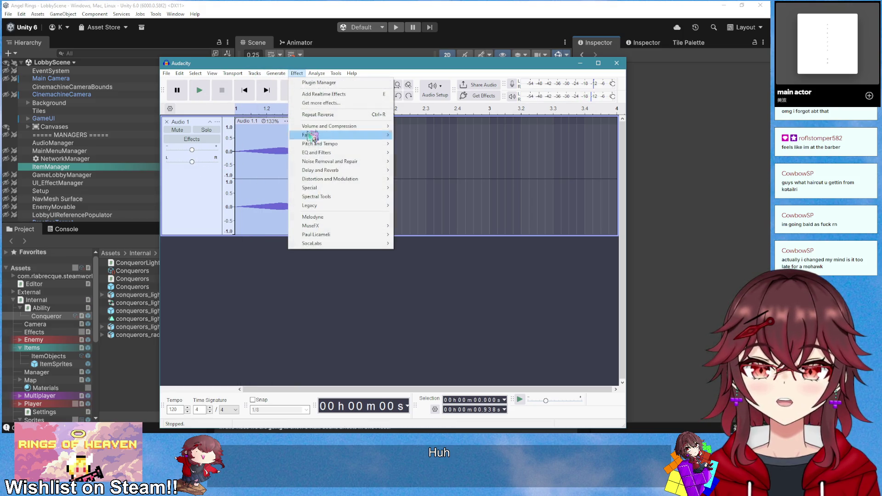
Preview Change Pitch at −10%, then −3% (about −0.53 semitones), and switch to the reference video
mouse_move(349, 146)
left_click(399, 145)
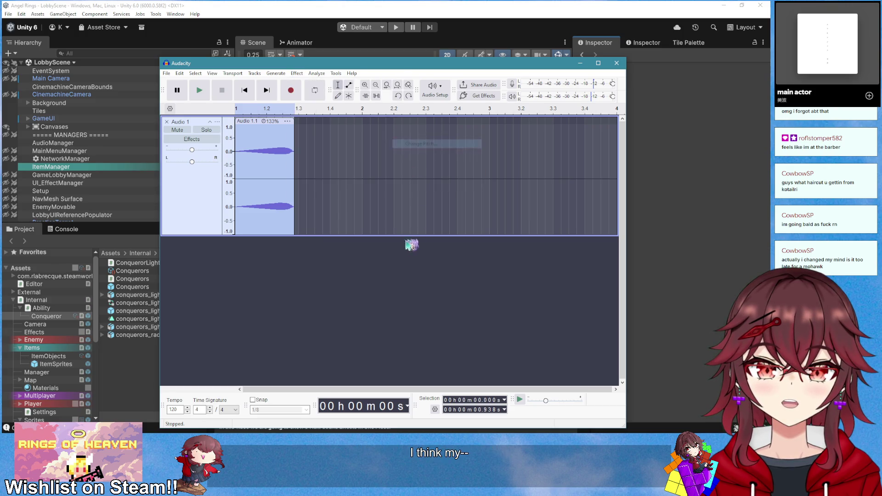
left_click_drag(398, 286, 386, 287)
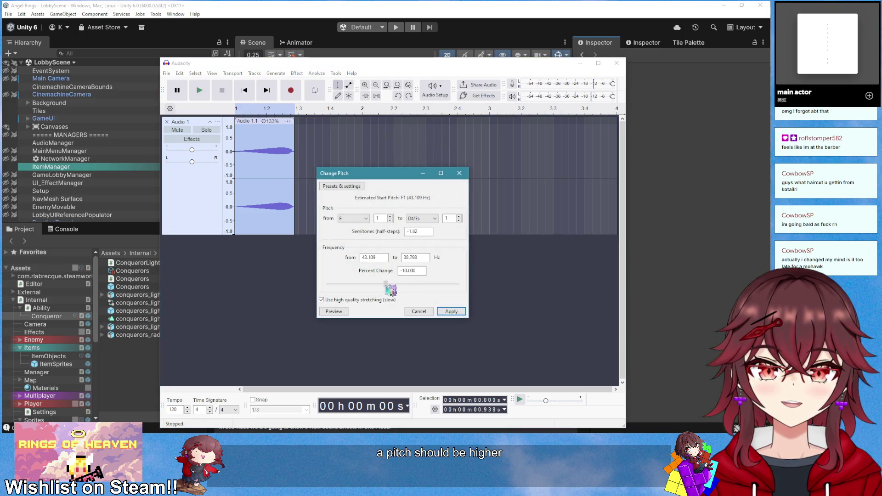
left_click(340, 313)
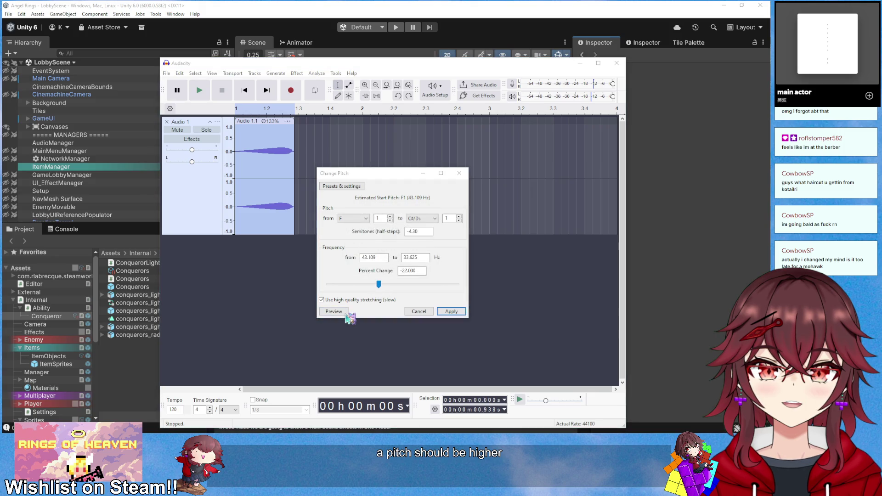
left_click_drag(378, 284, 391, 285)
left_click(340, 312)
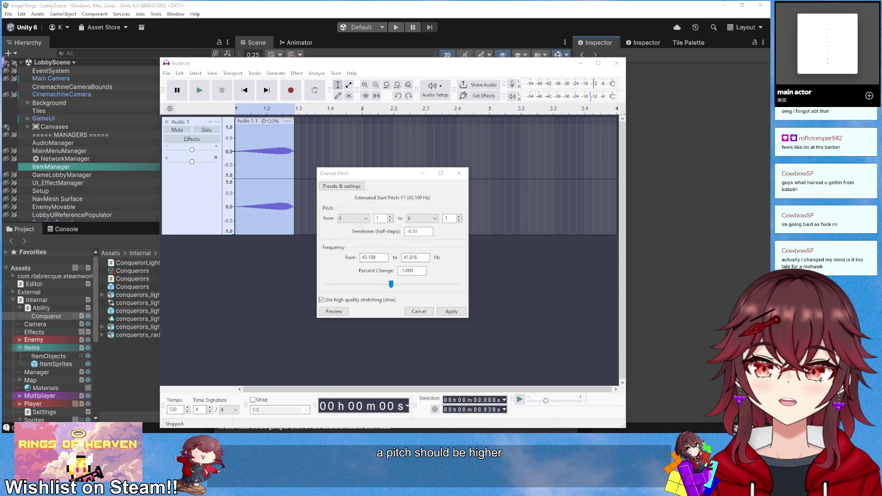
key("alt+Tab")
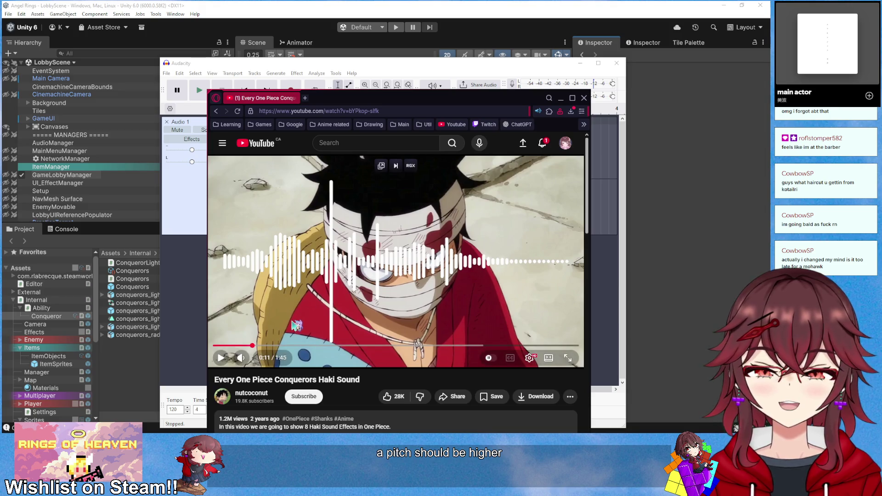
Replay the Haki reference from about 0:08 to 0:11, then preview the −3% pitch again
left_click(297, 320)
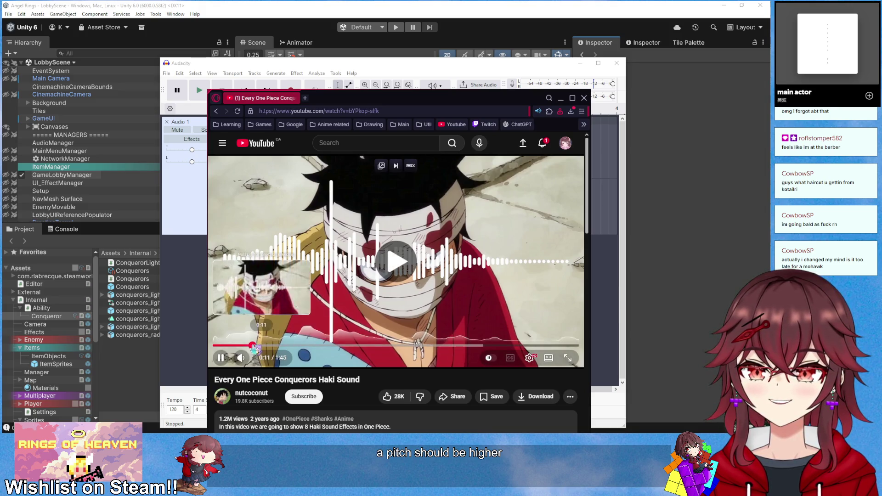
left_click(247, 346)
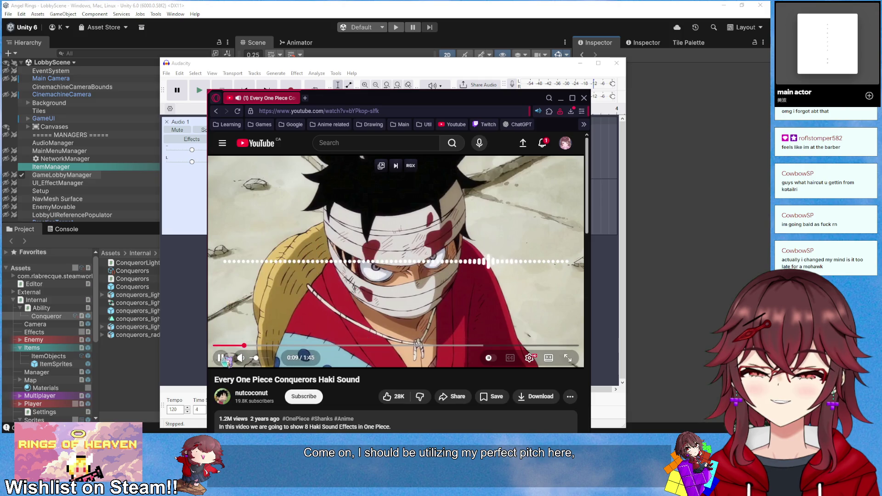
left_click(221, 359)
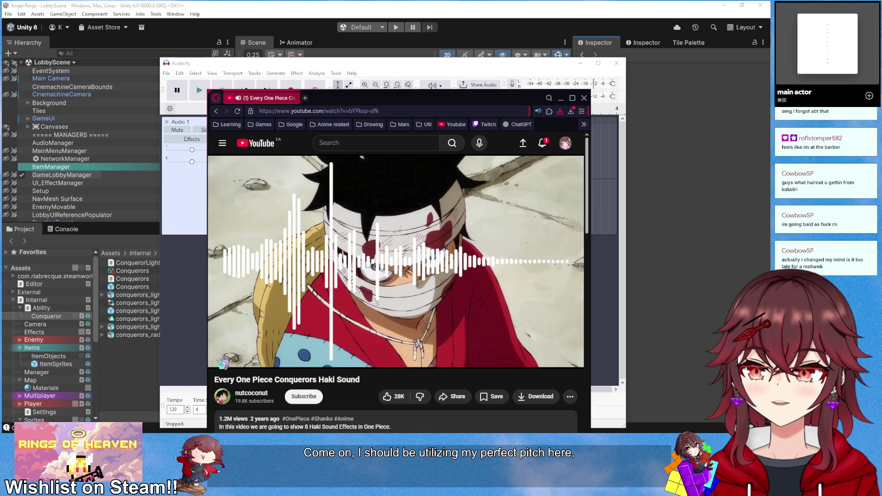
left_click_drag(404, 98, 555, 97)
left_click(266, 239)
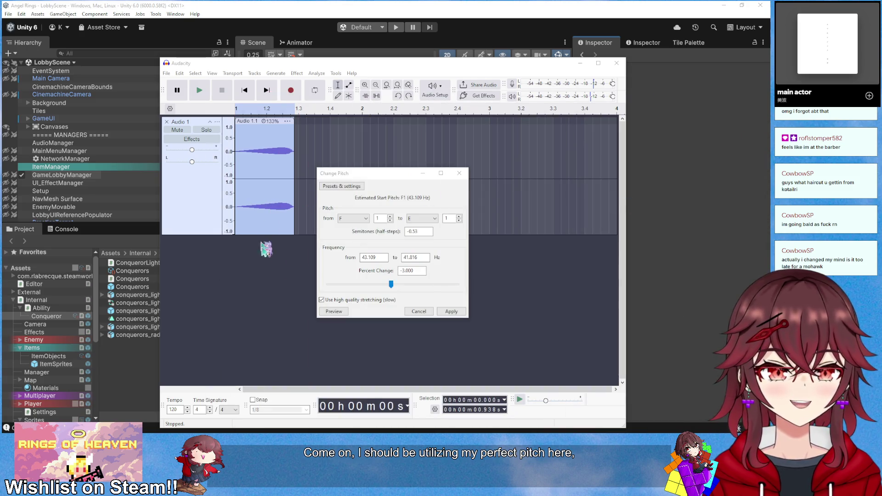
left_click(334, 311)
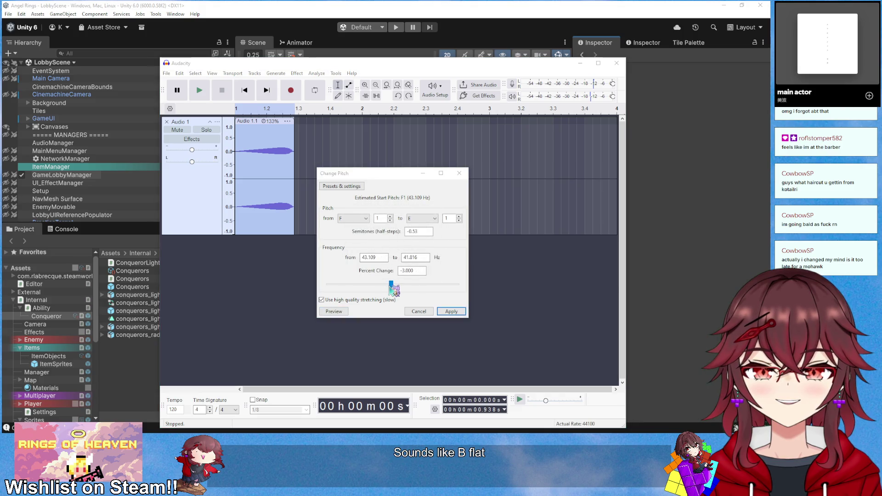
Audition pitch changes ranging from −29% to +1% in the Change Pitch dialog
left_click_drag(390, 289, 384, 290)
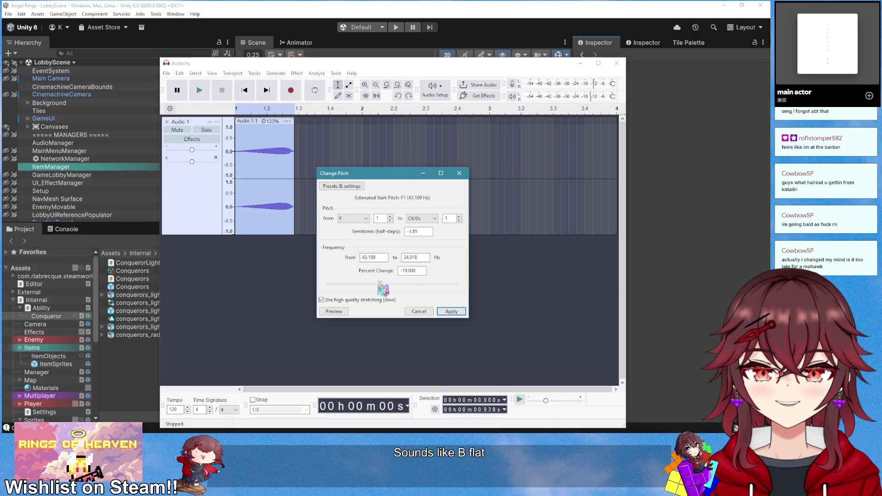
left_click(344, 313)
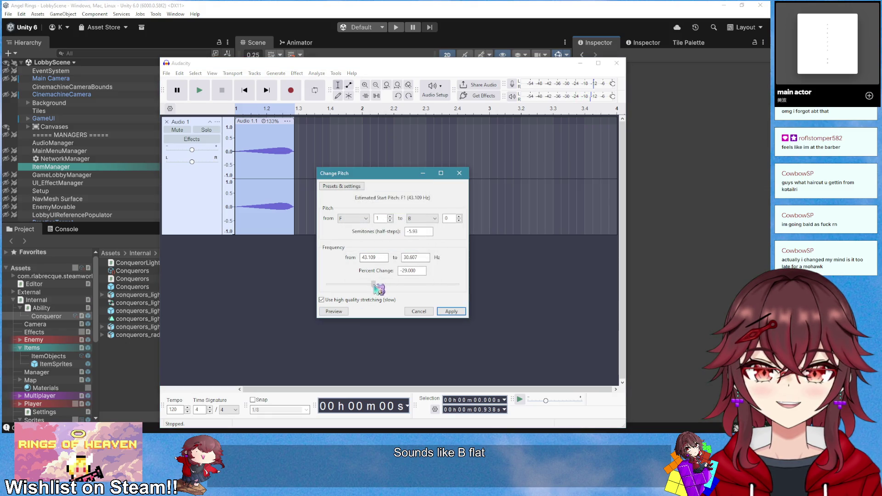
left_click(343, 312)
left_click(345, 312)
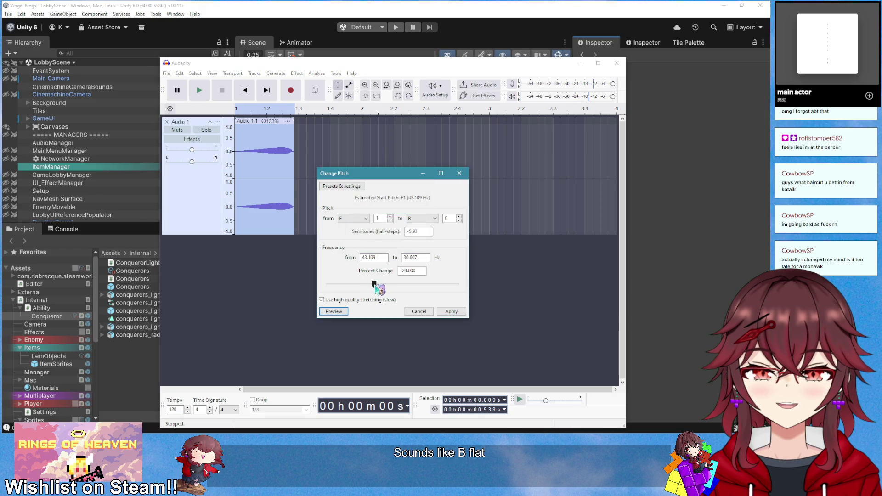
left_click(345, 311)
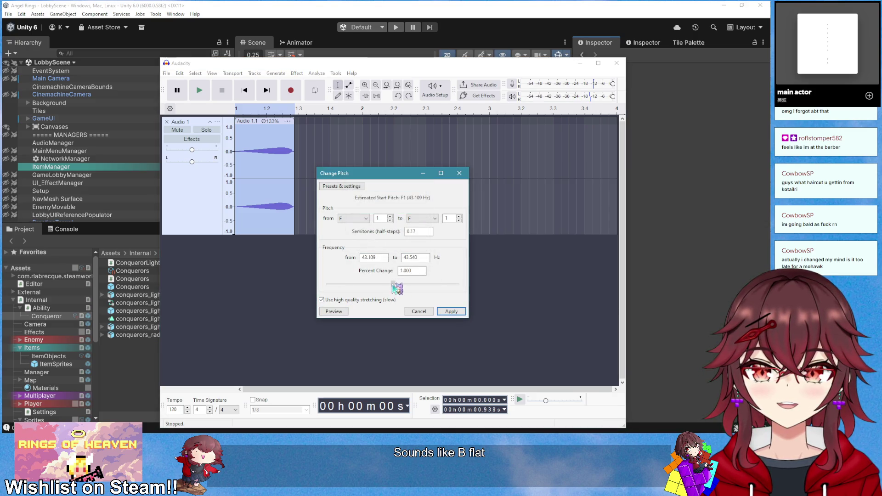
left_click(334, 311)
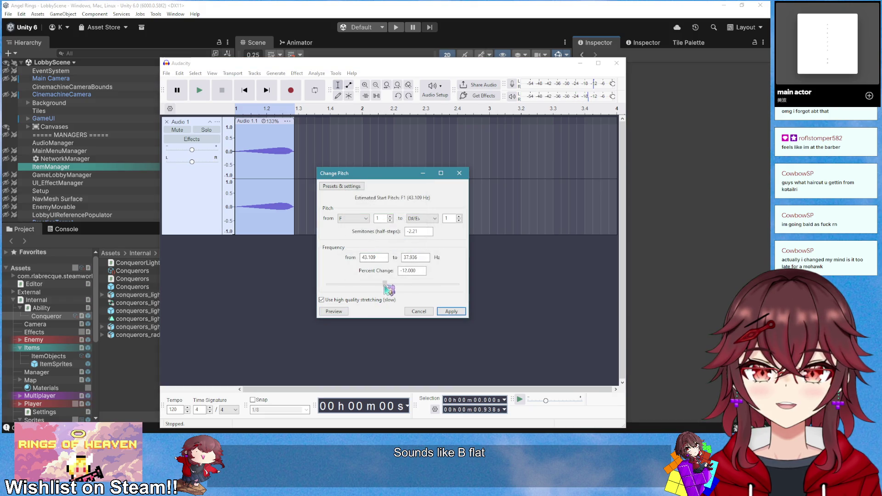
left_click(345, 312)
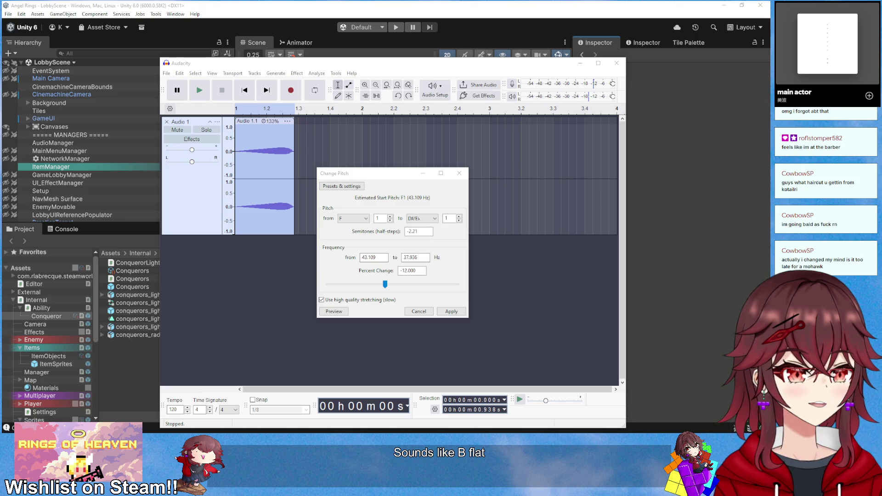
left_click(342, 312)
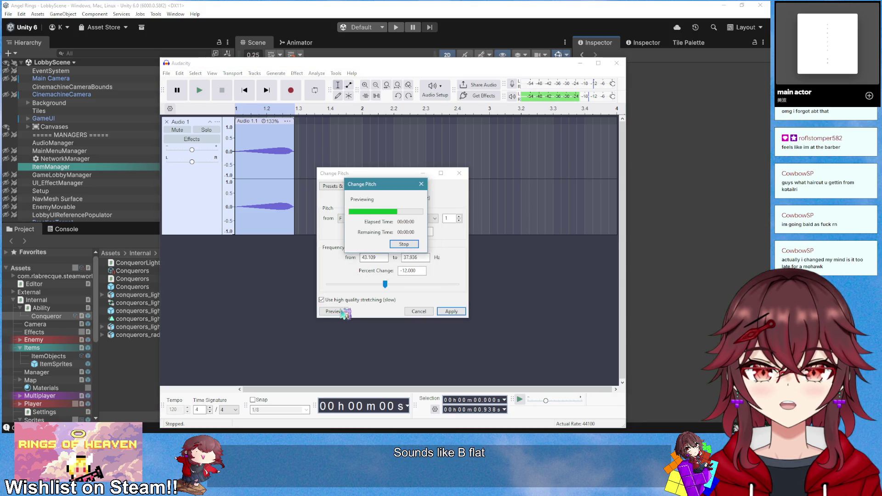
left_click(338, 314)
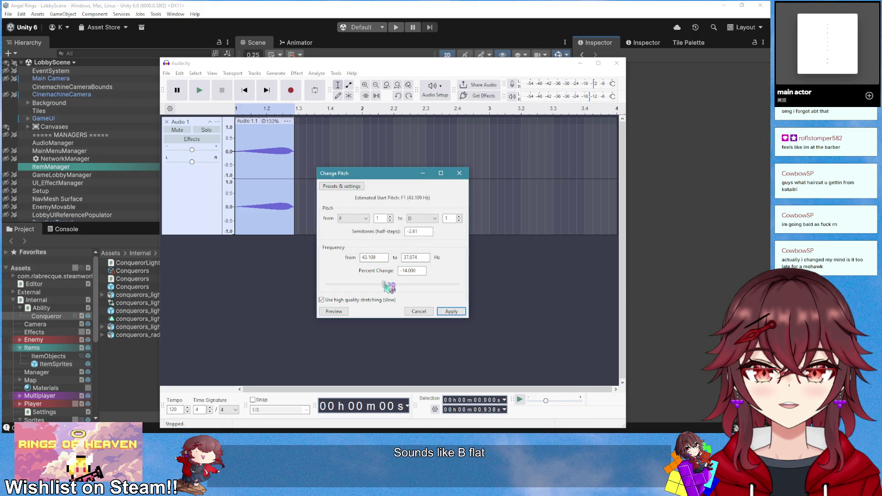
left_click(334, 312)
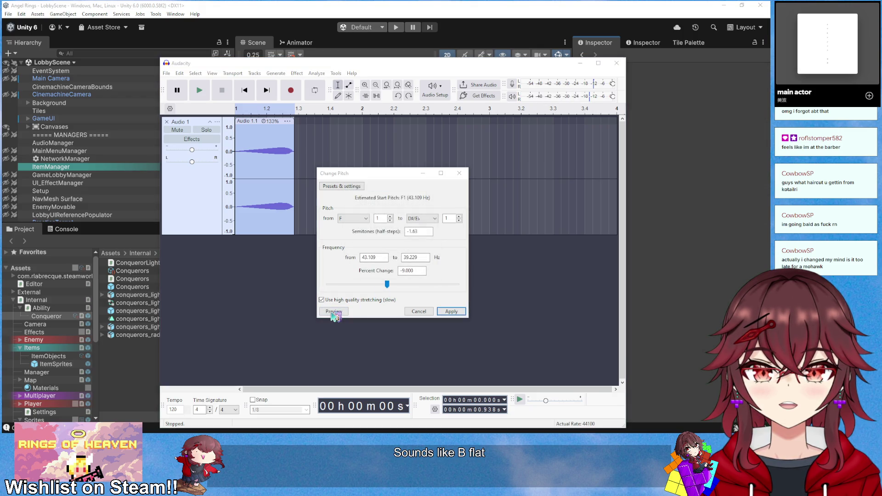
Narrow the pitch down to −8% (−1.44 semitones) through further previews and apply it
left_click_drag(387, 285, 393, 289)
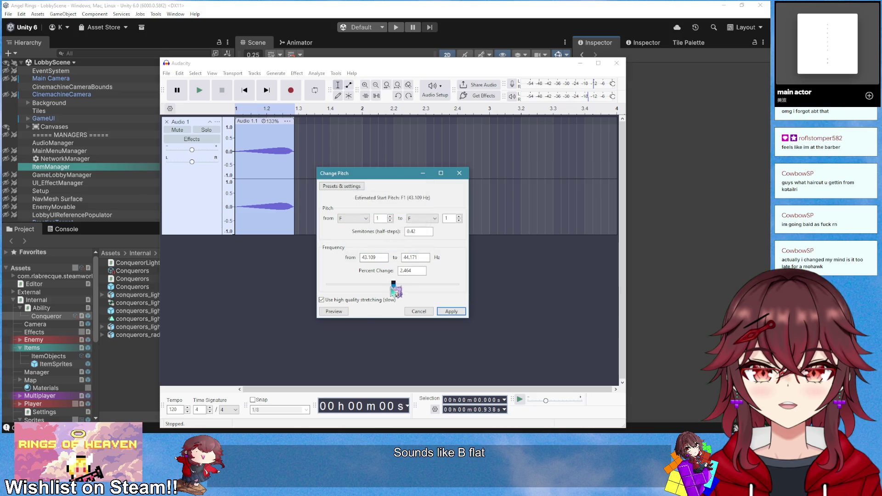
left_click(334, 312)
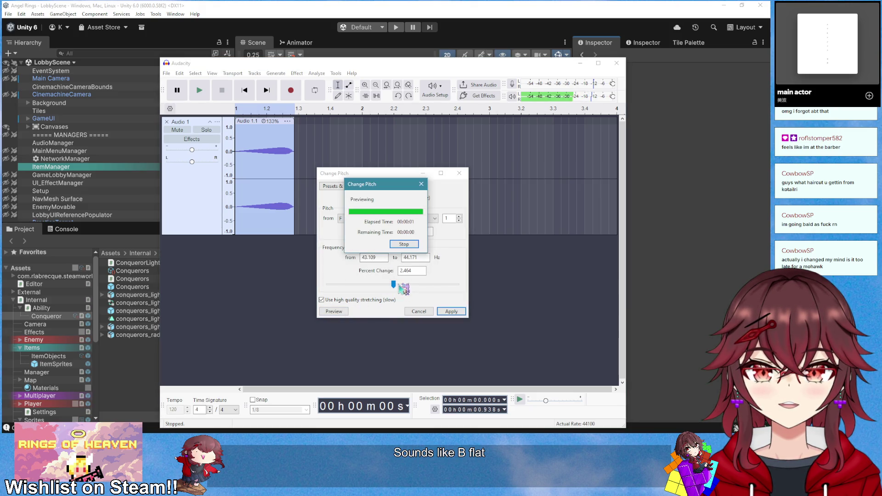
left_click_drag(399, 285, 394, 283)
left_click(334, 312)
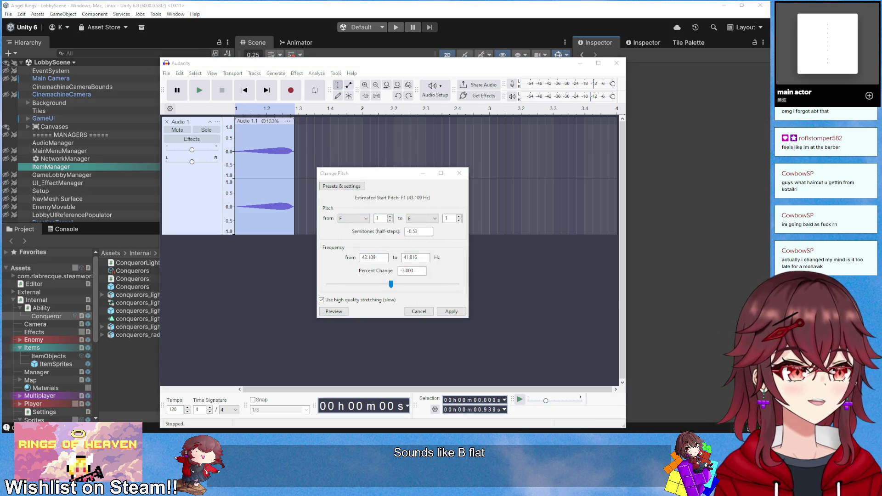
left_click(334, 311)
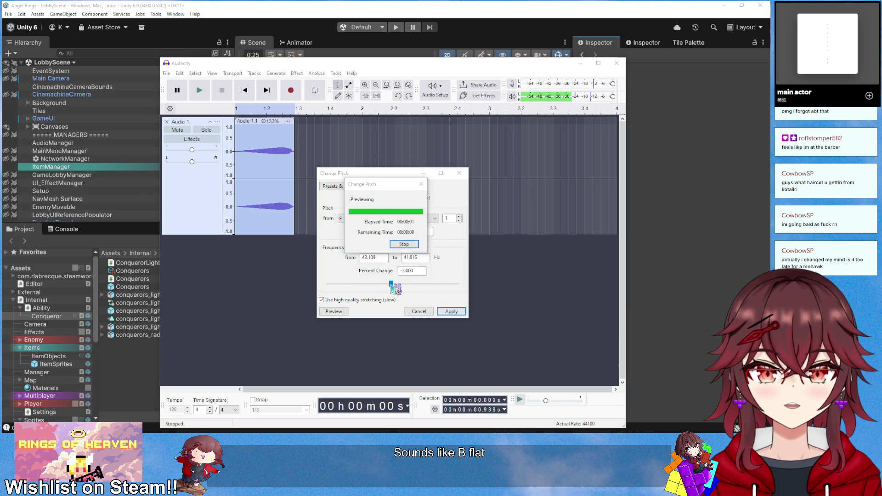
left_click(334, 312)
key("Left")
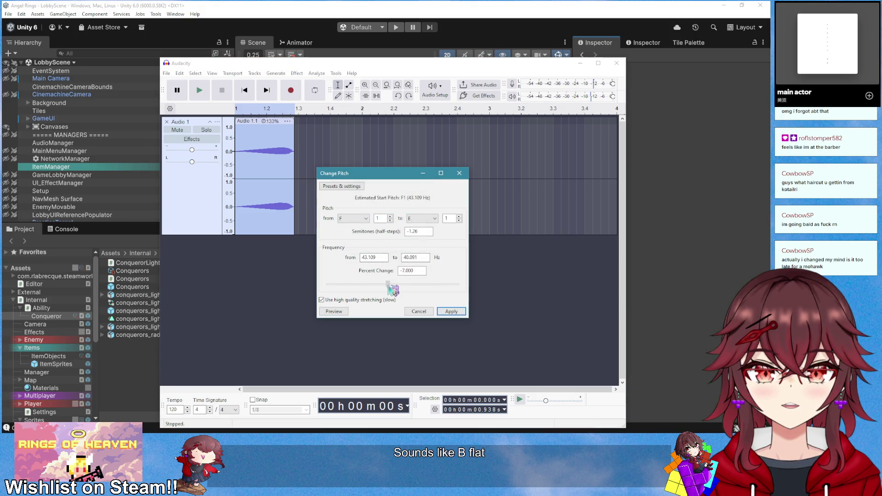
left_click(344, 311)
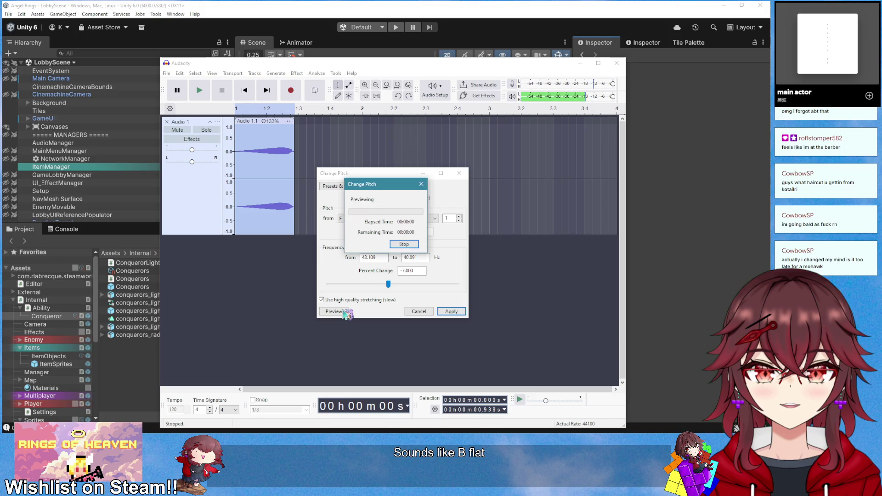
left_click(347, 311)
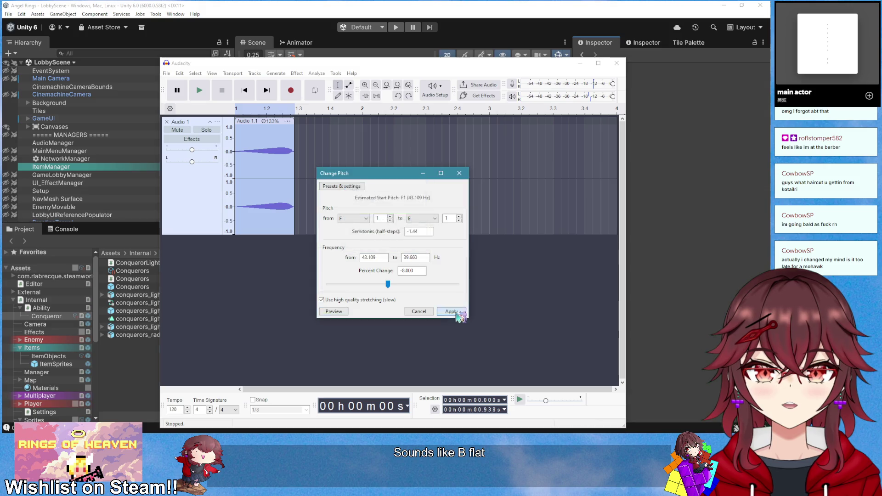
left_click(451, 312)
key("space")
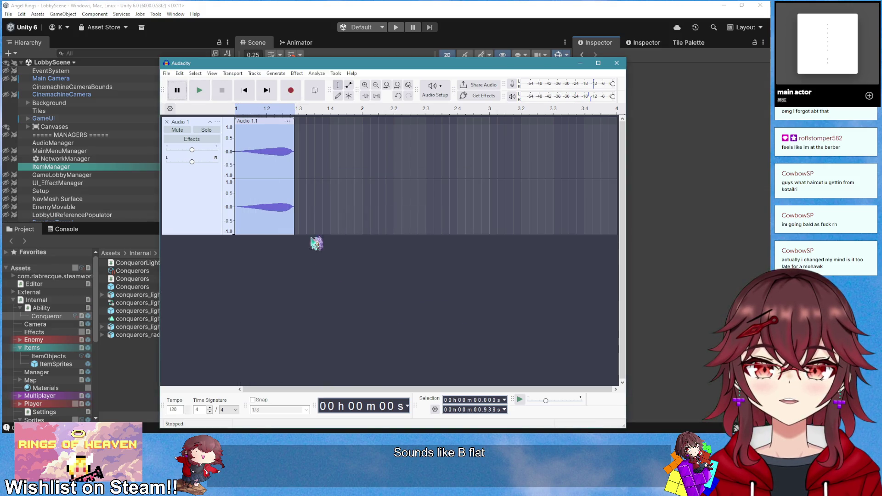
Apply Normalize with default settings to the pitch-lowered clip and play it
left_click(297, 73)
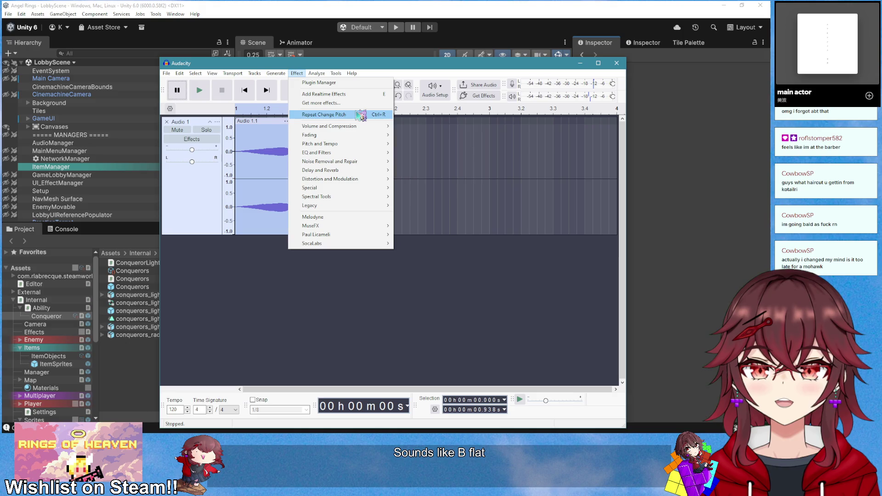
mouse_move(359, 144)
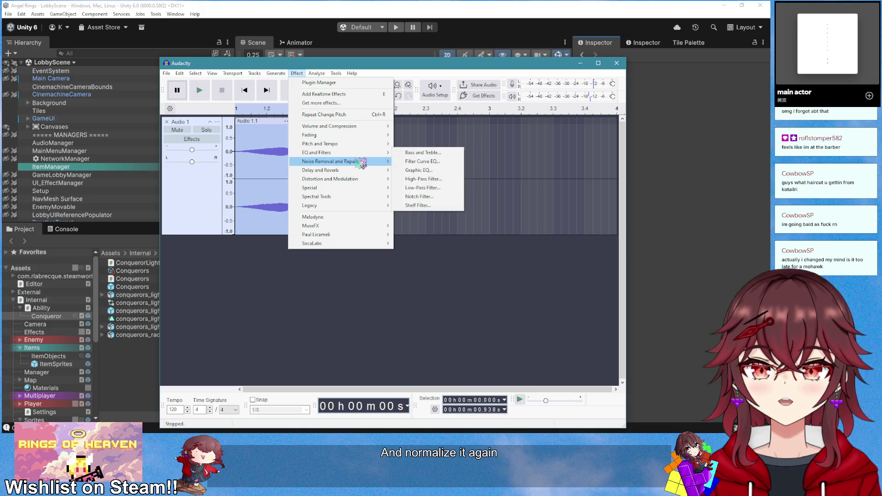
mouse_move(362, 163)
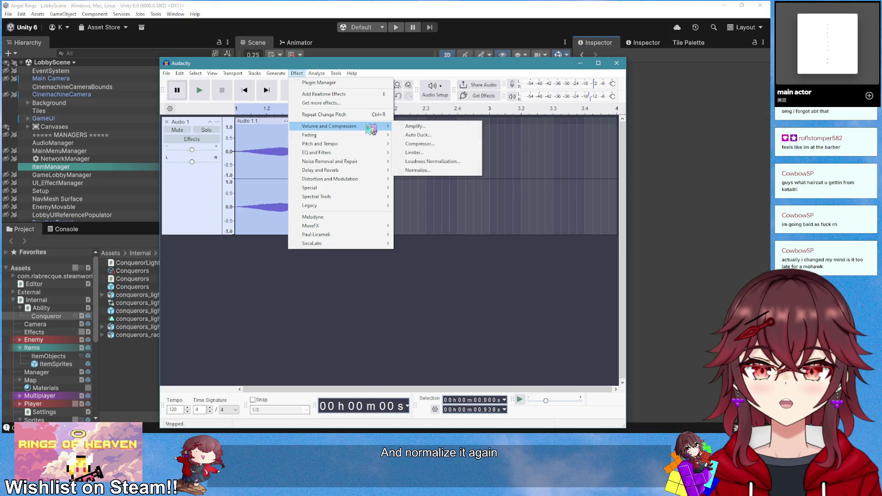
left_click(432, 171)
left_click(426, 277)
key("space")
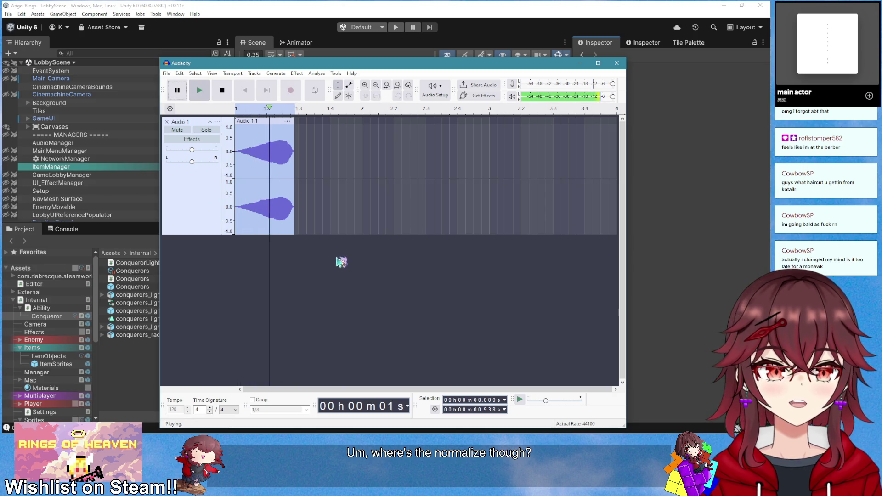
Replay the normalized clip a few times to judge its length
key("space")
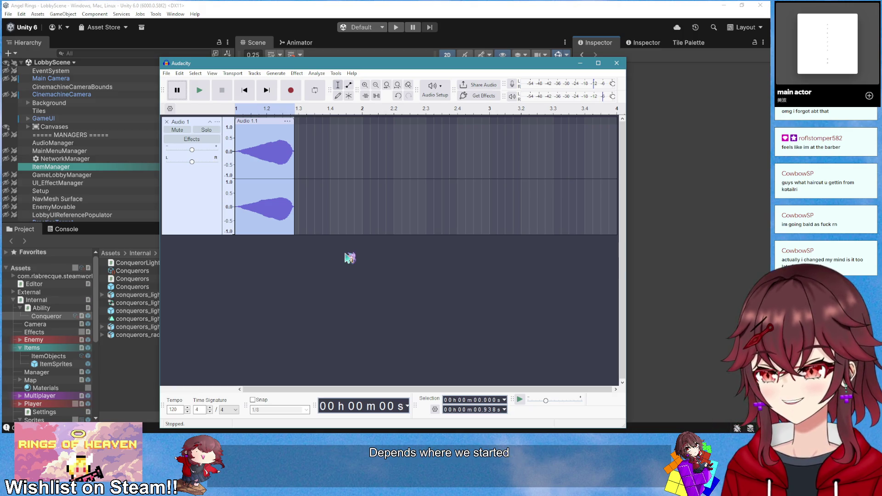
key("space")
key("space")
left_click(643, 204)
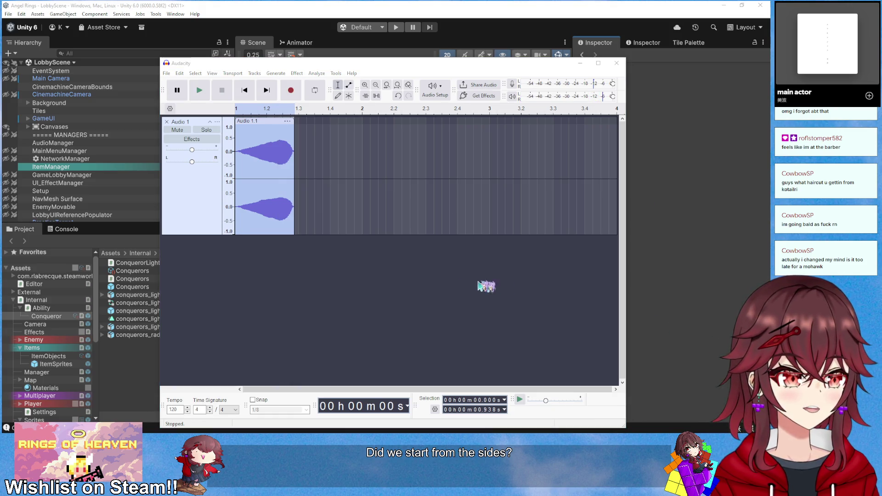
left_click(505, 290)
key("space")
key("space")
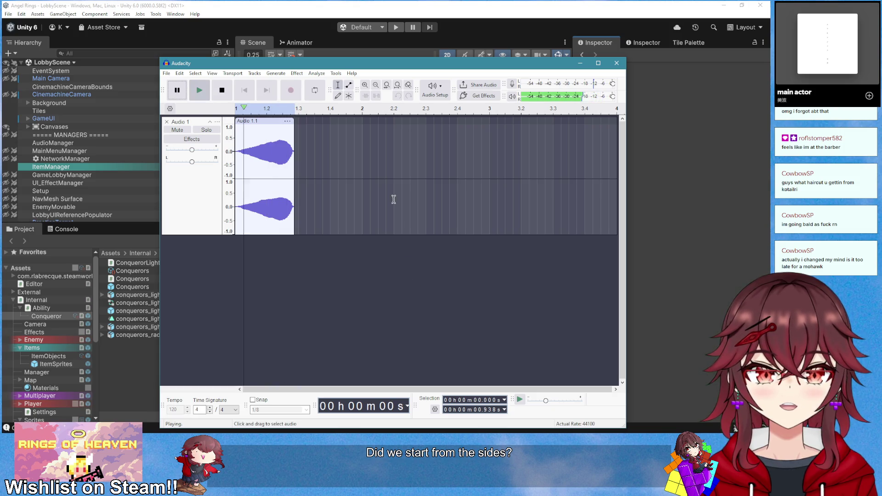
Time-stretch the clip longer, trying 47% before settling on 70% (about 1.35 s)
left_click_drag(294, 129, 363, 130)
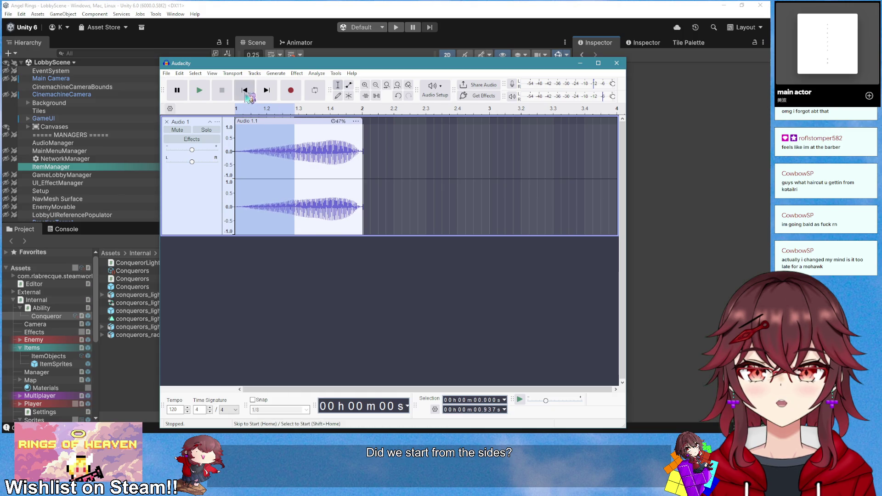
key("space")
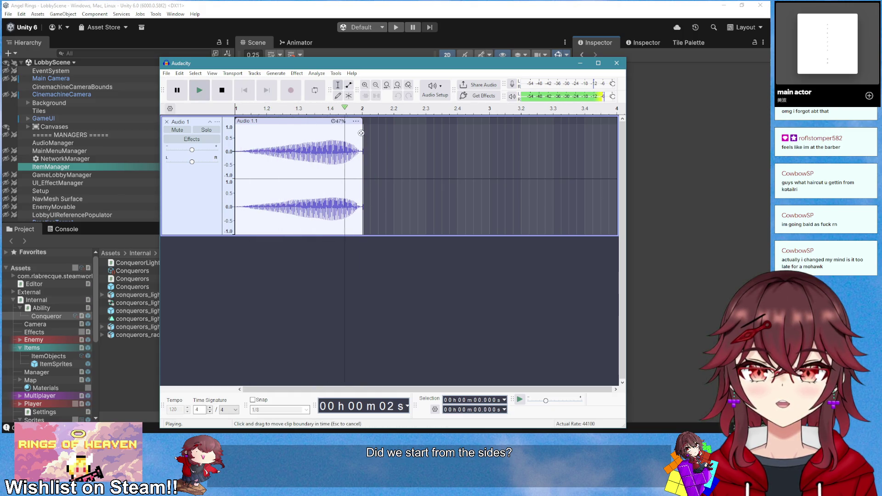
mouse_move(363, 122)
left_mouse_down()
mouse_move(316, 123)
mouse_move(331, 123)
left_mouse_up()
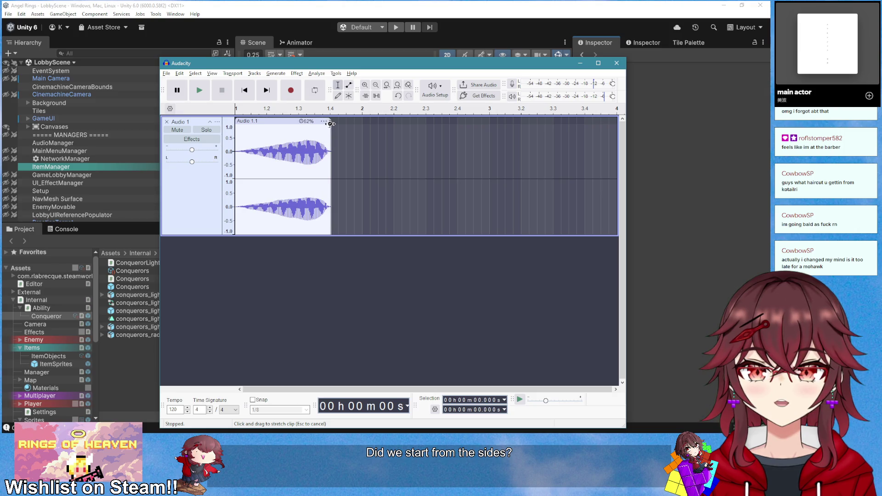
key("space")
key("space")
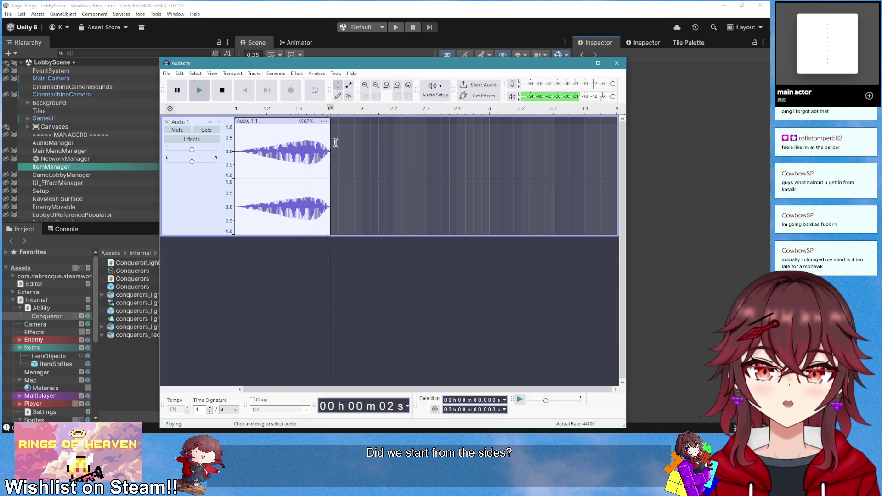
left_click_drag(330, 122, 320, 122)
key("space")
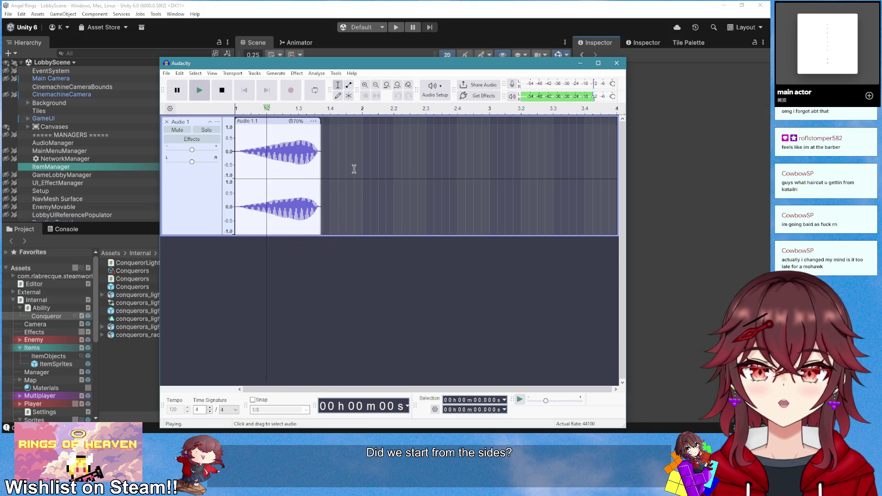
Replay the 70% stretched clip and select the whole clip
key("space")
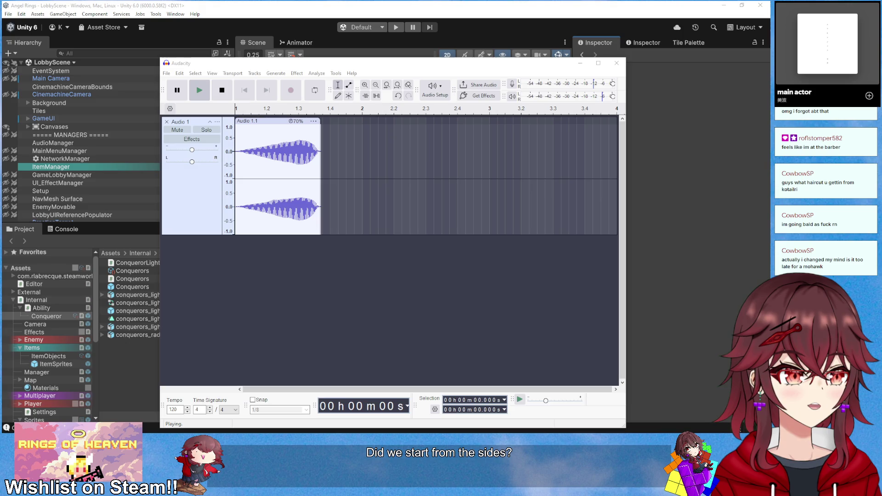
left_click(254, 108)
key("space")
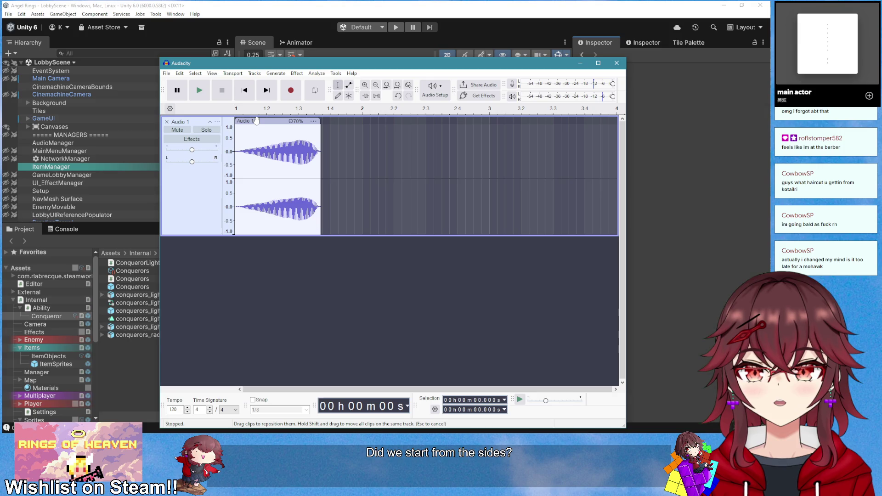
key("space")
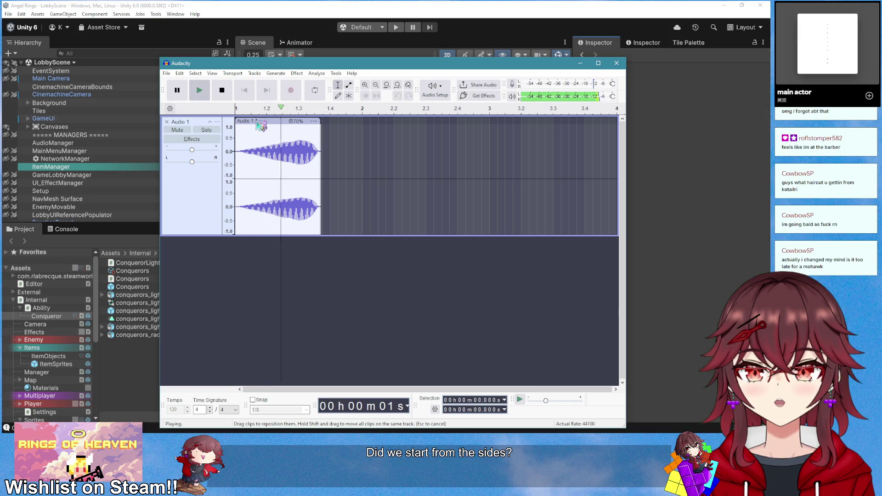
left_click(261, 127)
left_click(297, 73)
mouse_move(379, 153)
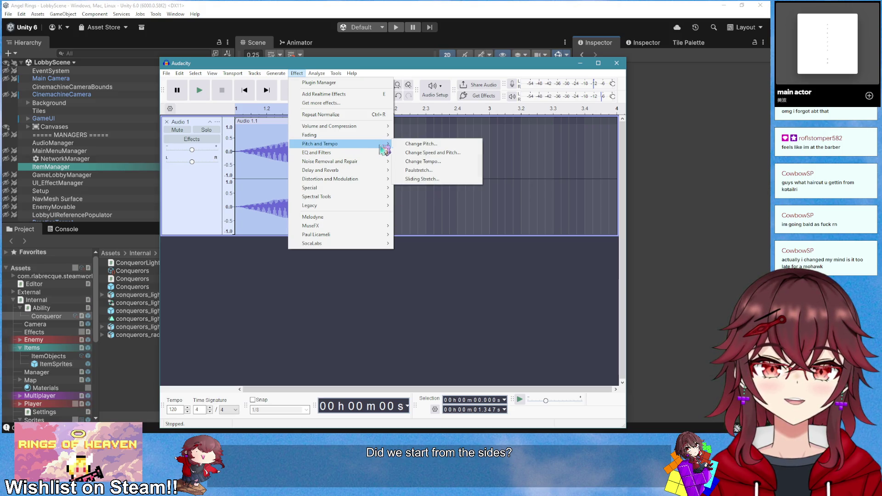
Preview small upward pitch shifts, settling on +1% (0.17 semitones), then bring back the reference video
left_click(420, 144)
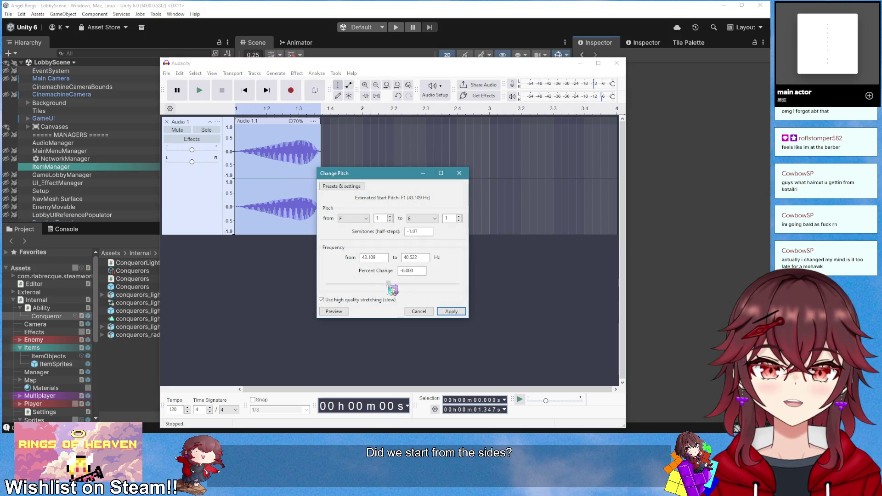
left_click(339, 313)
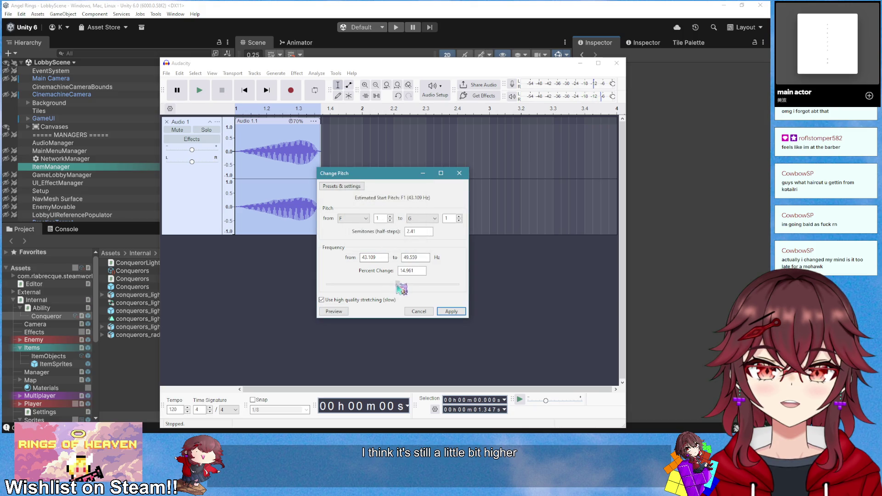
left_click(334, 312)
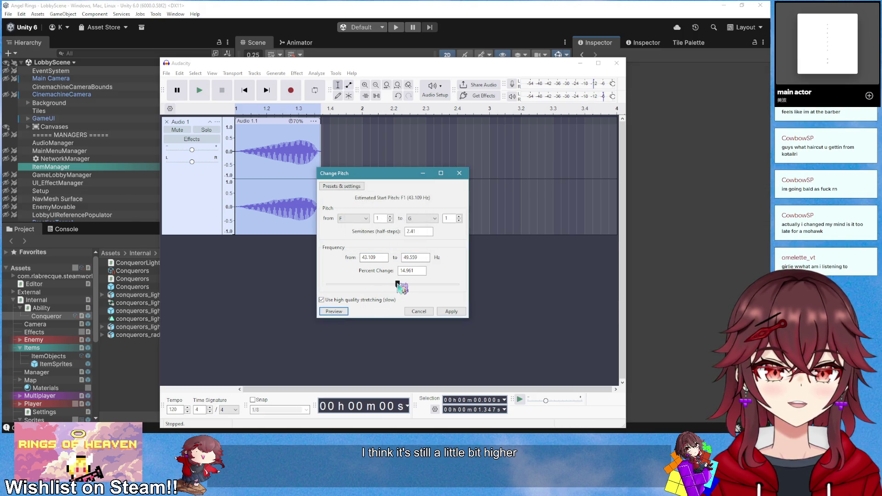
left_click(346, 313)
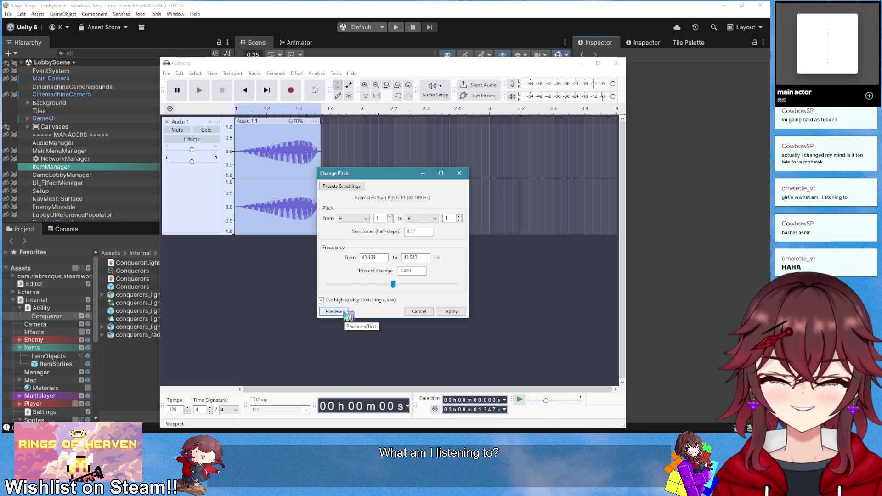
left_click(345, 313)
key("alt+Tab")
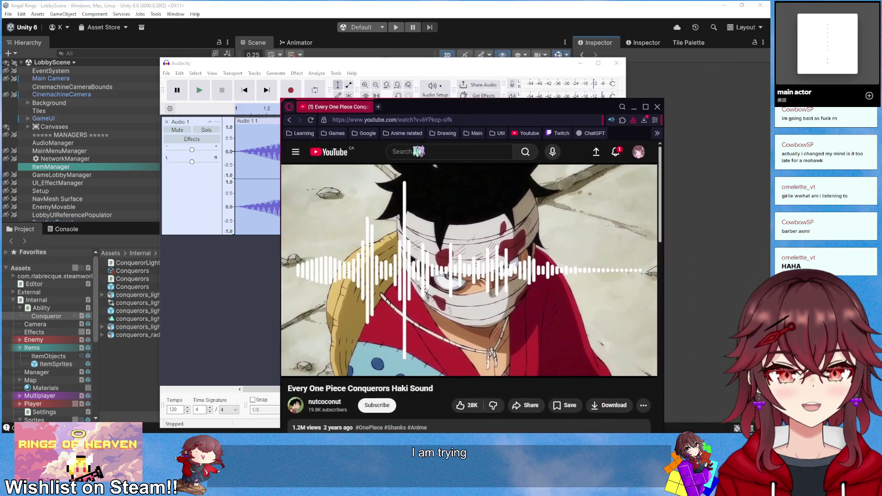
Seek the YouTube Haki reference to about 0:09, play it, then minimize the browser
left_click(323, 354)
left_click(294, 367)
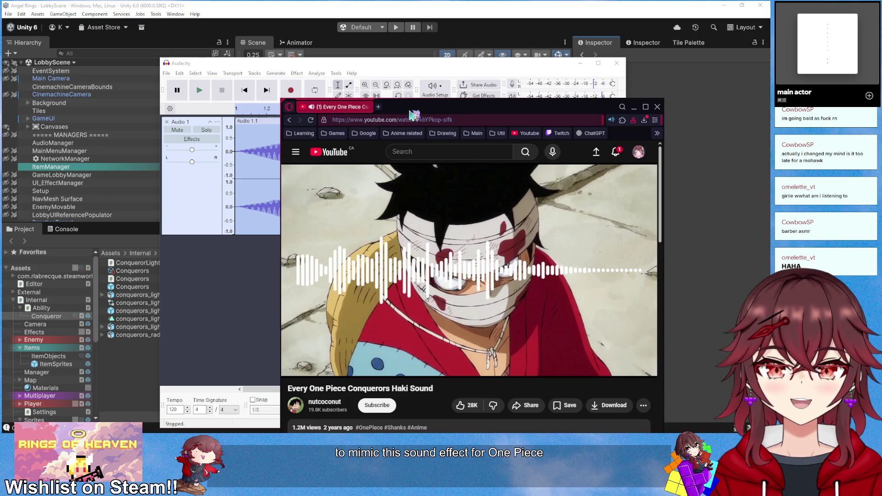
left_click(634, 106)
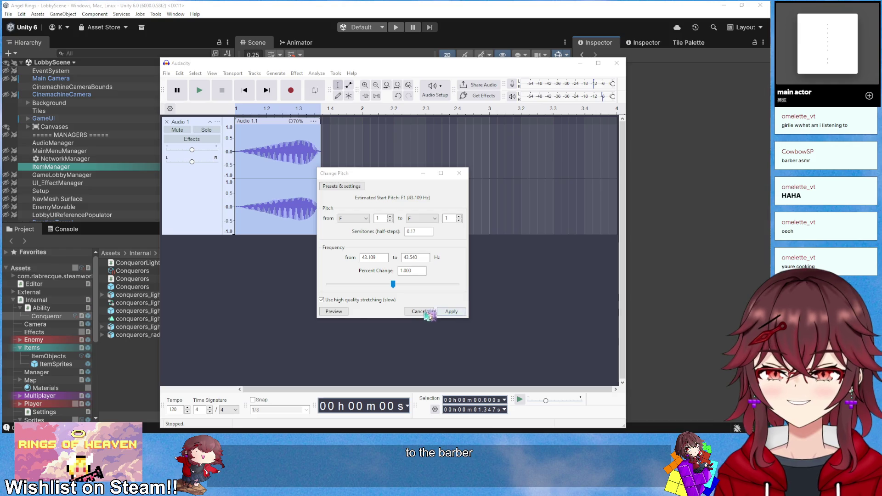
Preview the 0.17-semitone pitch shift again, cancel it, and maximize Unity's game view
left_click(335, 311)
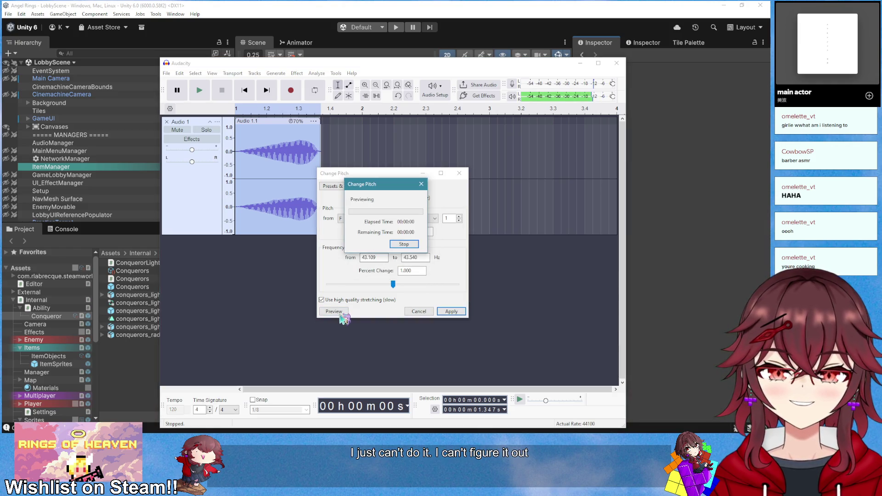
left_click(417, 312)
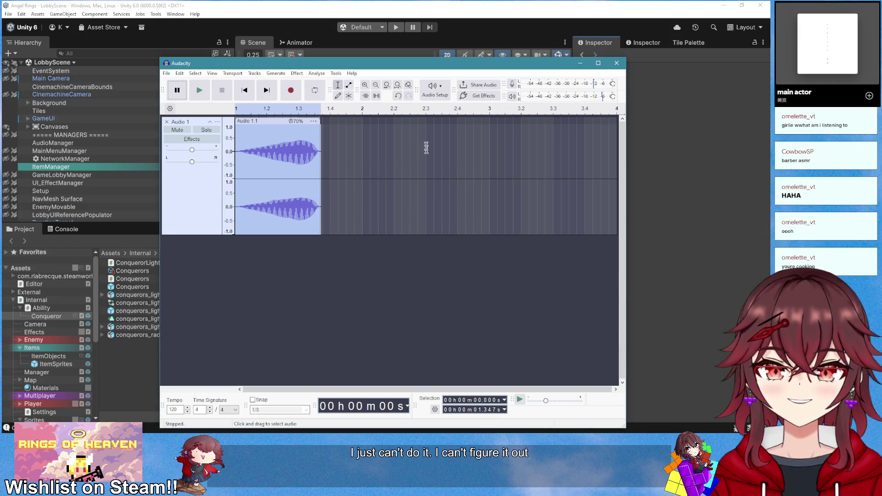
left_click(398, 29)
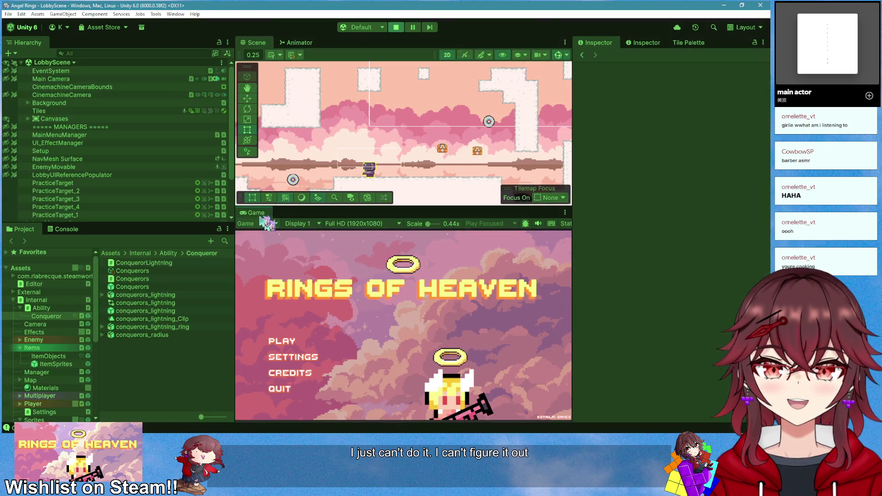
right_click(255, 213)
left_click(295, 240)
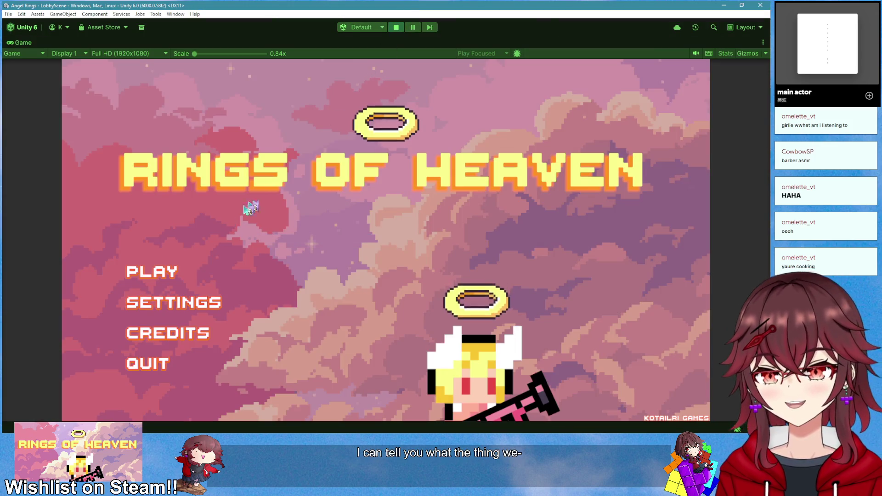
Start a game from the title menu, fire the red lightning ability with E, and walk right
left_click(190, 270)
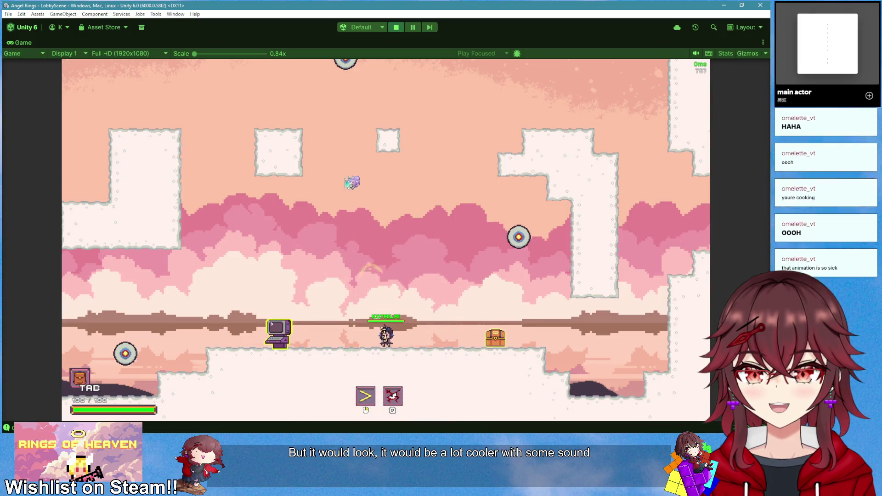
key("e")
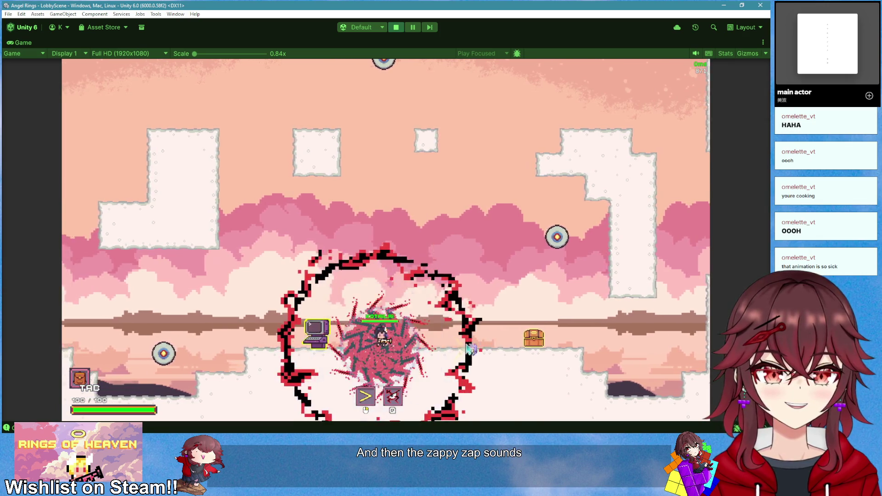
key("d")
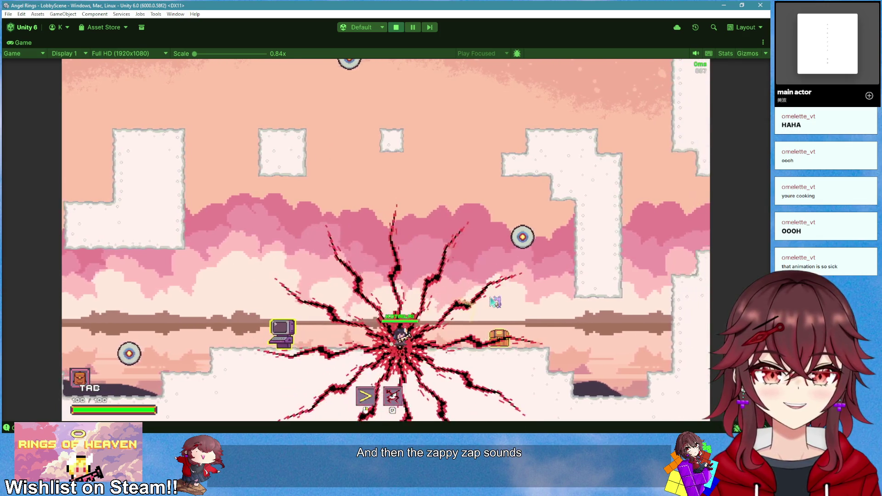
Attack left, then in Aseprite play the lightning bolt animation and view conquerors_lightning_ring before minimizing
left_click(35, 271)
key("alt+Tab")
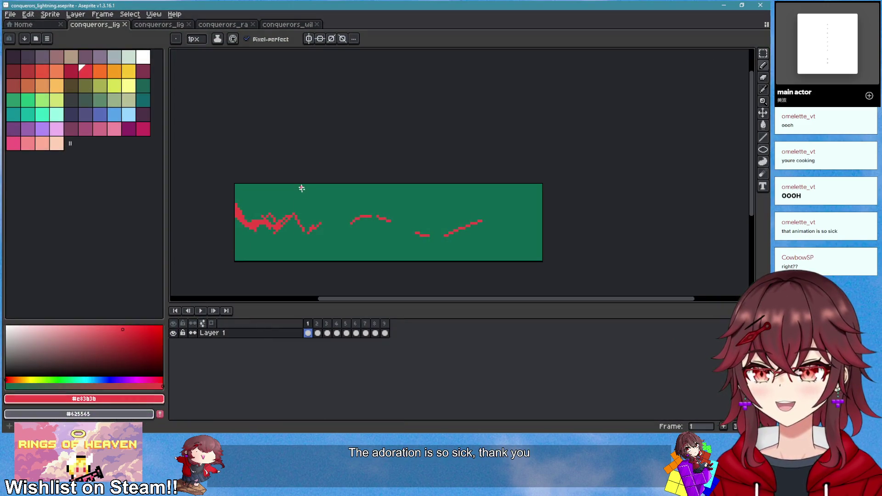
left_click(317, 329)
key("Return")
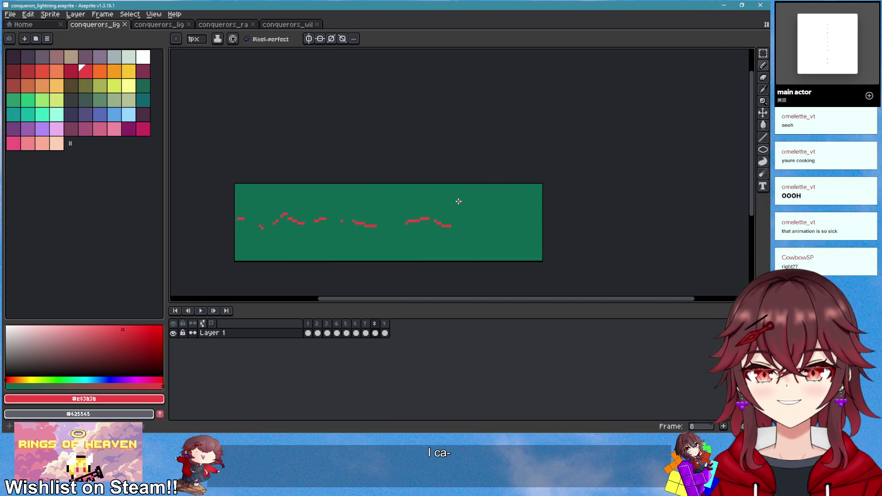
key("ctrl+Tab")
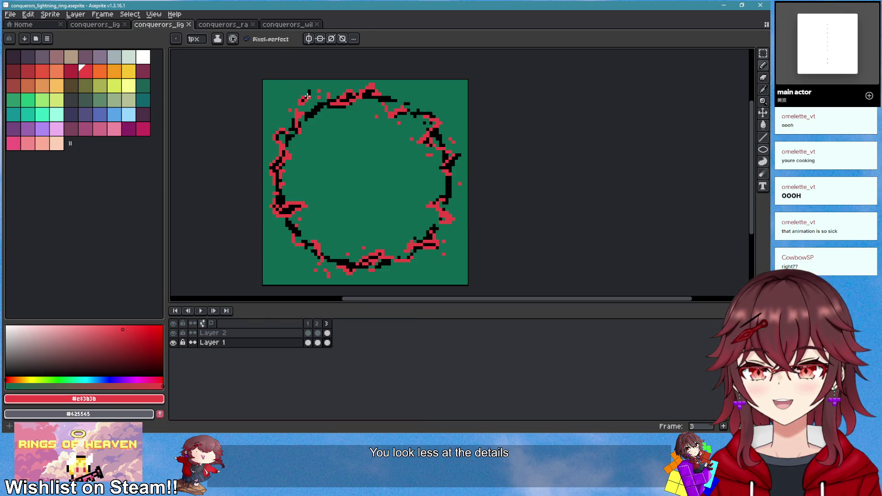
left_click(724, 5)
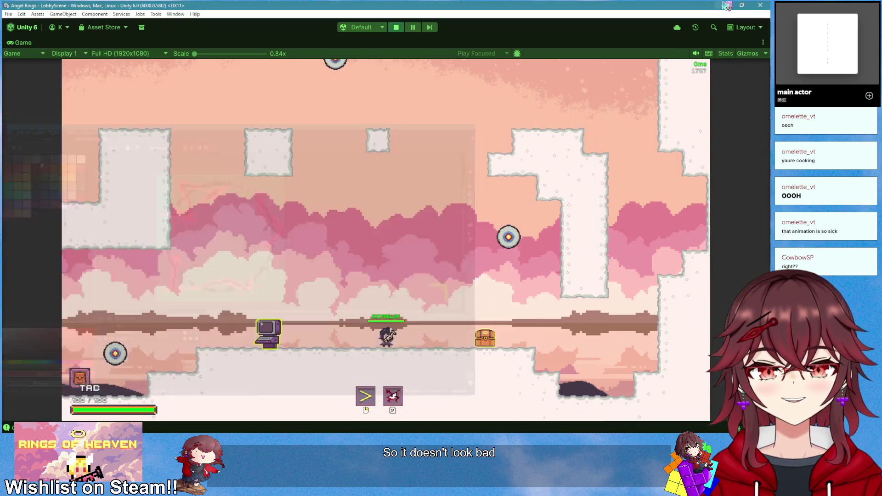
Throw a ring, stop the game, and keep the Conquerors asset's item rarity at Mythic
left_click(418, 232)
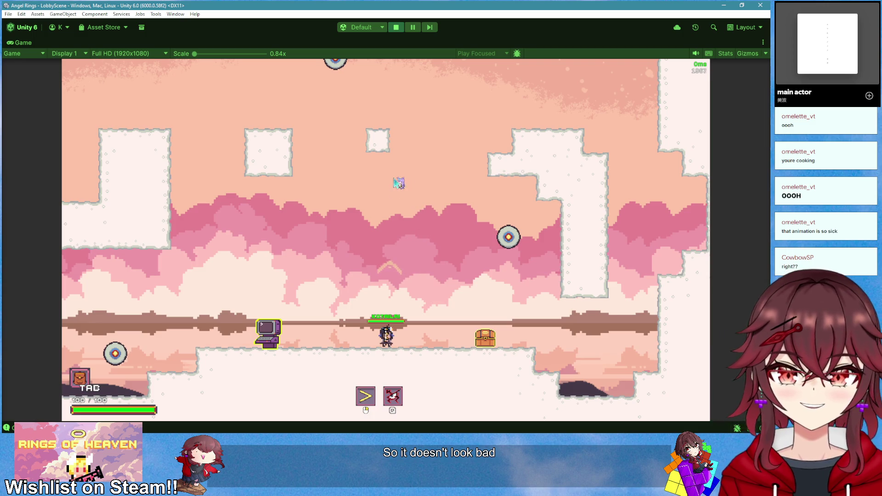
left_click(396, 27)
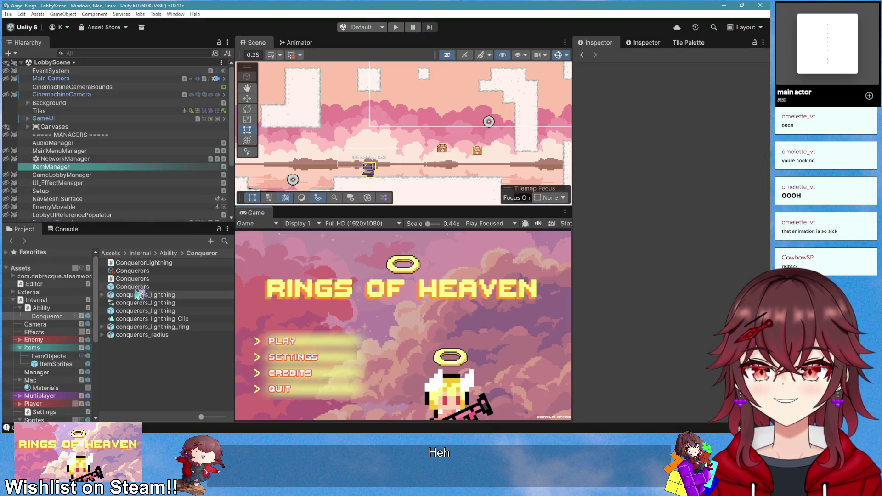
left_click(132, 270)
left_click(687, 143)
left_click(649, 371)
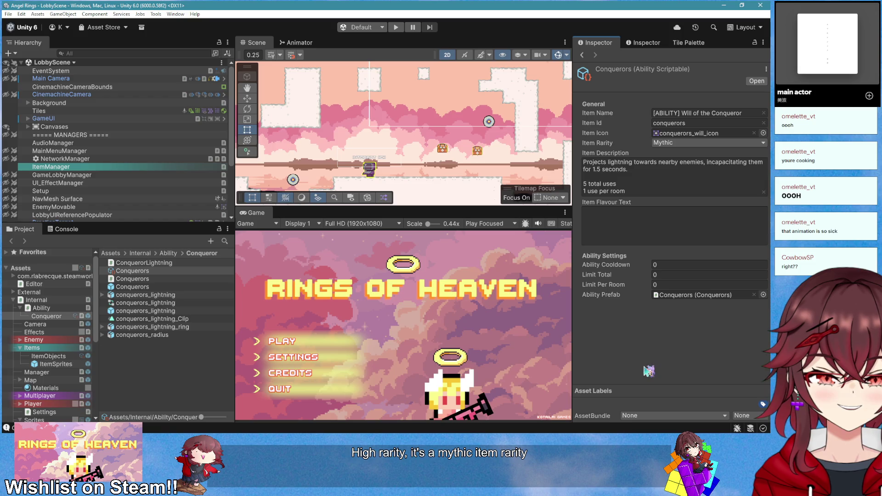
key("alt+Tab")
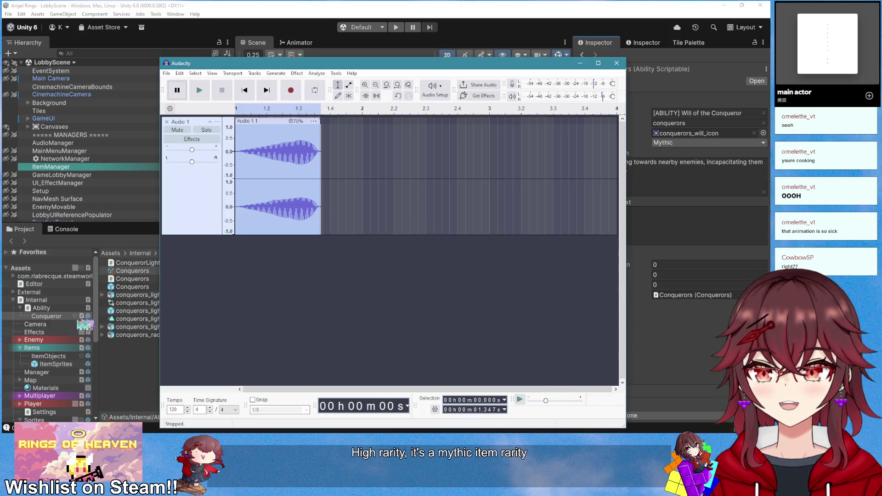
Play the buzz clip, replay the YouTube Haki reference from about 0:10, then replay the clip to compare
left_click(199, 91)
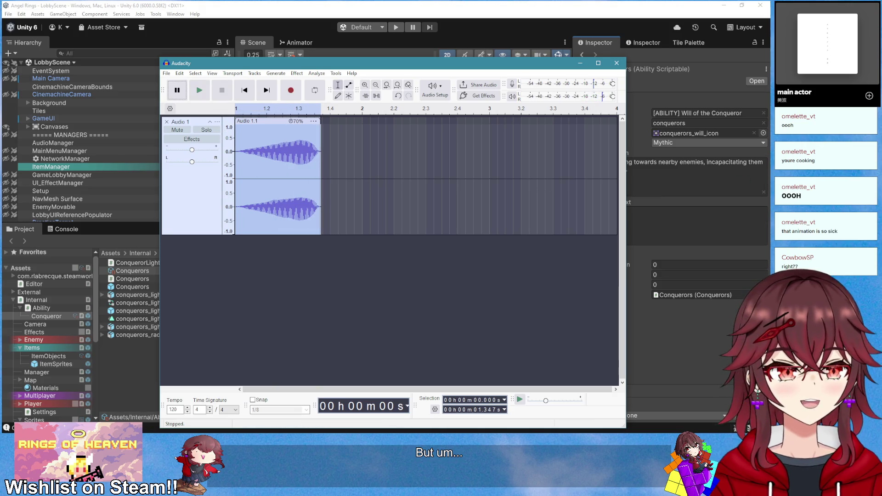
key("alt+Tab")
left_click(365, 356)
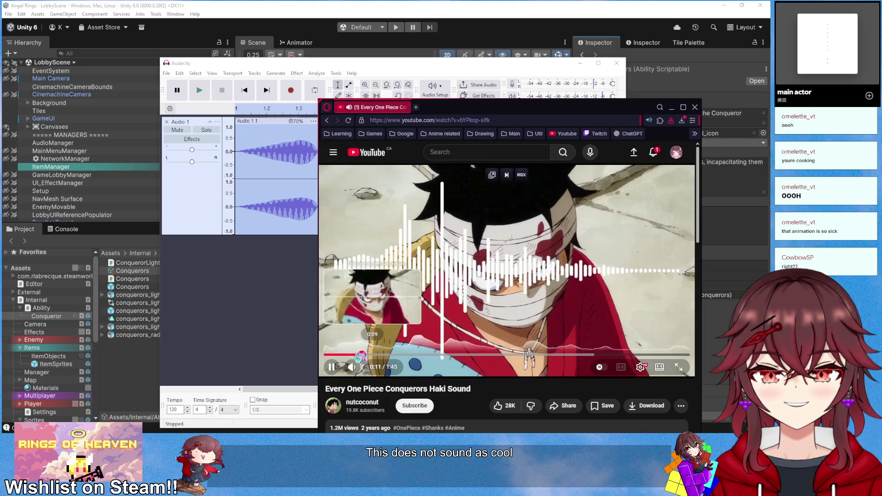
left_click(358, 356)
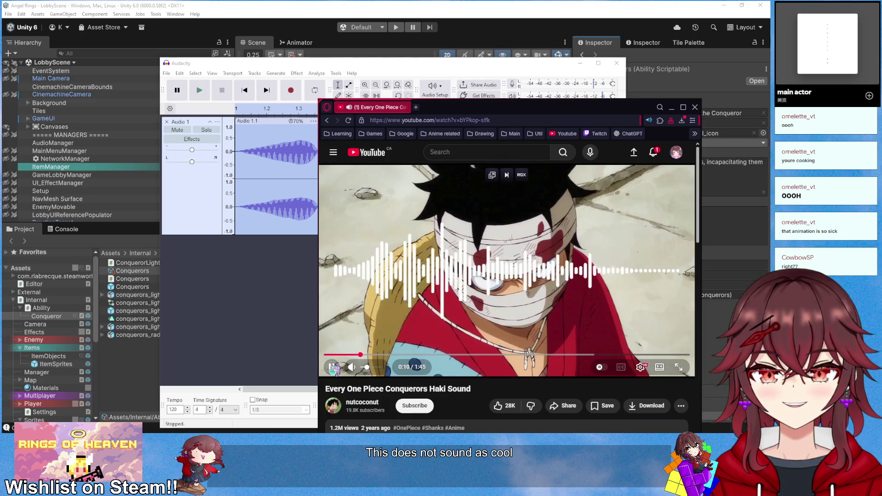
left_click_drag(455, 112, 881, 126)
left_click(184, 200)
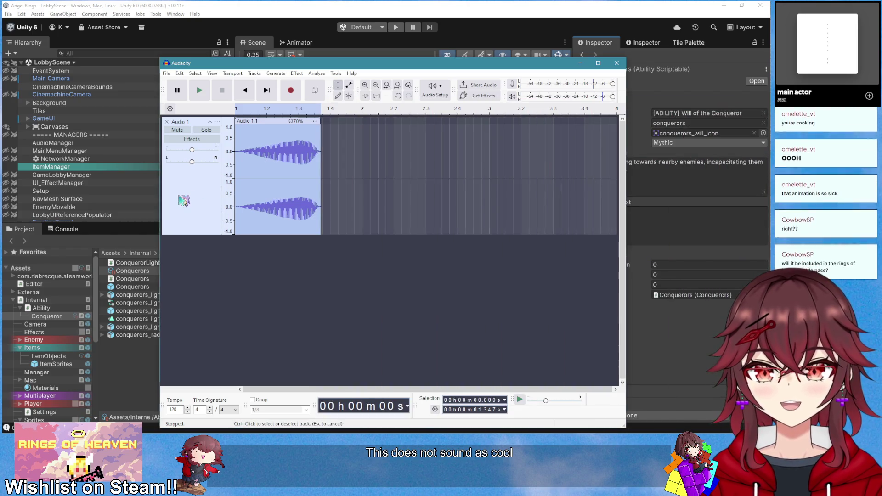
left_click(205, 91)
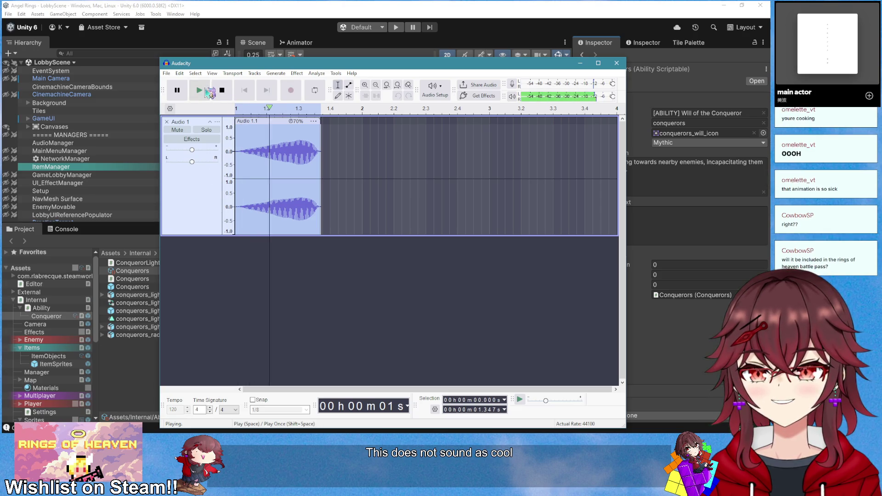
left_click(297, 74)
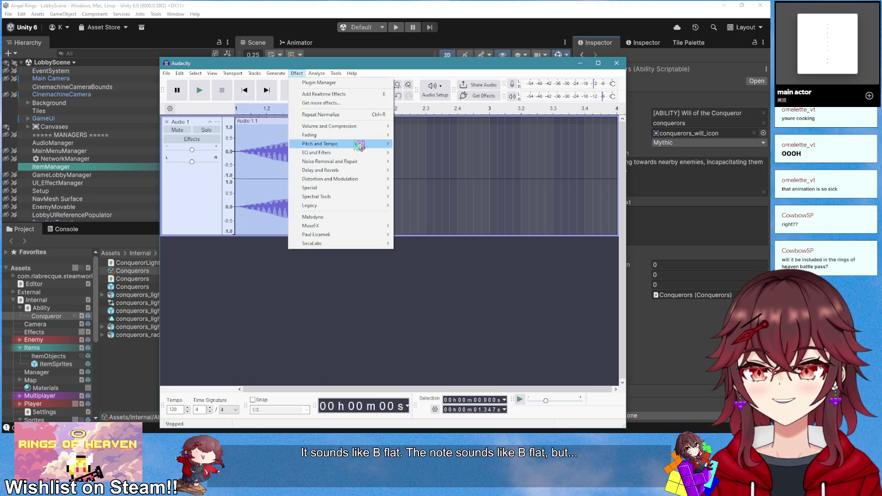
In Change Pitch, preview -11% and -8%, then apply a -6% drop (about -1.07 semitones)
mouse_move(360, 137)
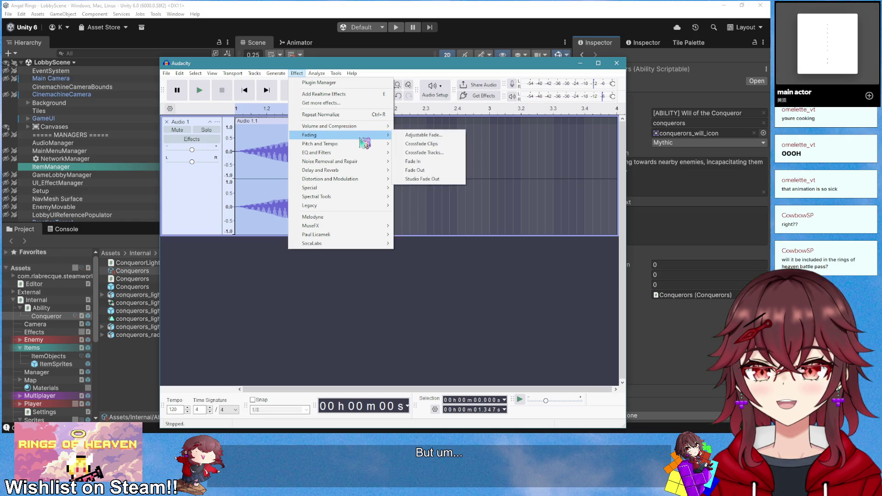
left_click(421, 144)
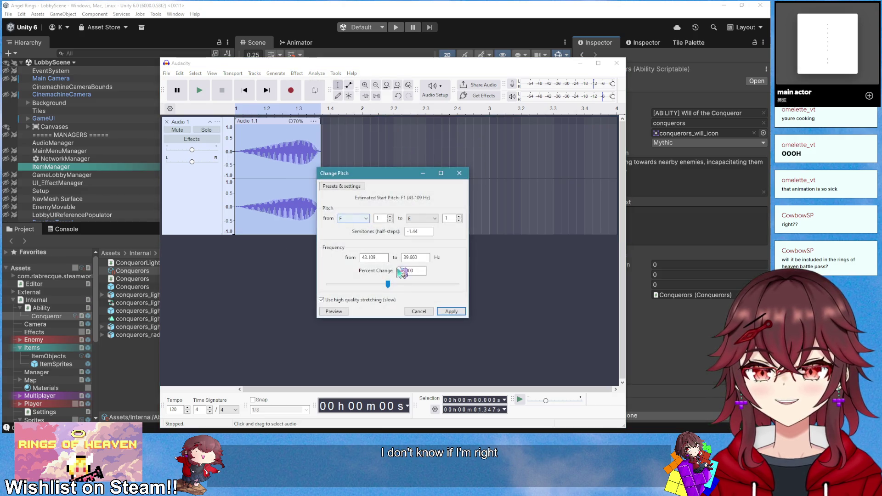
left_click(334, 312)
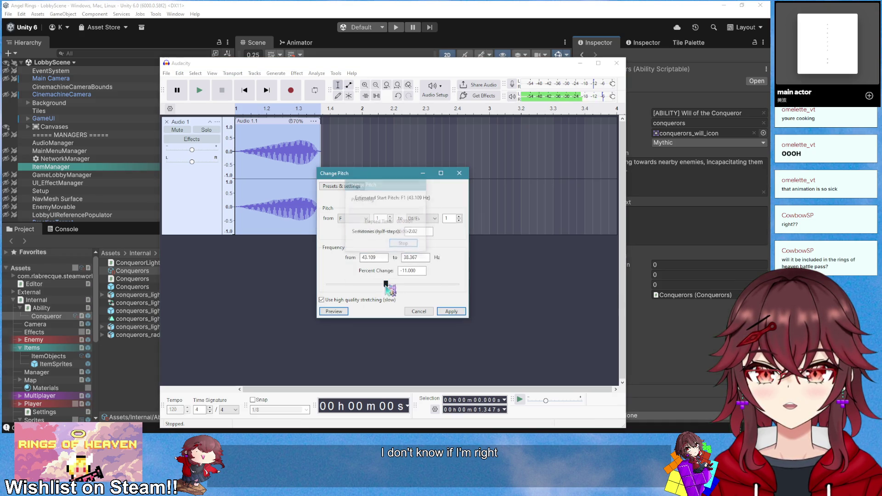
left_click(334, 312)
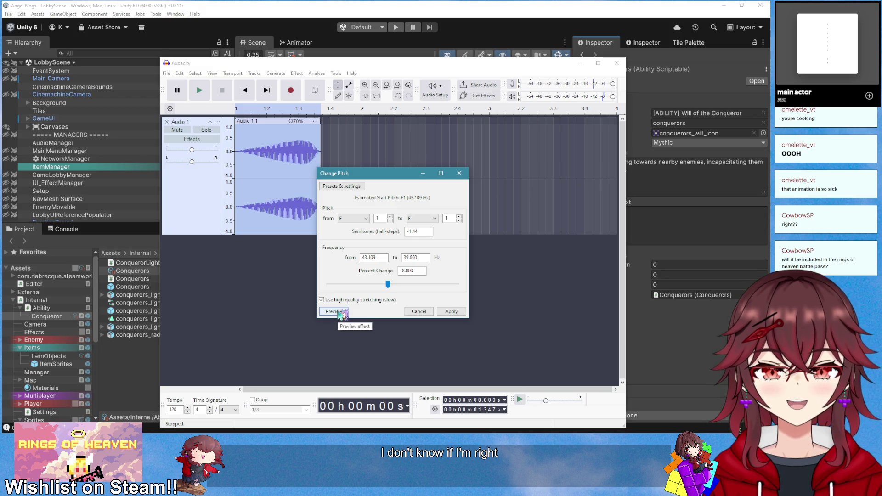
left_click(342, 313)
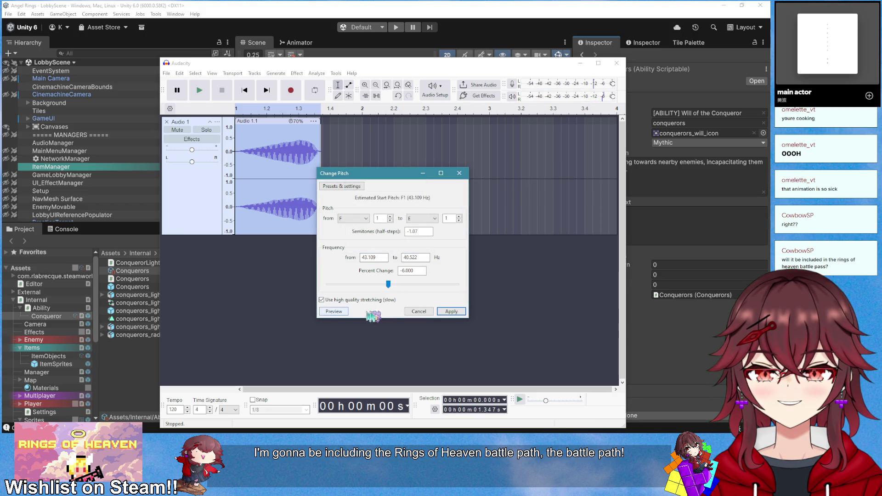
left_click(452, 312)
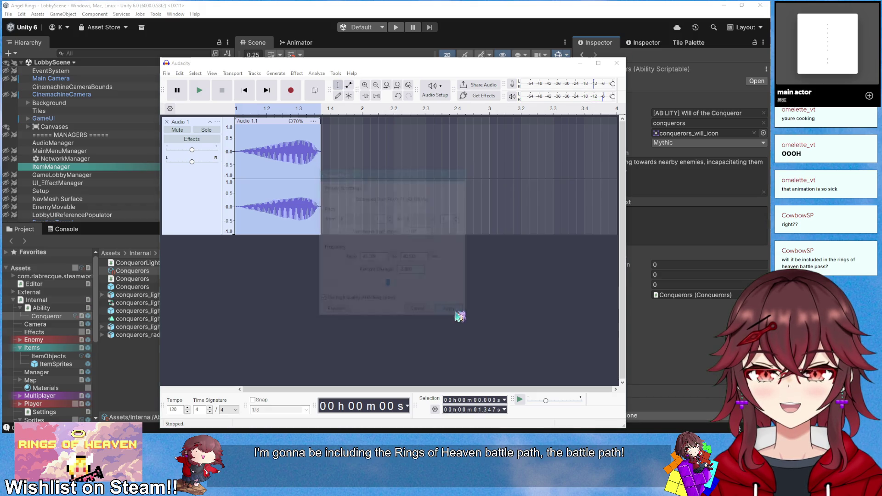
Play the lowered clip four times, select the whole clip, and switch to Unity
left_click(201, 92)
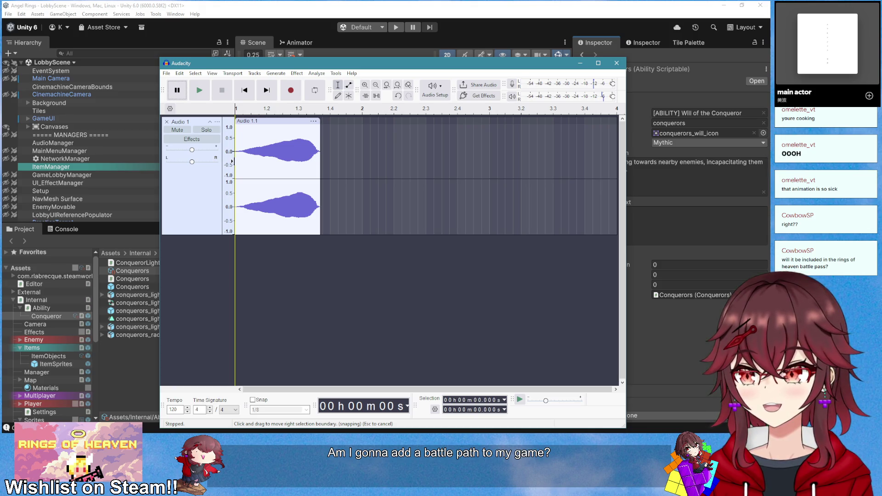
left_click(199, 91)
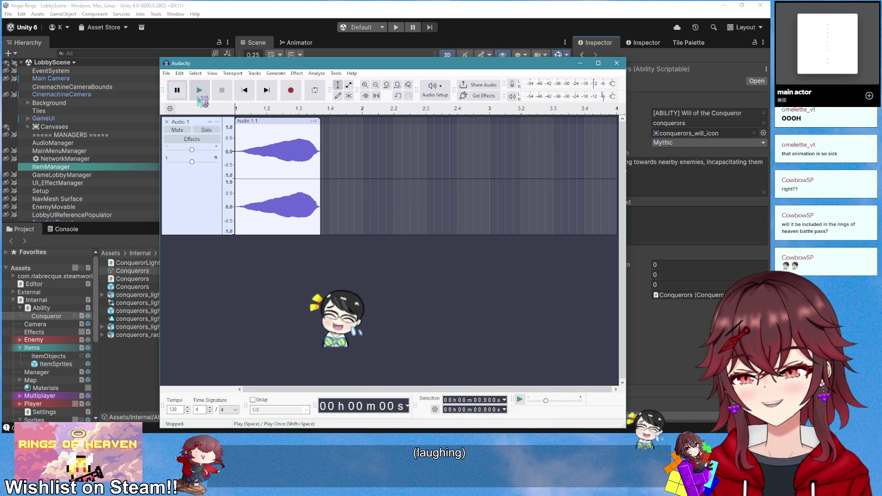
left_click(207, 94)
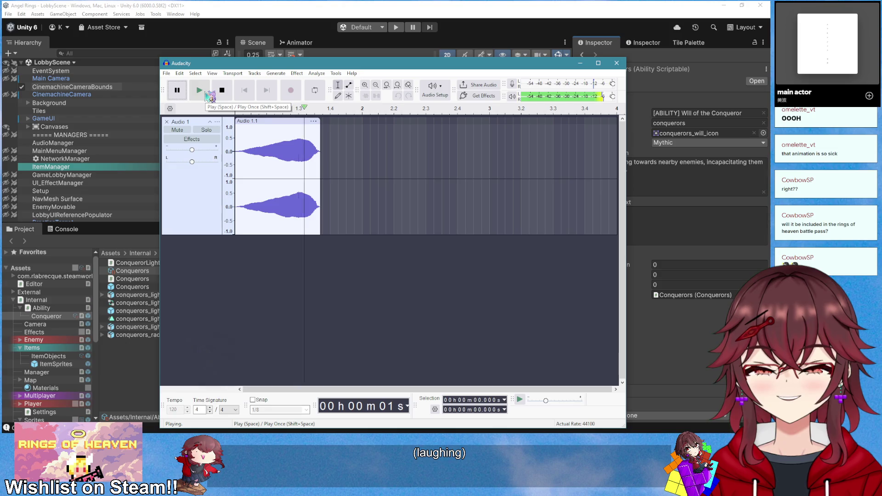
left_click(202, 96)
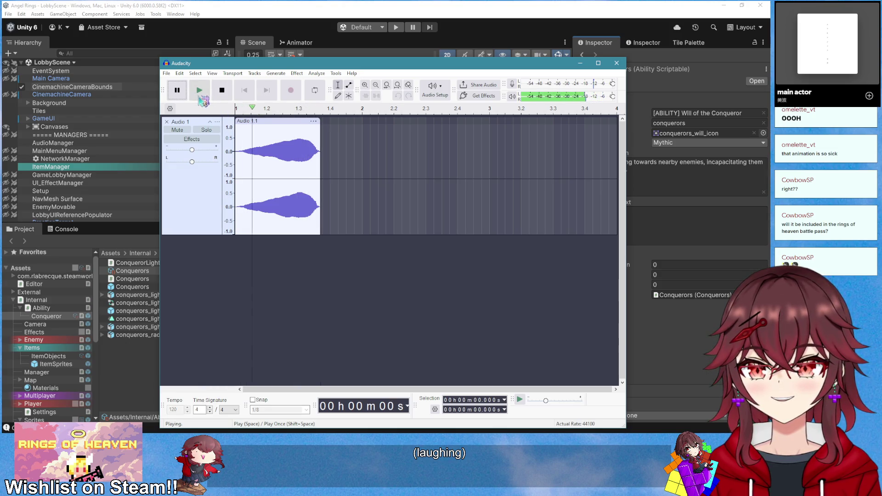
left_click(297, 121)
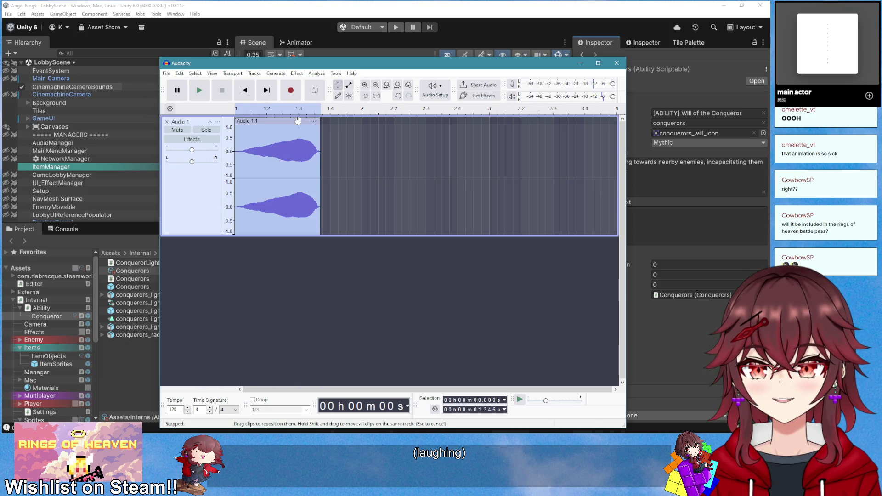
left_click(363, 16)
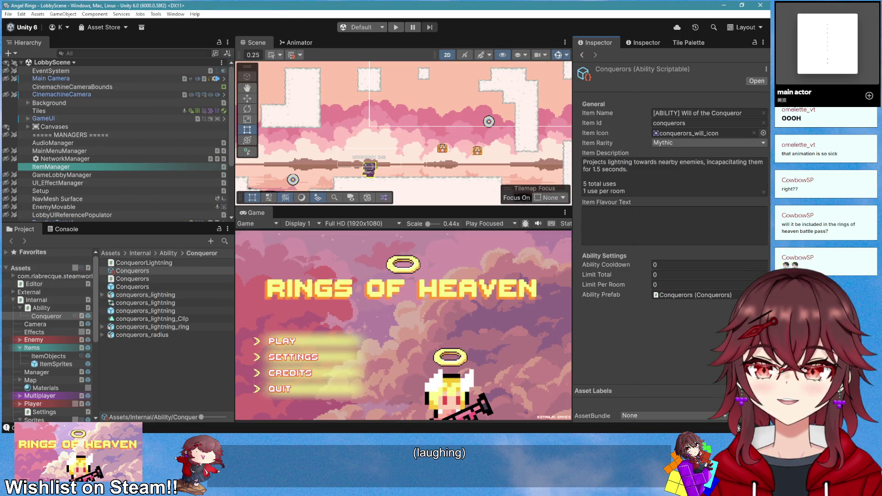
Read the tween delays in Conquerors.cs in Visual Studio, then return to Audacity
key("alt+Tab")
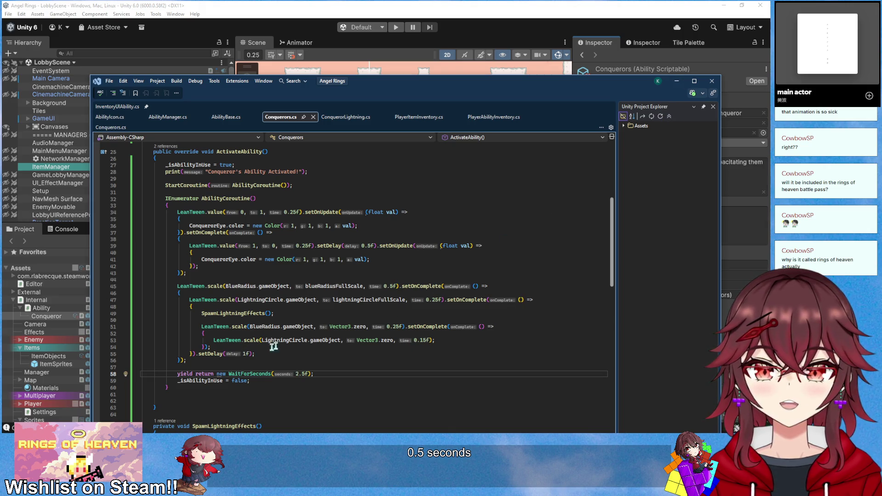
left_click(682, 83)
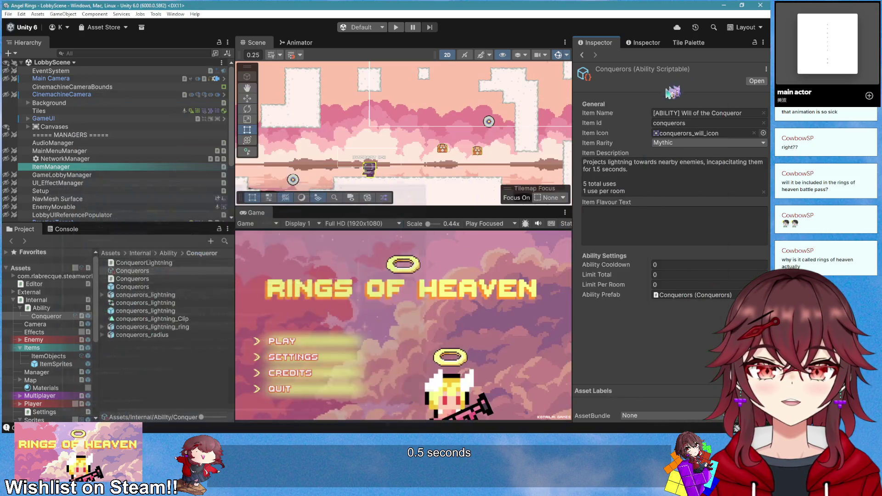
key("alt+Tab")
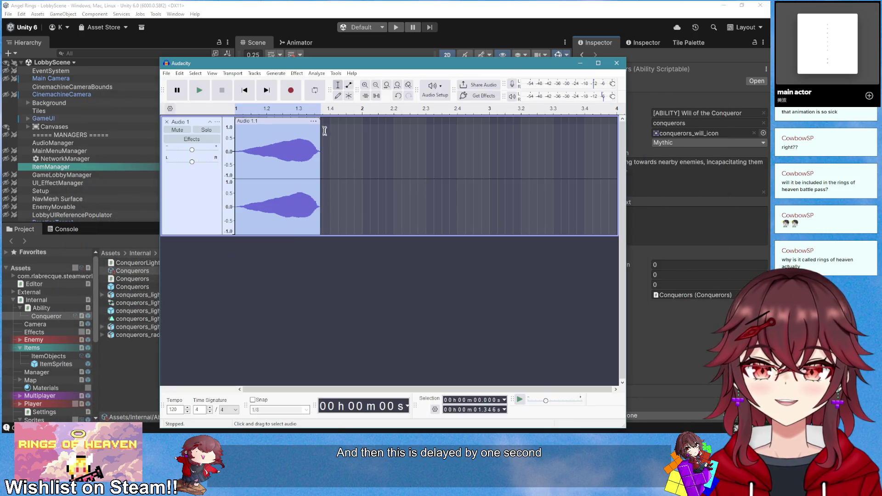
Try squeezing the clip to about 1.2 s and undo it, then compress it to a 132% stretch
left_click_drag(317, 124, 259, 130)
left_click(200, 91)
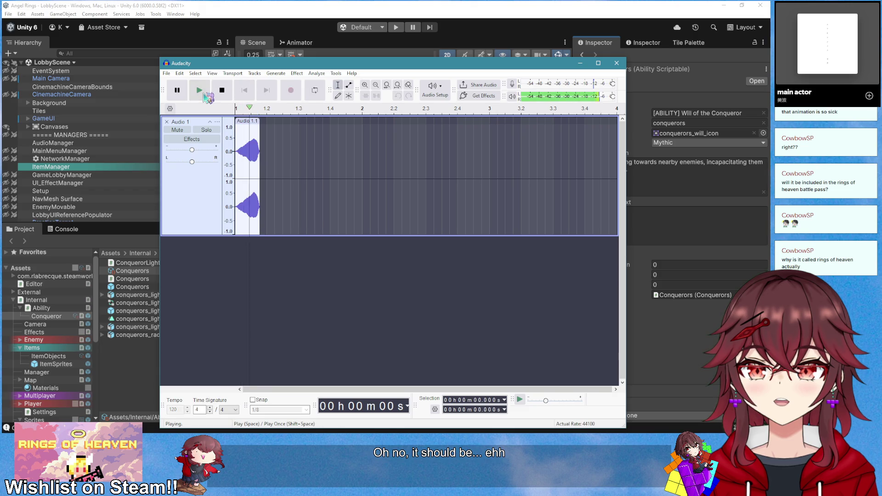
left_click(200, 91)
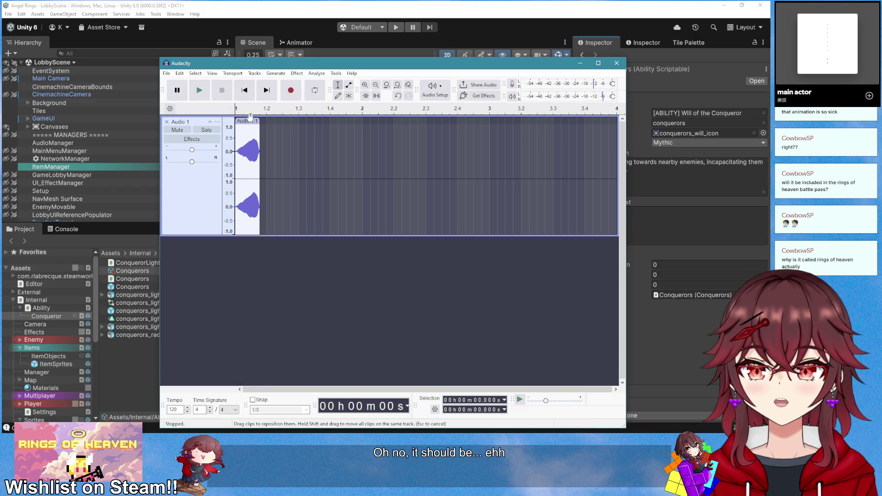
key("ctrl+z")
key("space")
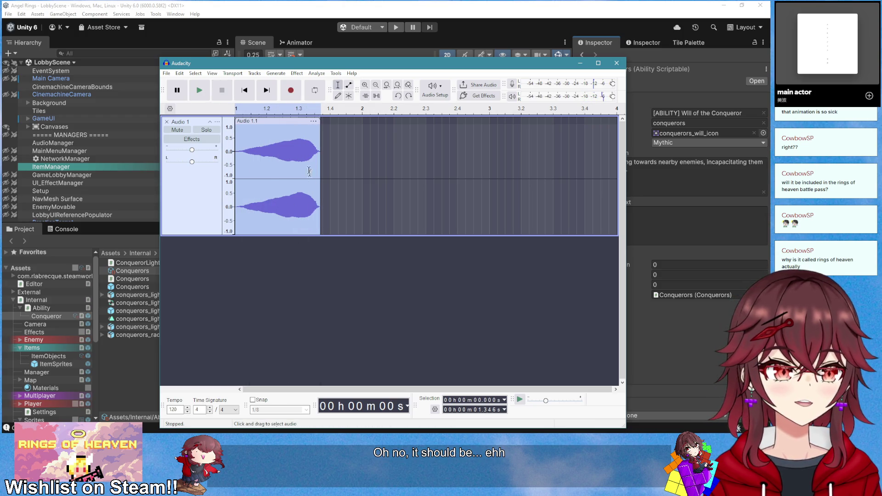
left_click_drag(320, 123, 299, 124)
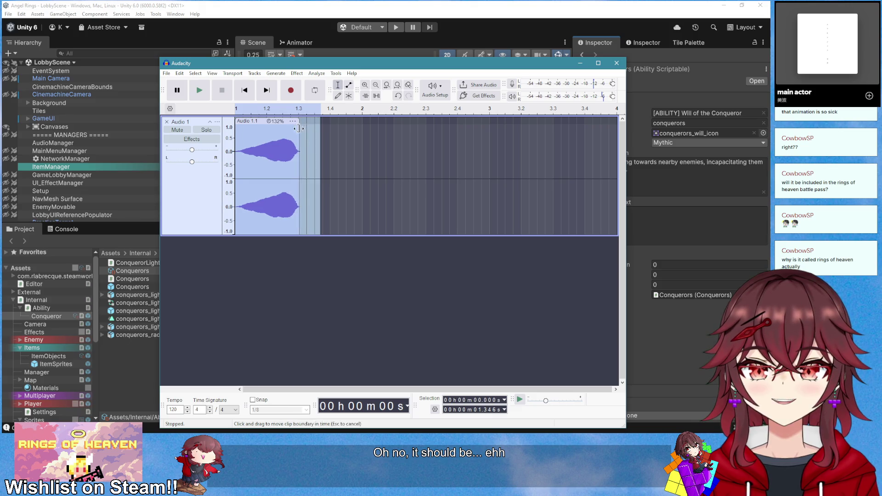
left_click(339, 272)
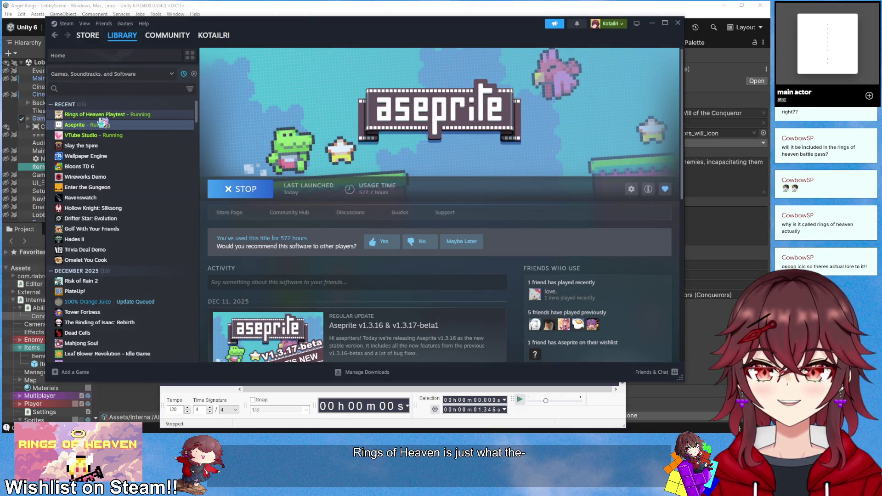
Open the Rings of Heaven Playtest store page from the Steam library, then return to the browser results
left_click(94, 115)
left_click(237, 213)
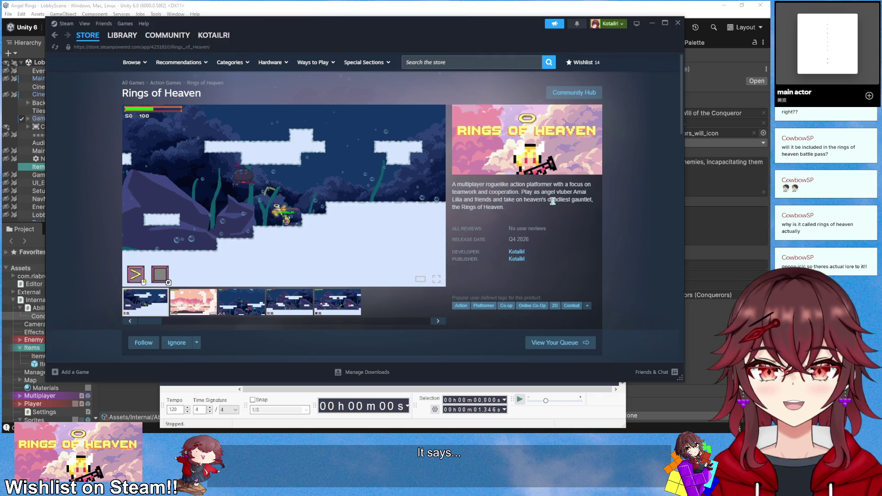
scroll(561, 221, "down", 1)
scroll(561, 220, "down", 1)
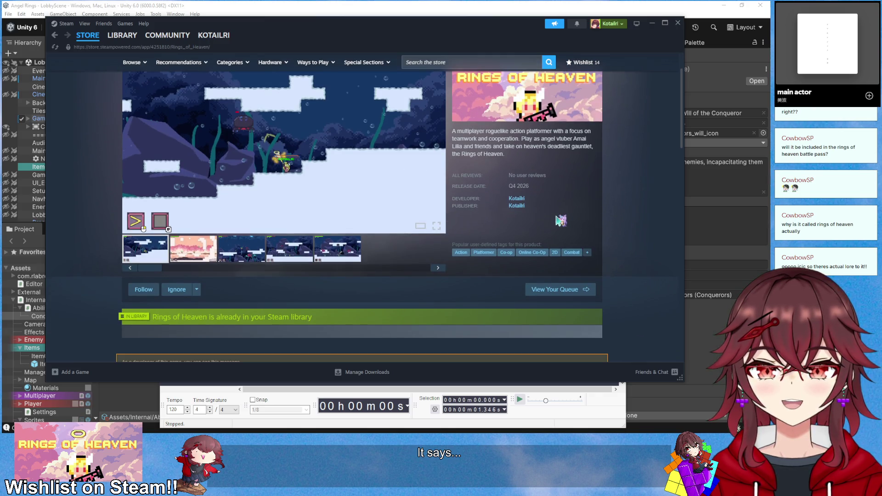
scroll(598, 230, "up", 1)
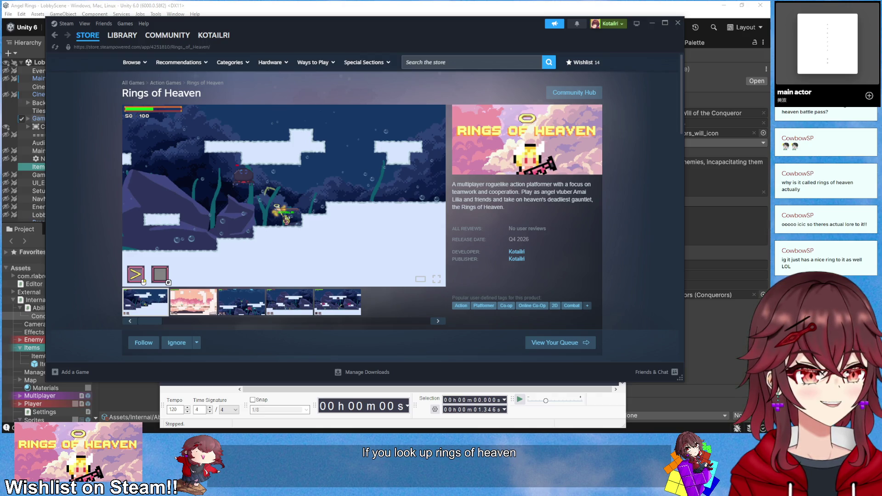
key("alt+Tab")
scroll(338, 282, "down", 10)
Scroll through the first page of 'rings of heaven' Google results
scroll(337, 281, "up", 4)
scroll(338, 282, "up", 8)
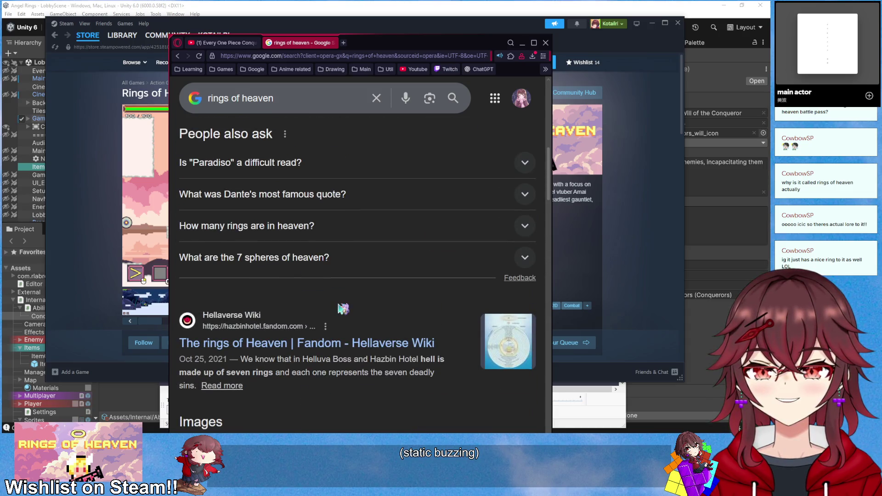
scroll(342, 309, "down", 1)
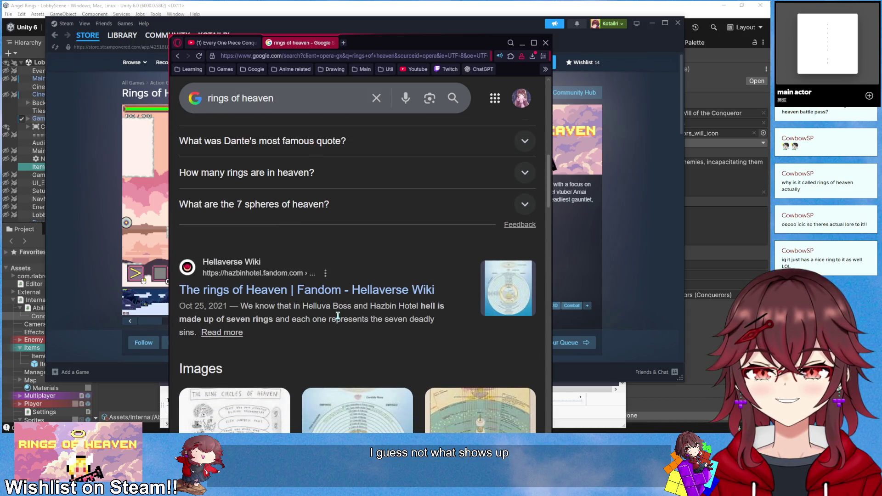
scroll(338, 316, "up", 2)
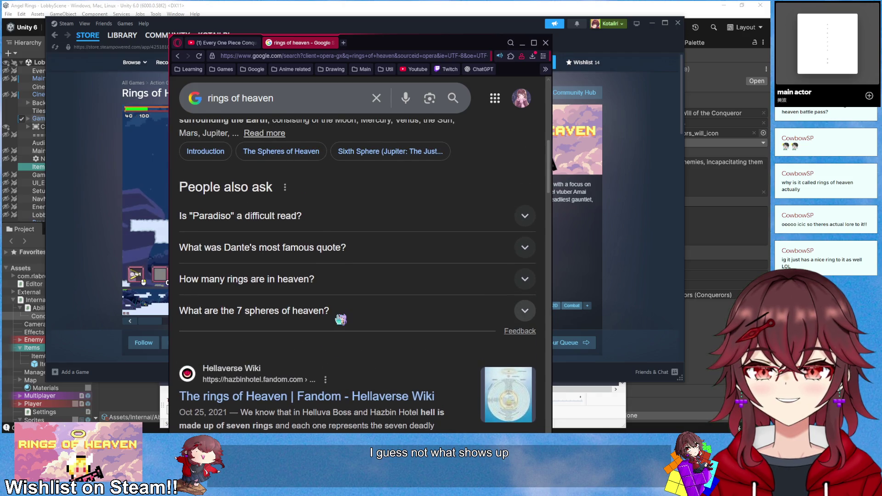
scroll(340, 319, "up", 7)
scroll(333, 312, "down", 9)
scroll(331, 311, "down", 10)
scroll(331, 292, "down", 12)
scroll(334, 293, "up", 3)
scroll(332, 290, "up", 15)
scroll(331, 285, "up", 4)
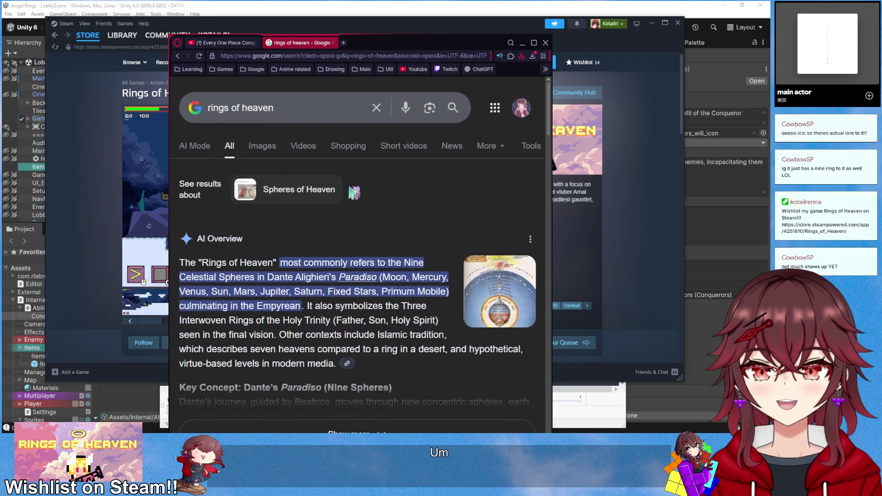
scroll(356, 209, "down", 6)
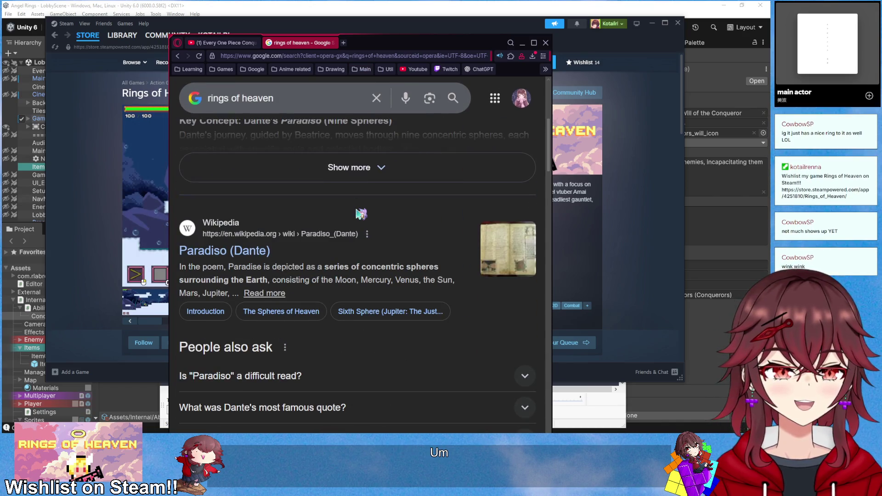
scroll(362, 214, "down", 10)
scroll(361, 214, "down", 6)
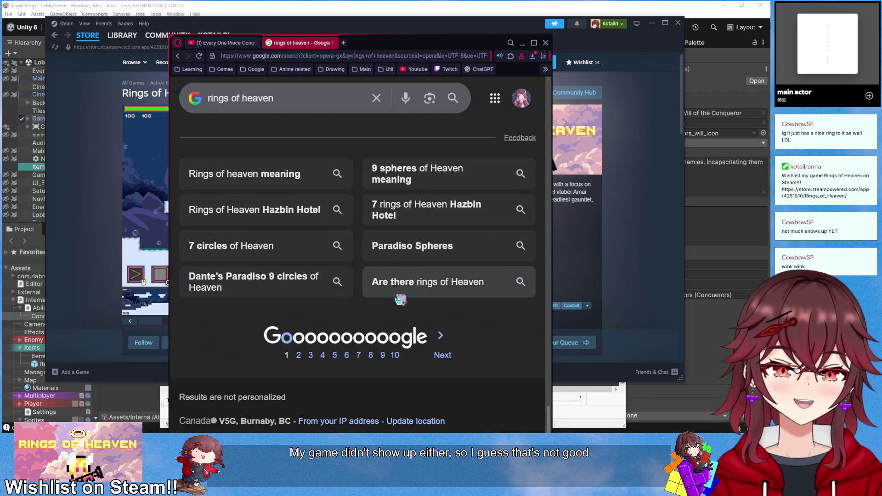
Page through the second, third and fourth pages of search results
left_click(438, 357)
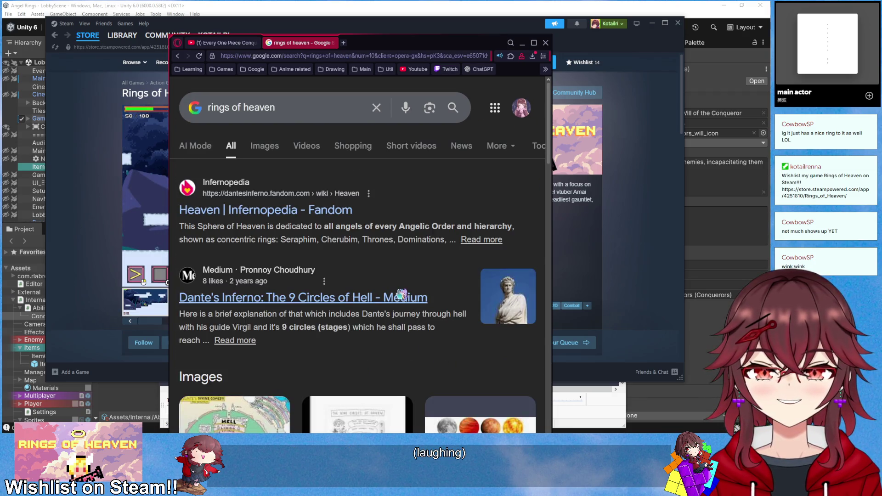
scroll(402, 294, "down", 3)
scroll(403, 295, "down", 15)
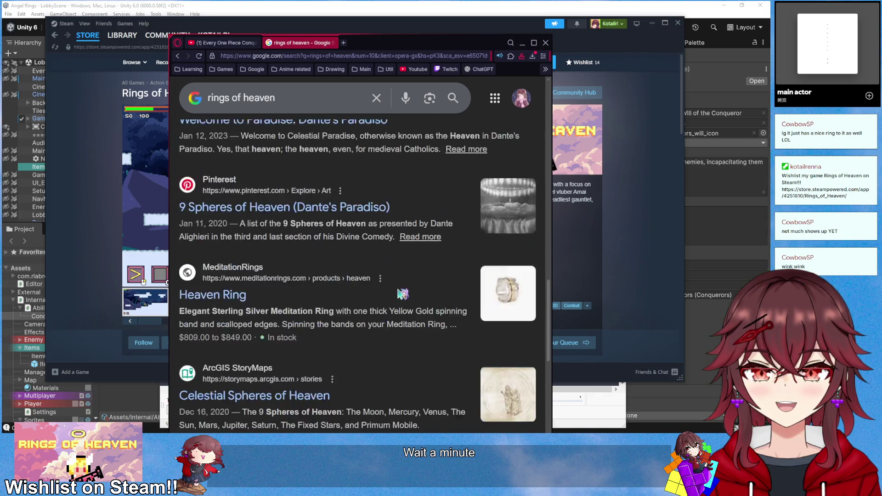
scroll(402, 294, "down", 5)
left_click(459, 356)
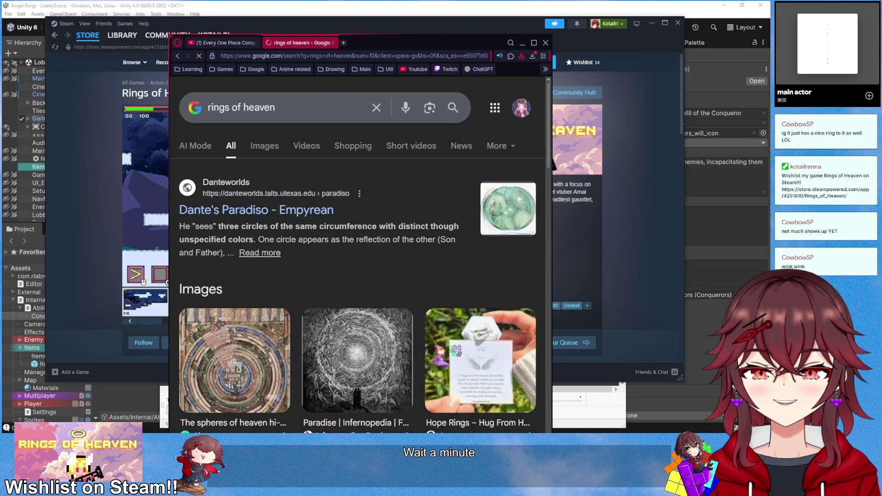
scroll(455, 351, "down", 3)
scroll(455, 351, "down", 5)
scroll(455, 350, "up", 2)
scroll(453, 347, "down", 12)
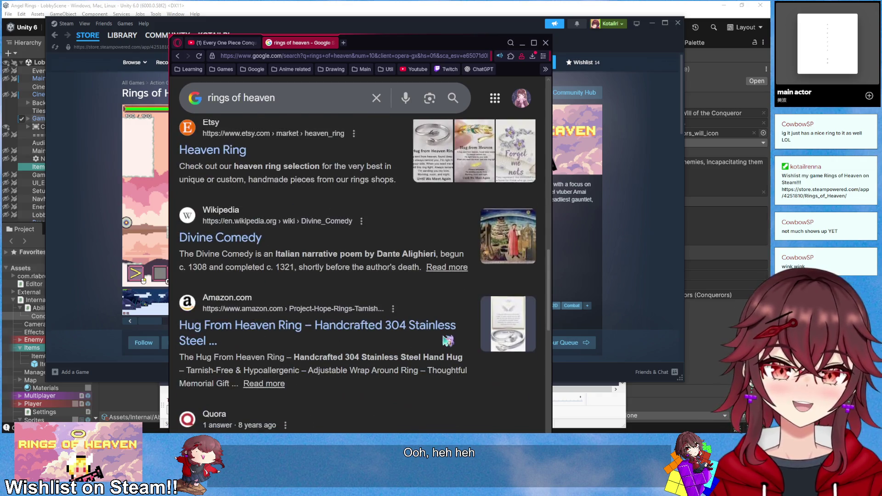
scroll(453, 351, "down", 5)
scroll(467, 367, "up", 1)
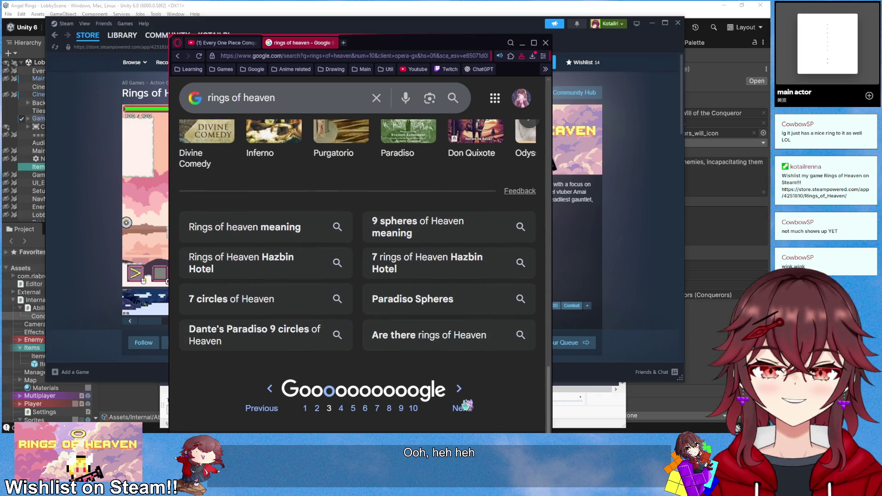
left_click(464, 407)
Refine the query to 'rings of heaven game' and open the Kotaku Rings of Heaven result
left_click(293, 115)
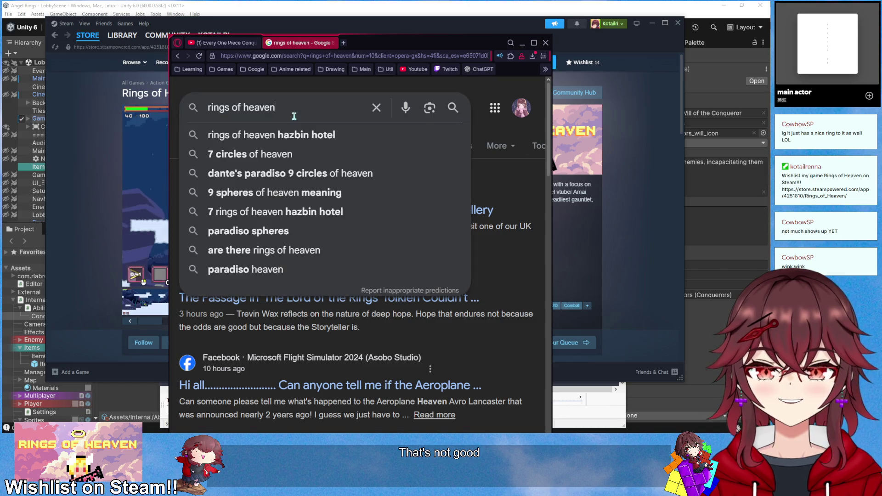
type(" game")
key("Return")
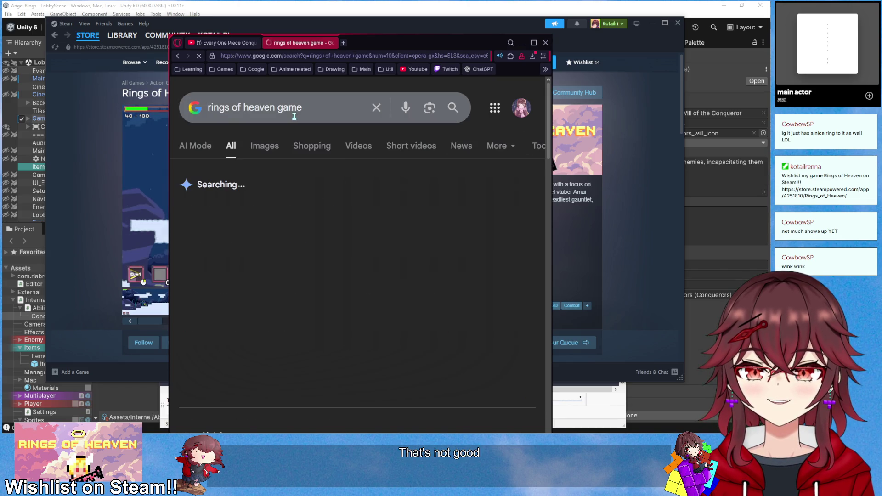
scroll(311, 216, "down", 5)
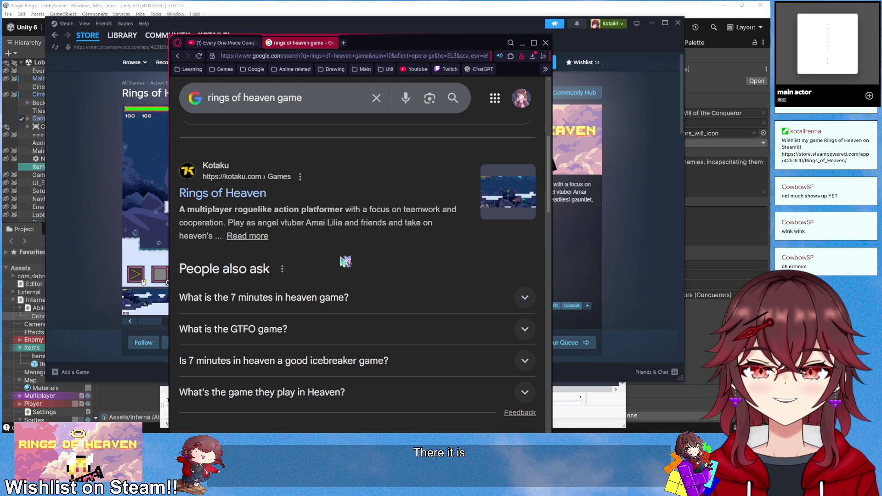
scroll(346, 276, "down", 1)
scroll(348, 279, "up", 1)
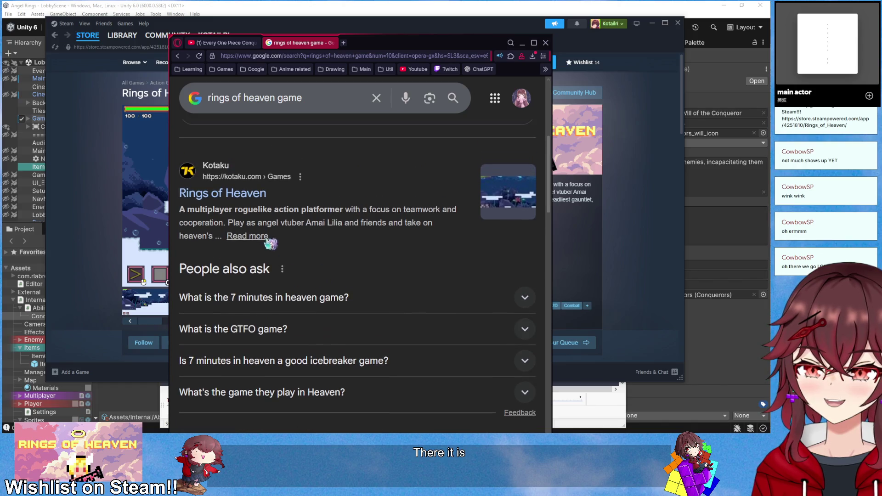
left_click(256, 194)
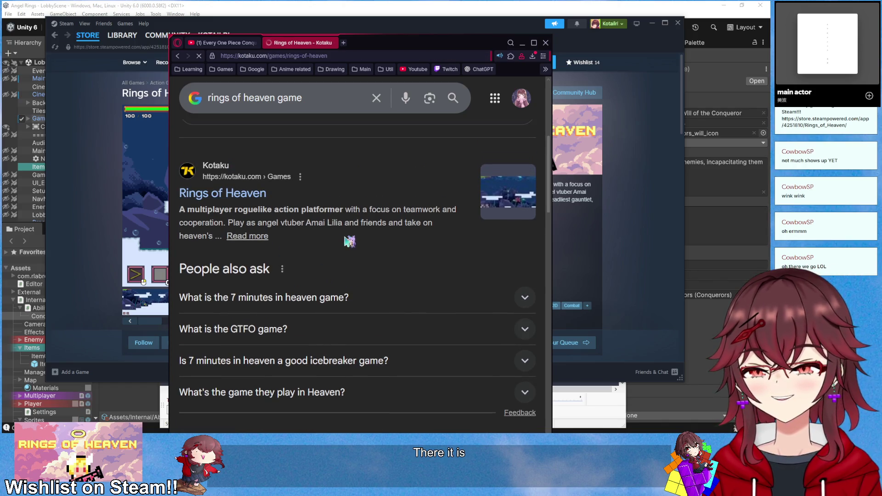
Scroll through Kotaku's Rings of Heaven game page, then go back to the Google results
scroll(344, 266, "down", 6)
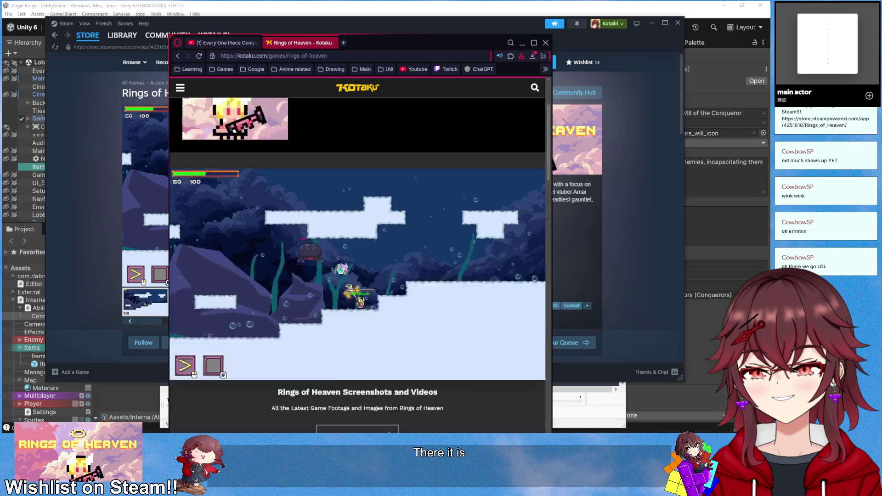
scroll(342, 269, "down", 5)
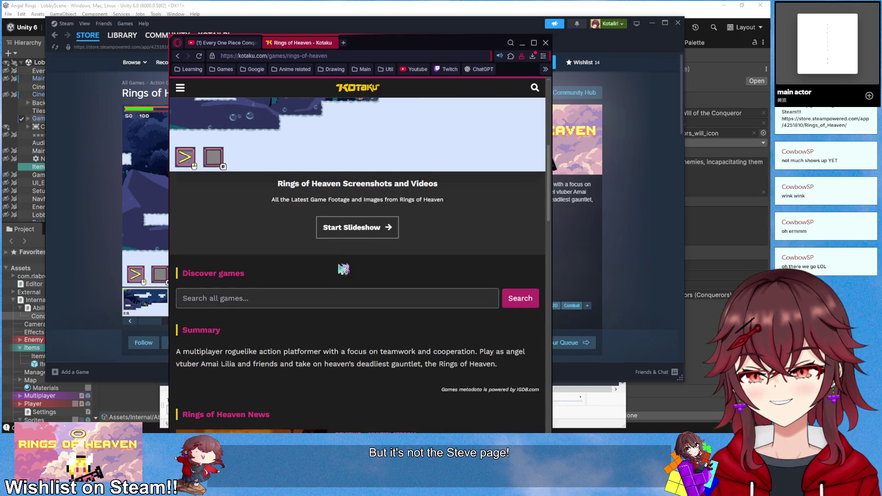
scroll(343, 269, "up", 6)
scroll(342, 269, "up", 5)
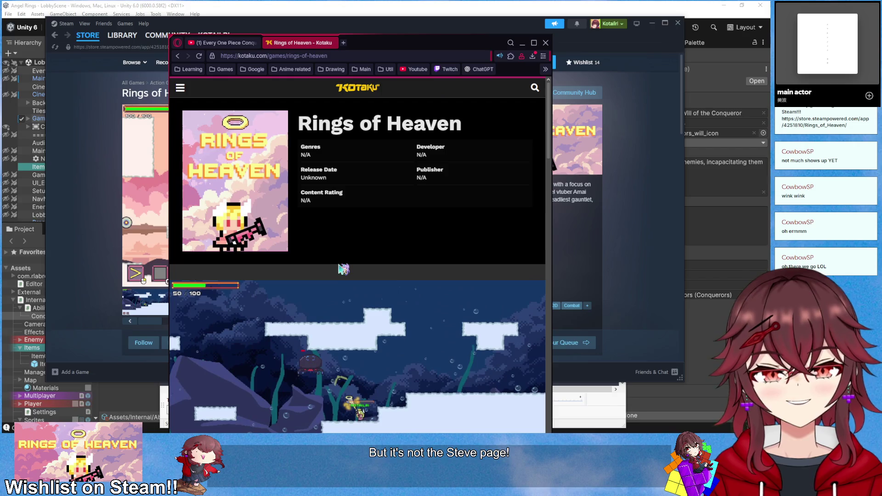
left_click(178, 57)
Read the AI Overview, highlighting its game description and the sentence about VTuber content
scroll(362, 240, "down", 5)
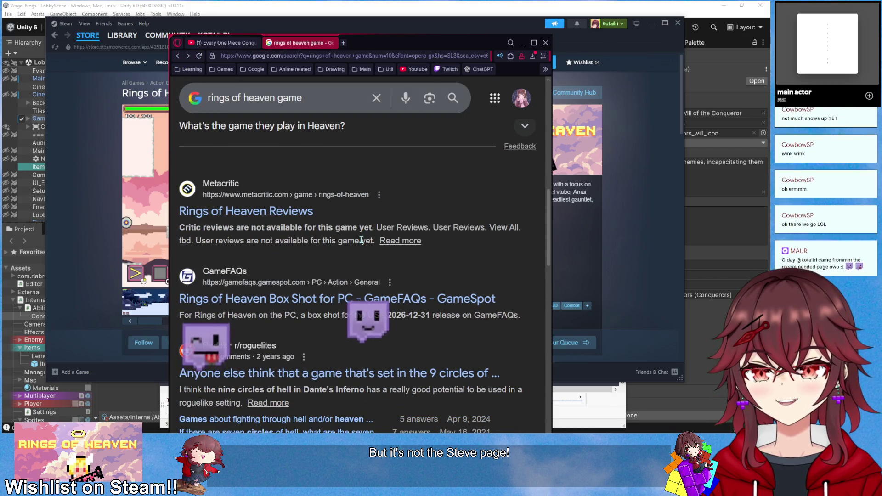
scroll(362, 239, "down", 3)
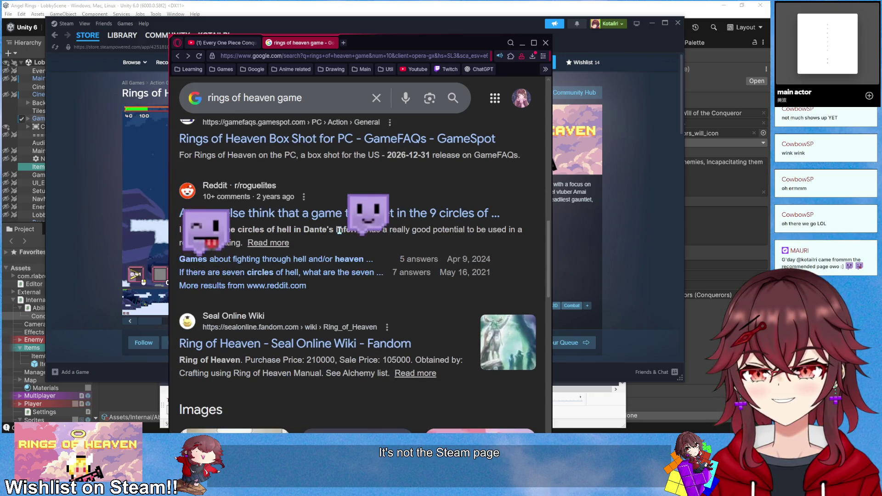
scroll(340, 230, "down", 4)
scroll(339, 231, "down", 5)
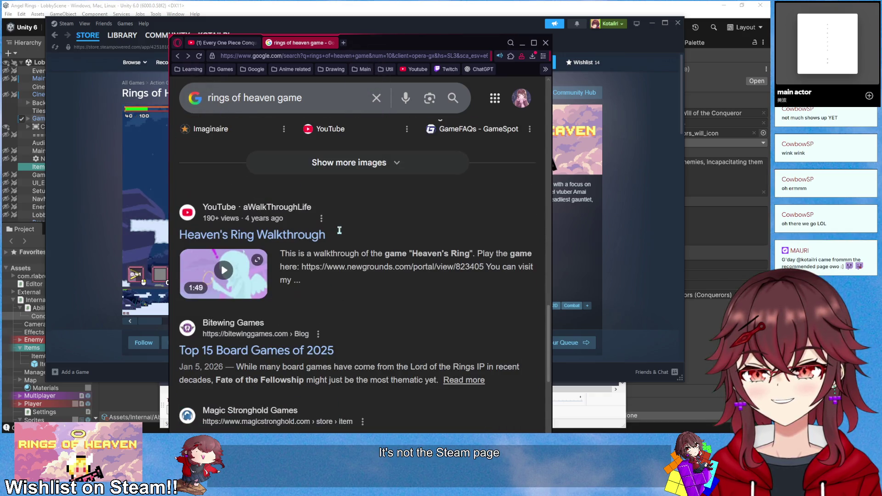
scroll(343, 232, "down", 5)
scroll(344, 233, "down", 3)
scroll(342, 234, "up", 15)
scroll(341, 234, "up", 8)
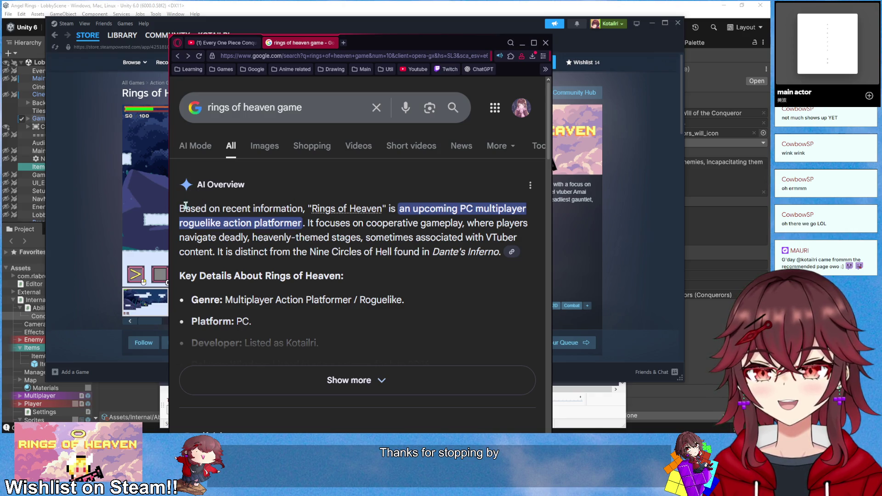
left_click_drag(195, 209, 314, 223)
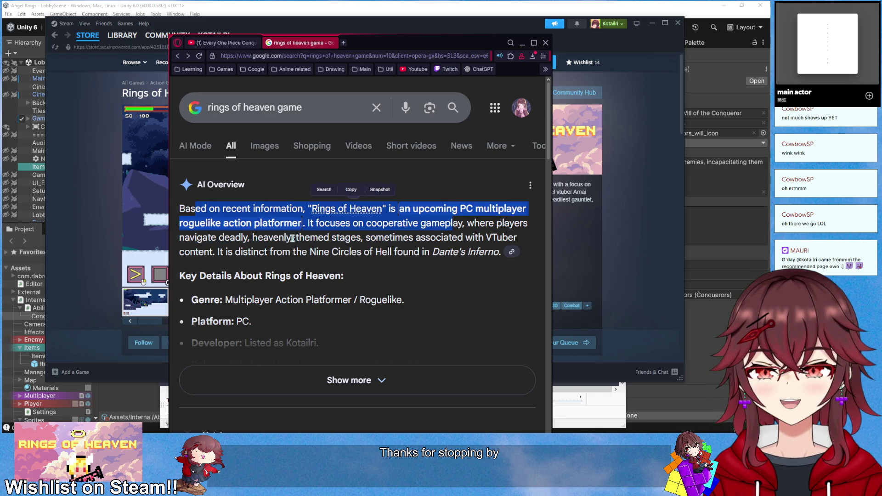
left_click(255, 237)
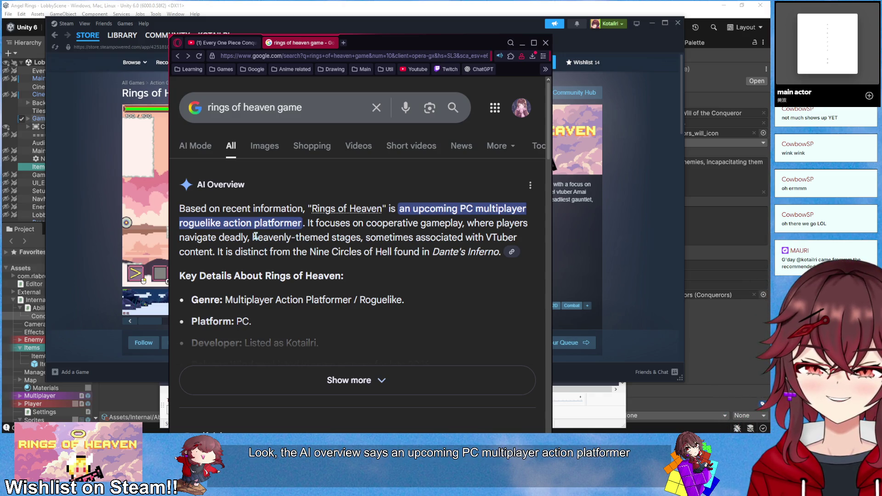
mouse_move(367, 237)
left_mouse_down()
mouse_move(469, 237)
mouse_move(503, 252)
left_mouse_up()
left_click(307, 252)
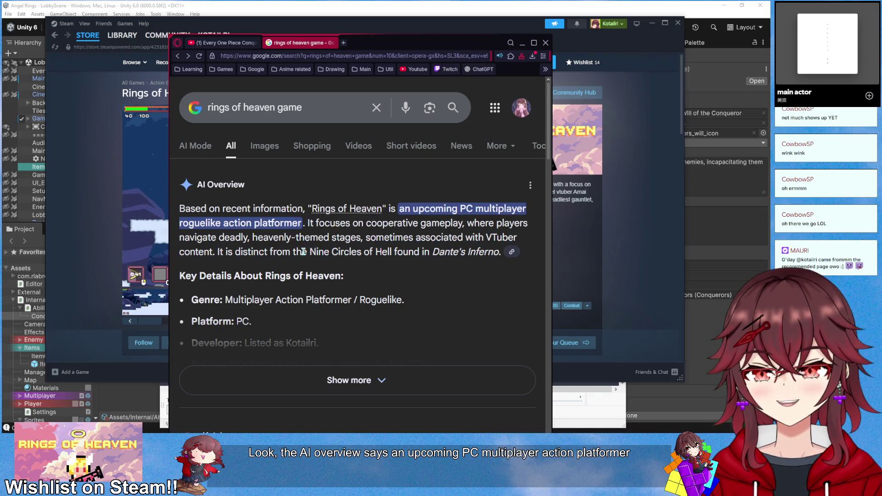
Expand the AI Overview for full details, then move the browser aside to reveal Steam
left_click(355, 380)
scroll(354, 331, "down", 1)
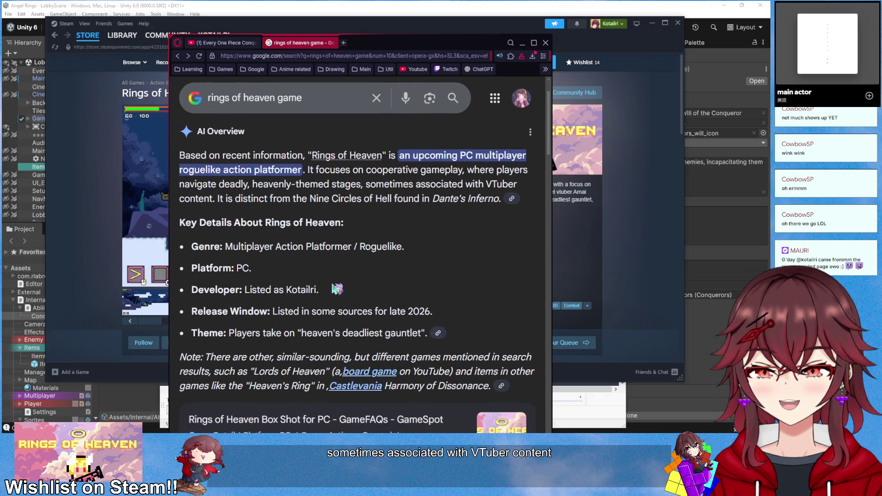
scroll(336, 287, "down", 1)
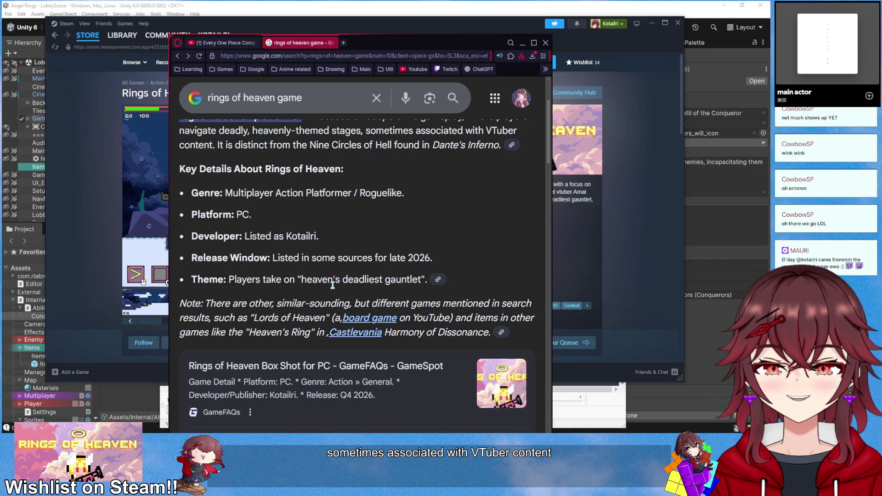
scroll(332, 285, "up", 2)
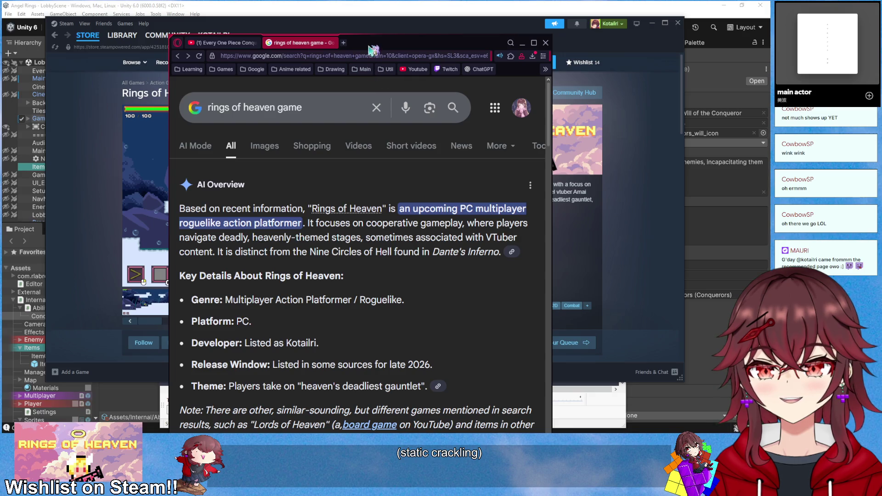
mouse_move(368, 43)
left_mouse_down()
mouse_move(400, 123)
mouse_move(457, 155)
left_mouse_up()
left_click(571, 144)
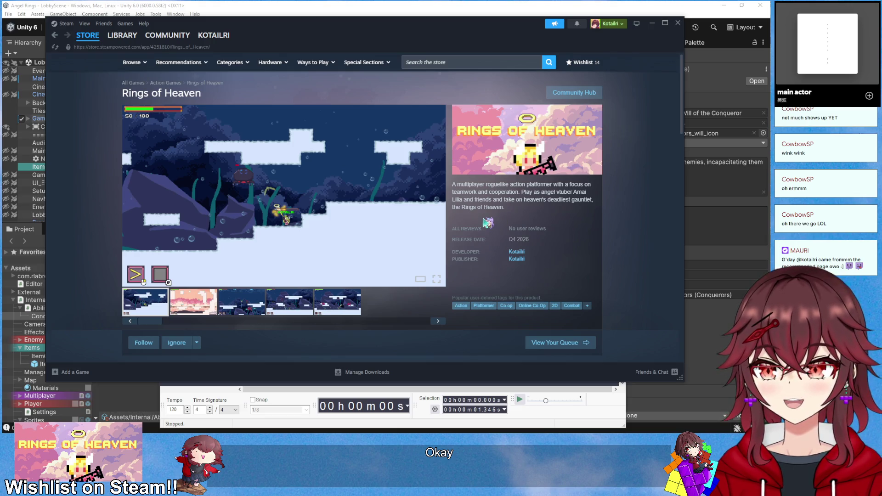
Check the store page's playtest and release-date panels, then return to the Google search box
scroll(486, 222, "down", 5)
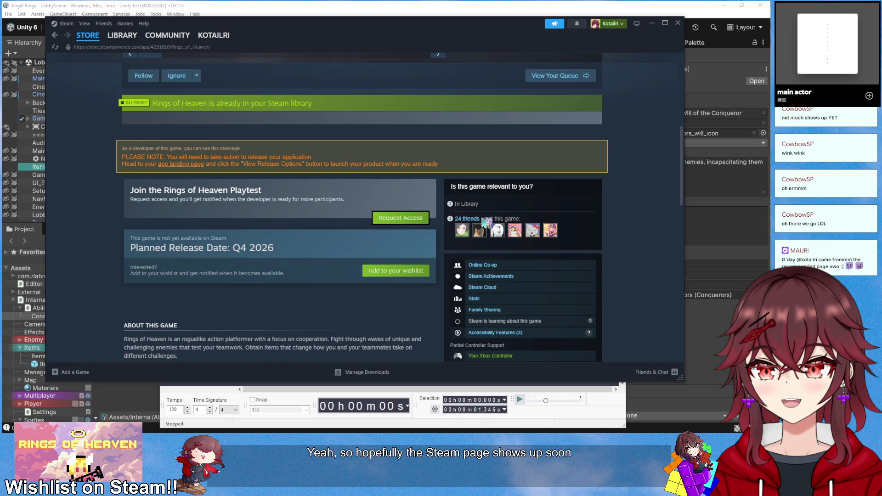
scroll(486, 222, "up", 5)
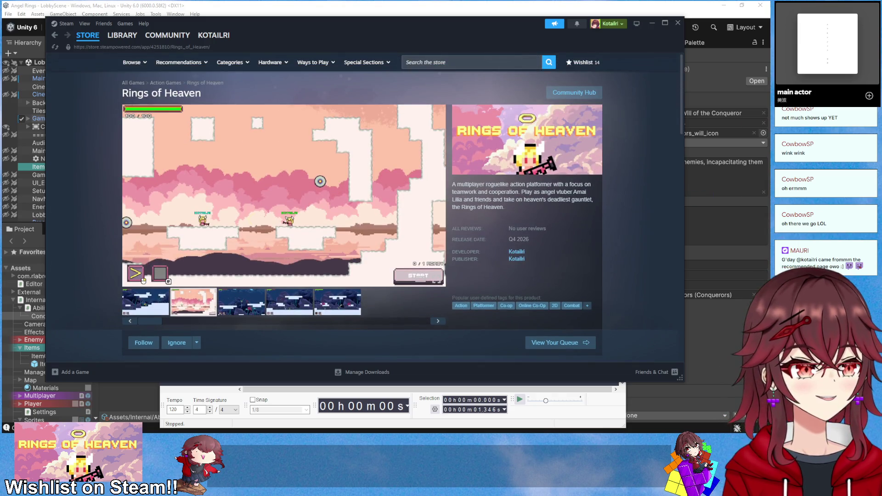
key("alt+Tab")
left_click(306, 140)
Search 'rings of heaven game steam', scroll the results, then drag the browser off Steam
type("steam")
key("Return")
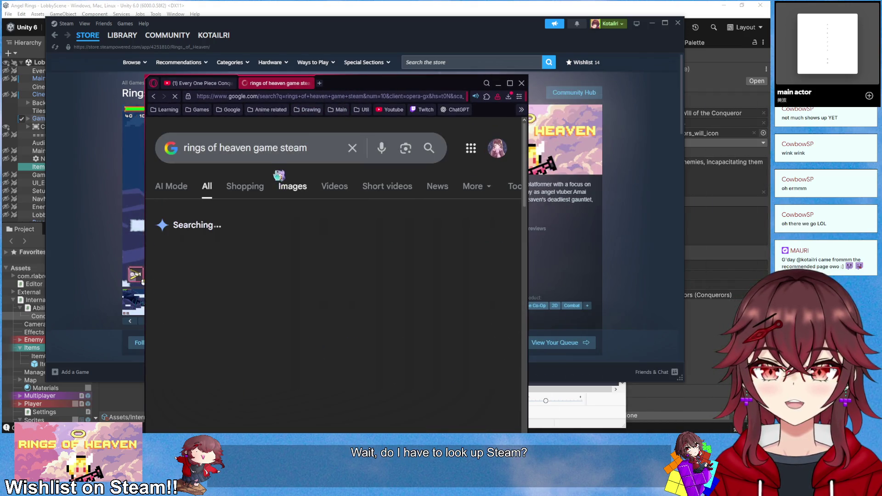
scroll(317, 220, "down", 2)
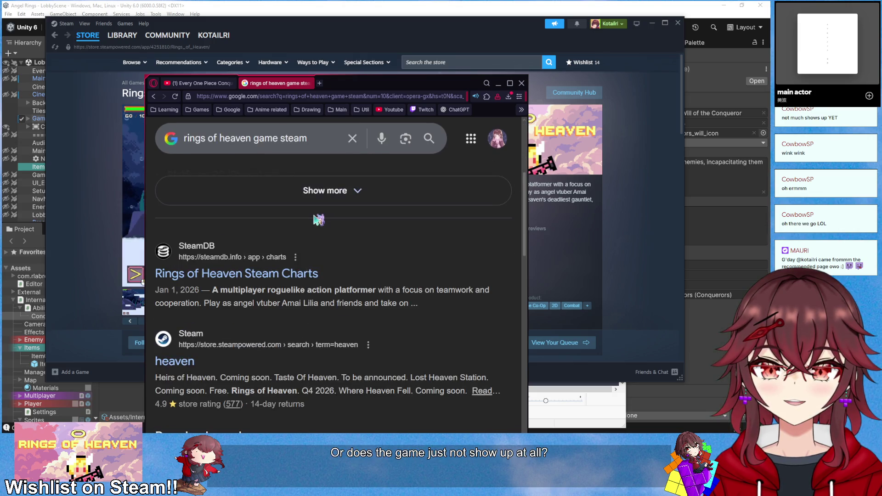
scroll(318, 220, "down", 10)
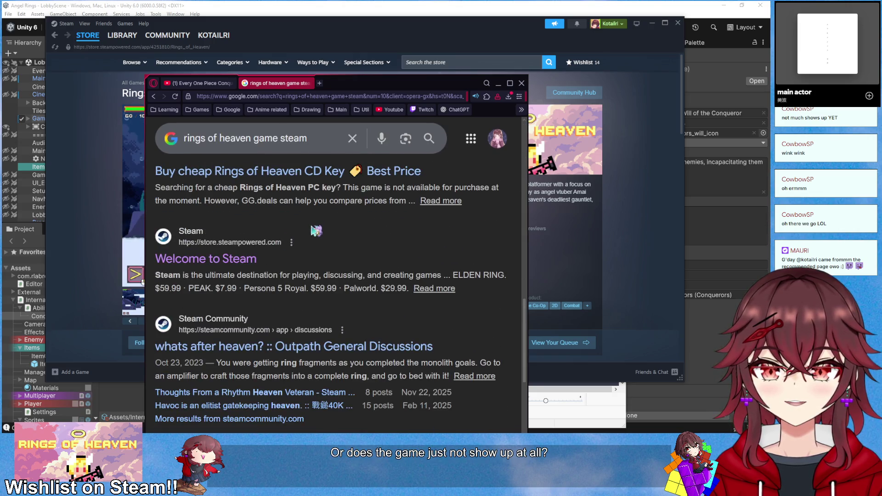
scroll(316, 231, "down", 5)
scroll(316, 231, "up", 15)
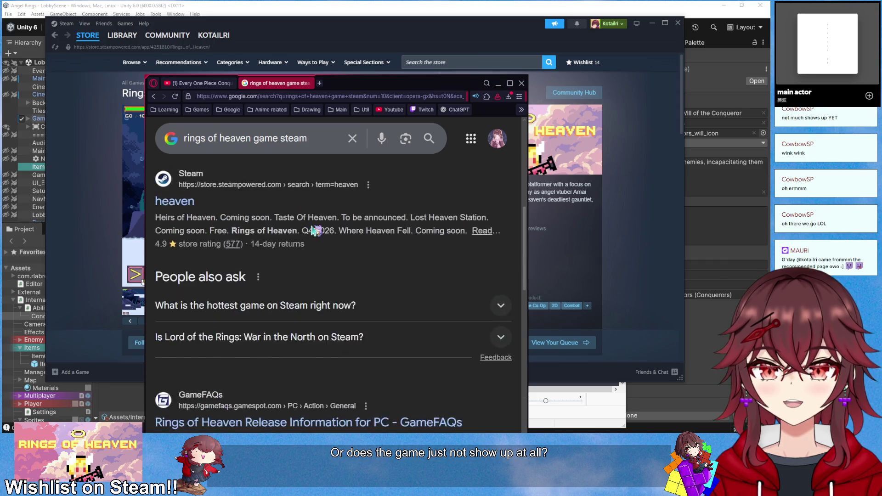
scroll(312, 229, "down", 15)
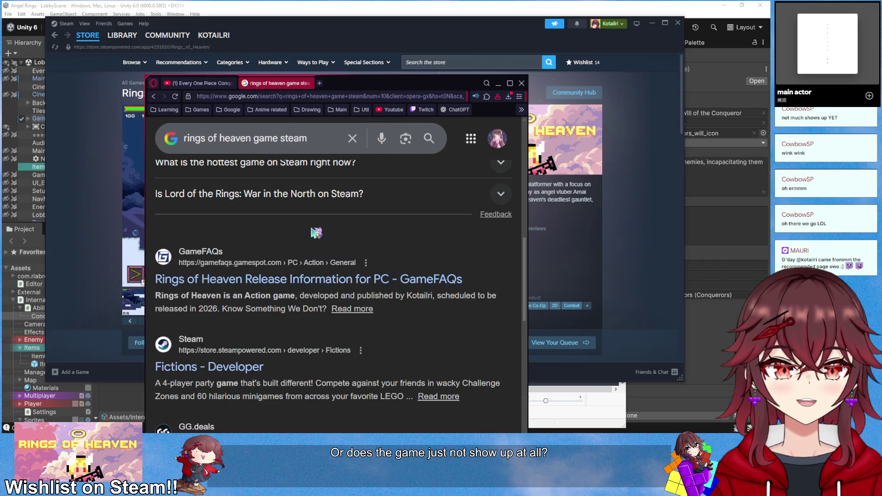
left_click_drag(362, 88, 881, 87)
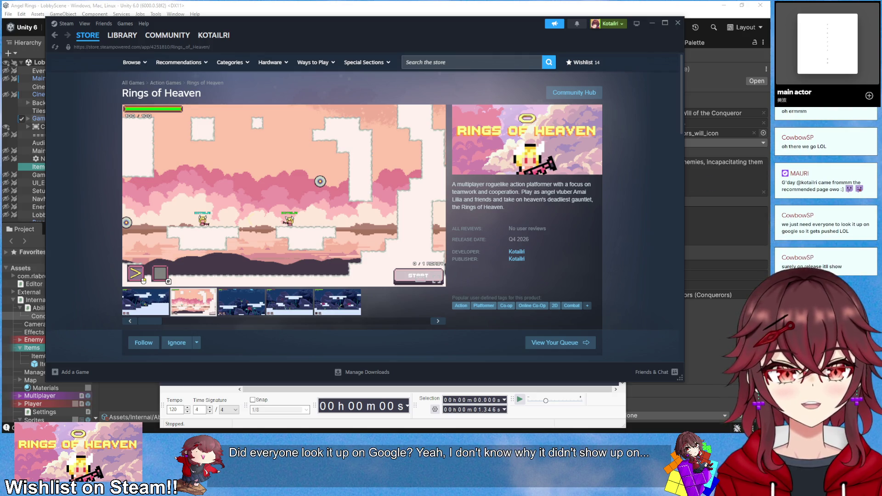
Scroll the Steam store page down and back up, then minimize Steam to reach Audacity
scroll(376, 239, "down", 5)
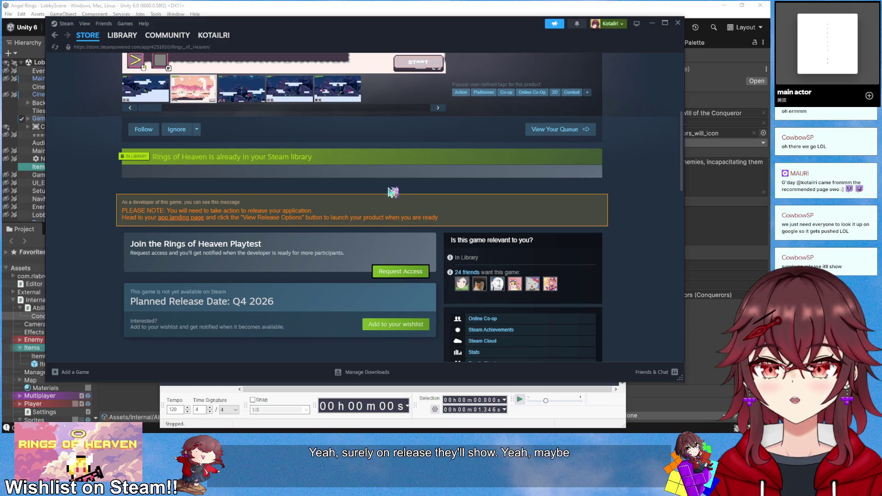
scroll(392, 192, "up", 5)
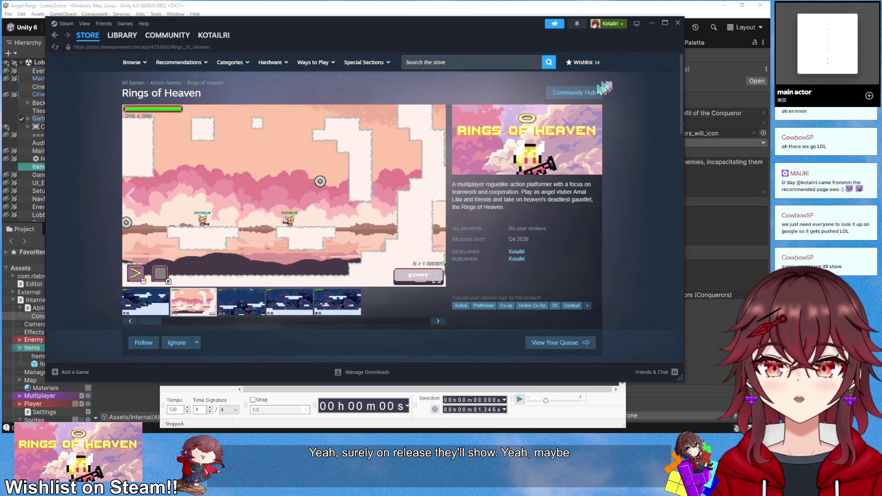
left_click(652, 23)
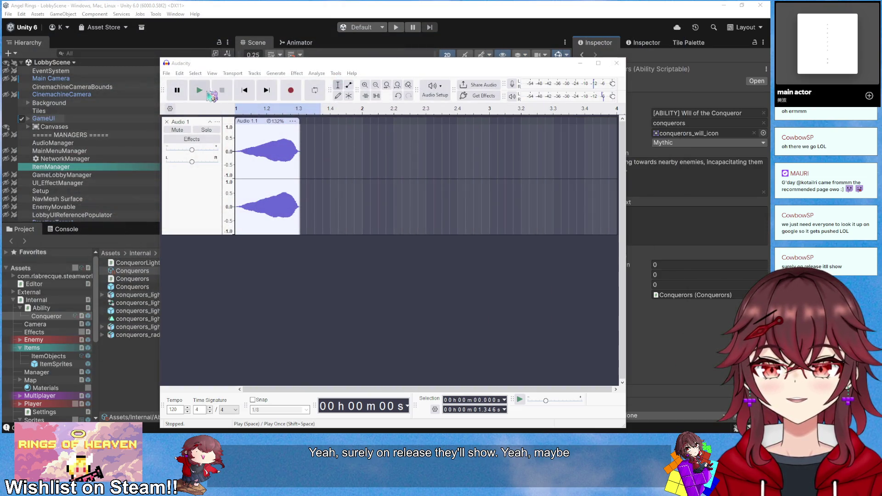
Play the 132%-speed stereo buzz clip four times, then bring the browser back over Audacity
left_click(199, 91)
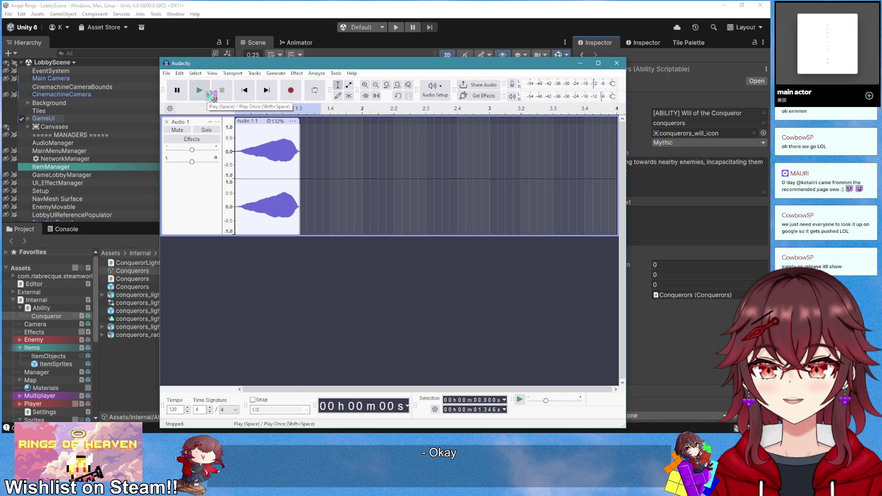
left_click(207, 93)
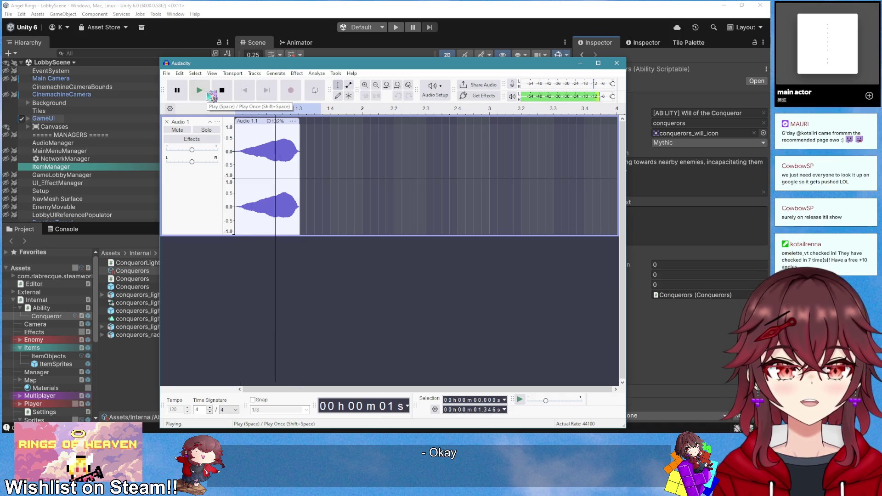
left_click(199, 90)
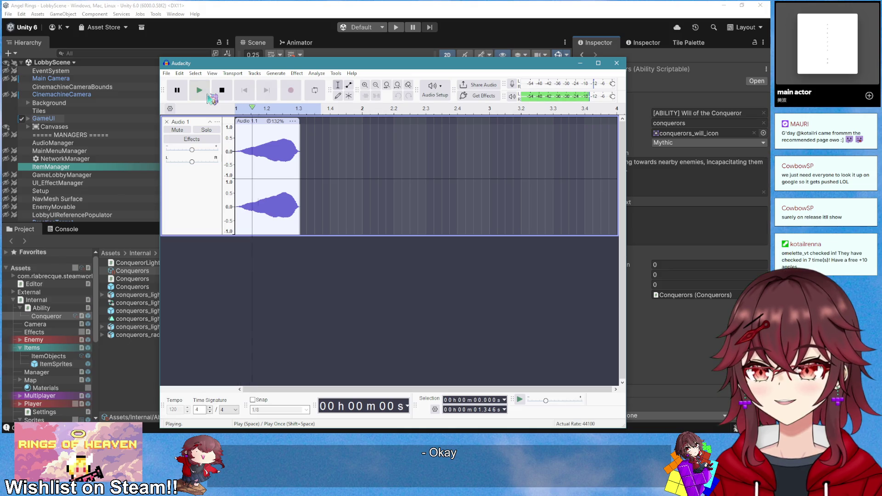
left_click(199, 91)
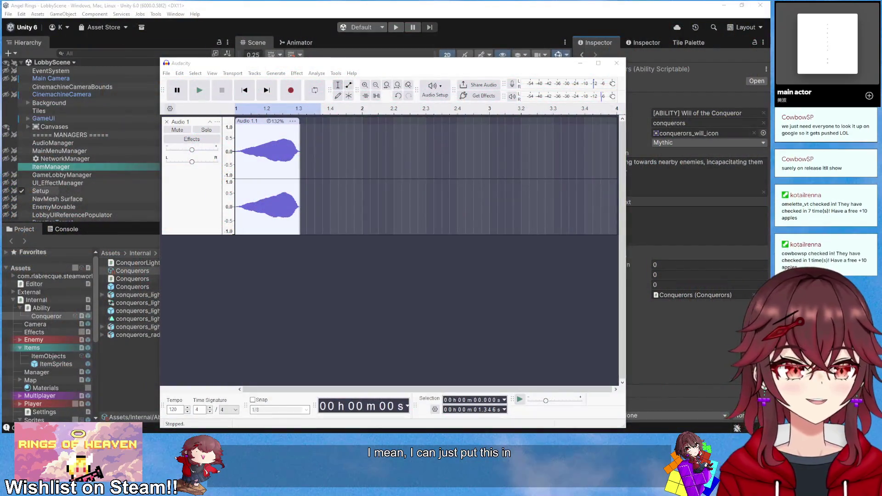
mouse_move(370, 111)
left_mouse_down()
mouse_move(350, 112)
mouse_move(379, 52)
left_mouse_up()
Close the Google tab and replay the Conquerors Haki video's 0:08–0:14 section
left_click(319, 108)
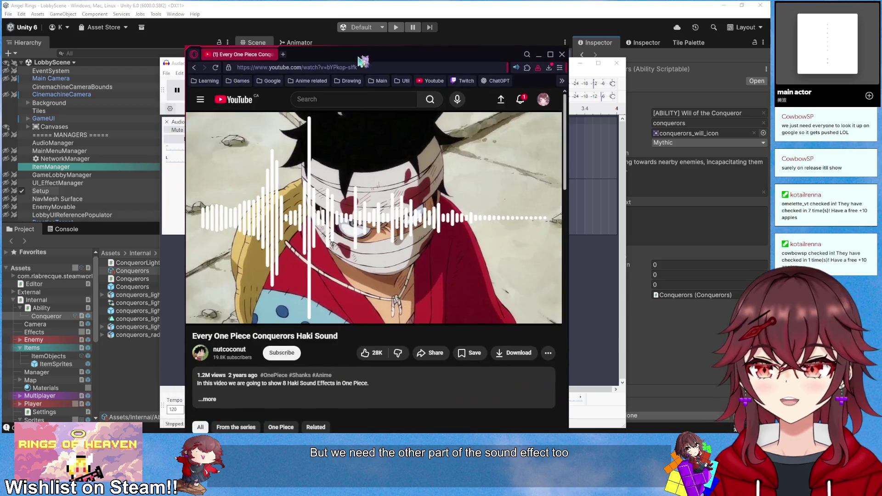
left_click(199, 315)
left_click(199, 314)
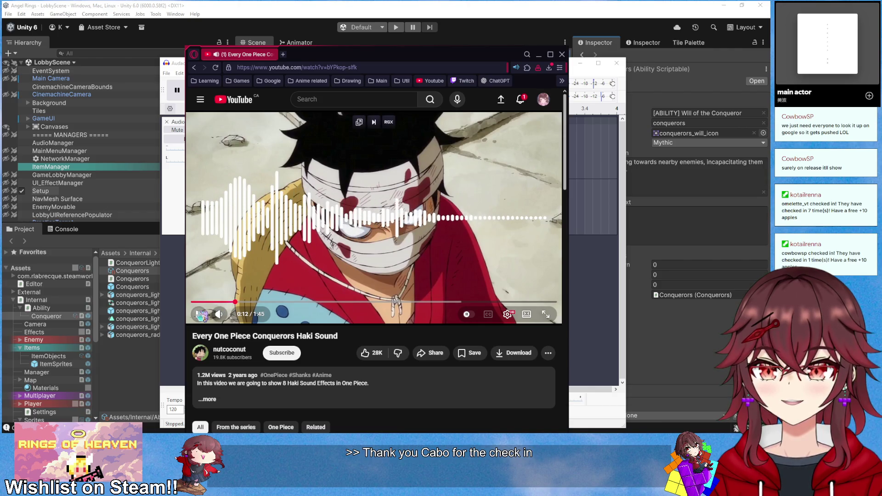
key("Left")
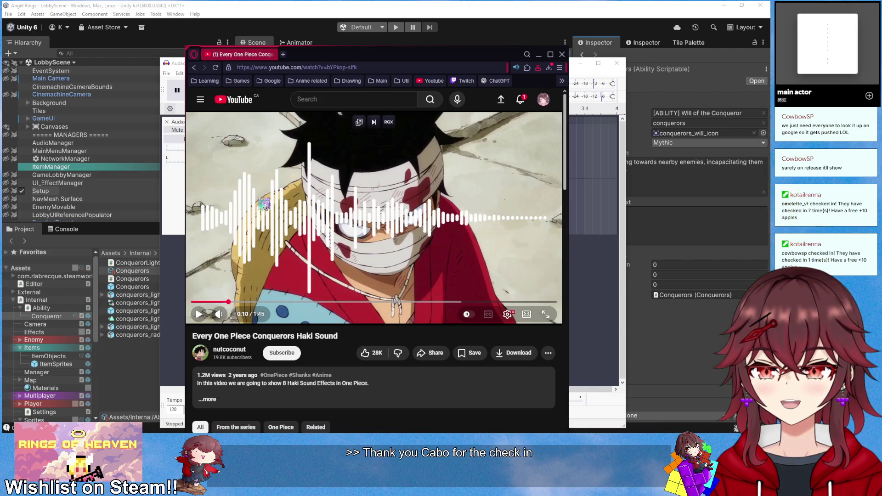
left_click(237, 265)
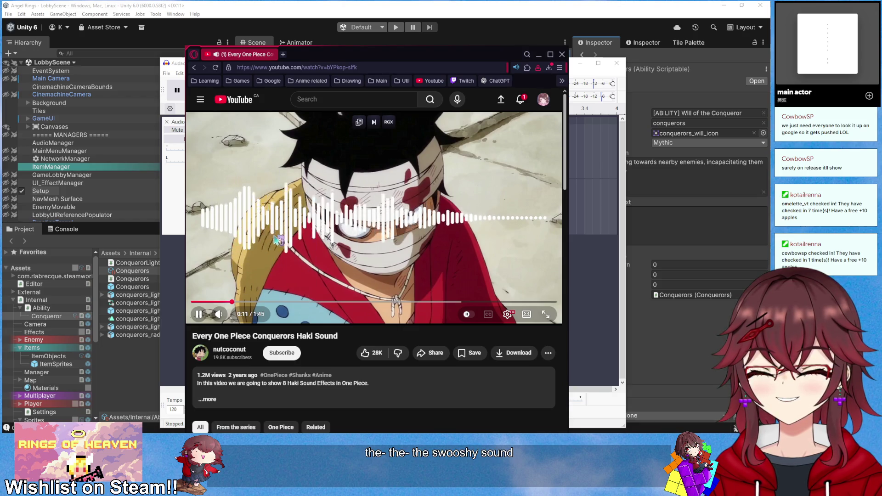
left_click(248, 278)
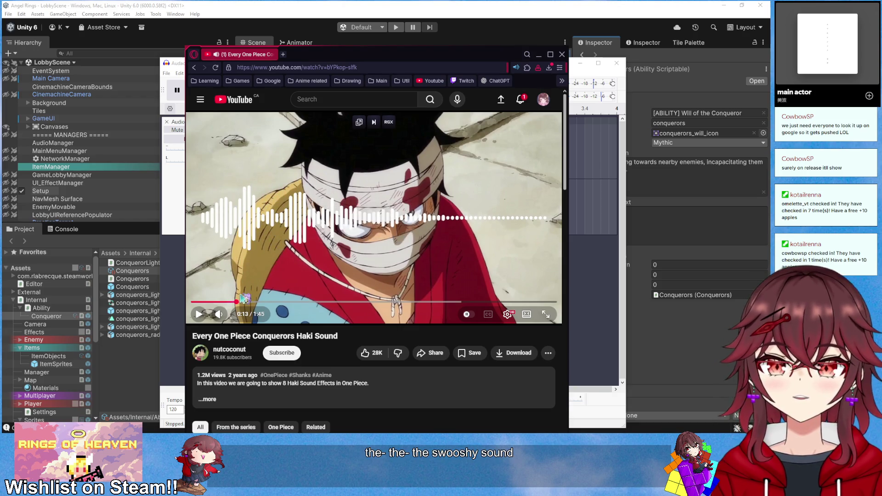
left_click(225, 302)
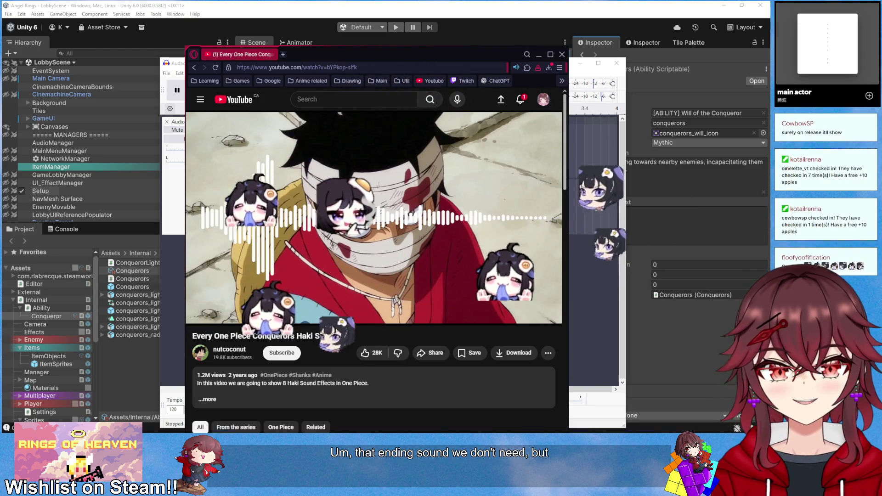
left_click(220, 302)
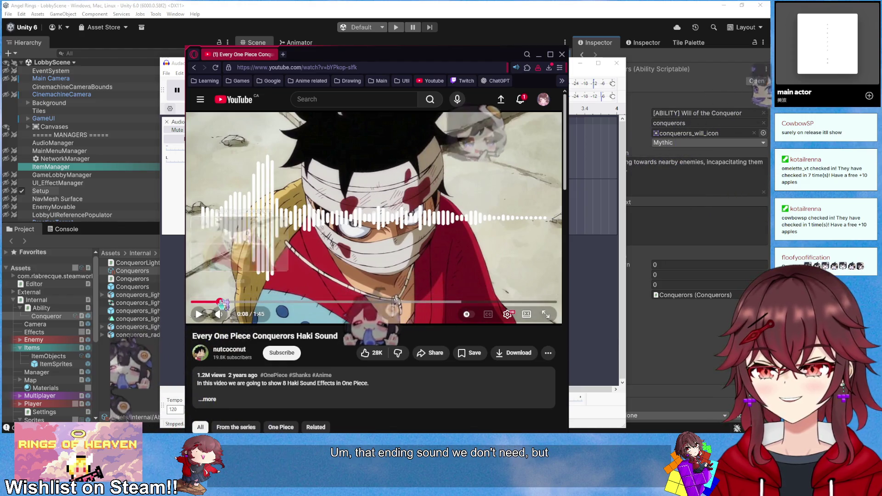
left_click(199, 314)
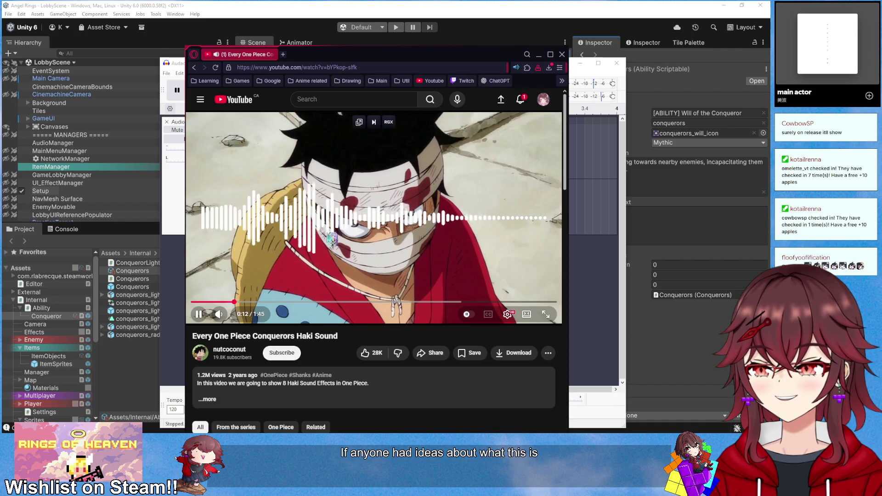
left_click(328, 248)
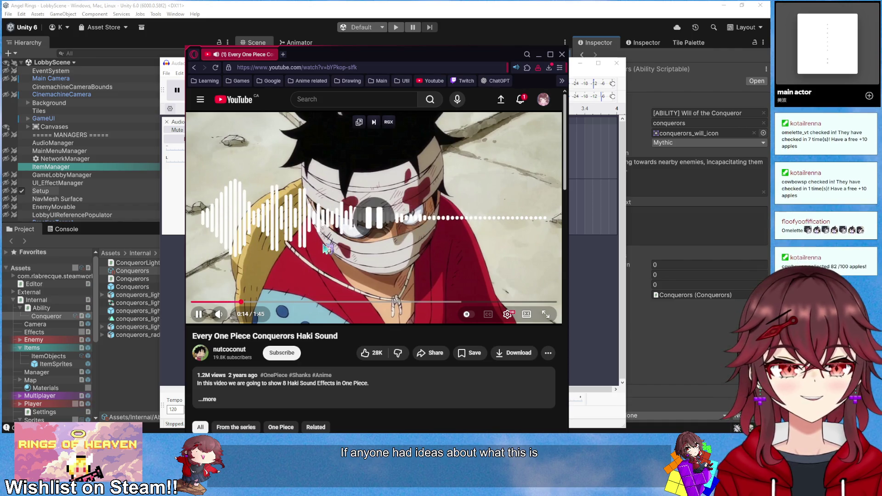
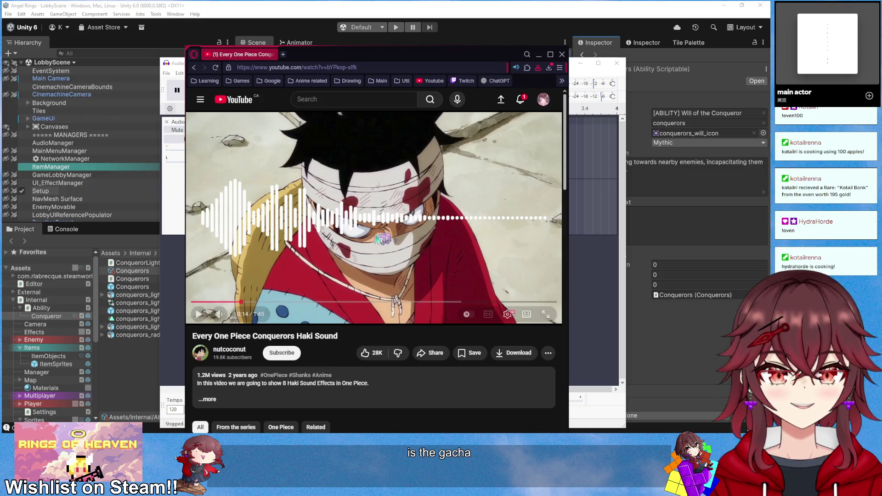
Replay the haki sound in the YouTube video from 0:12 and pause at 0:13
scroll(301, 312, "down", 2)
scroll(303, 326, "up", 2)
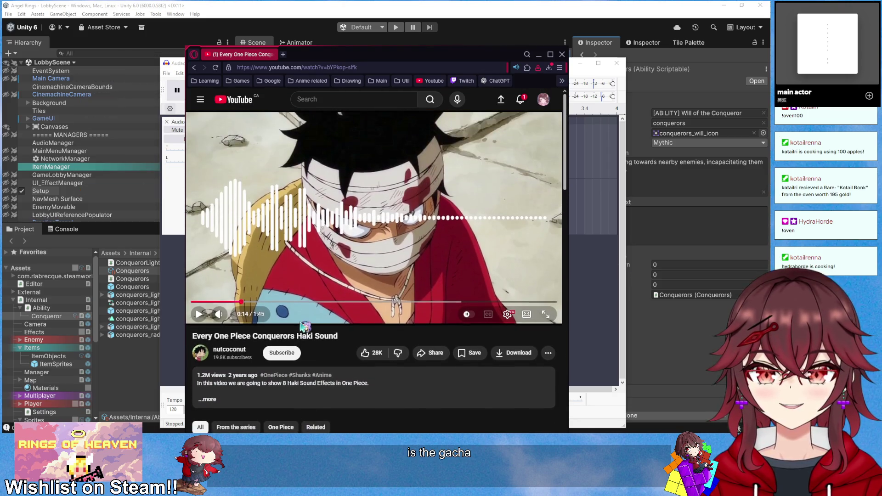
left_click(269, 286)
left_click(234, 303)
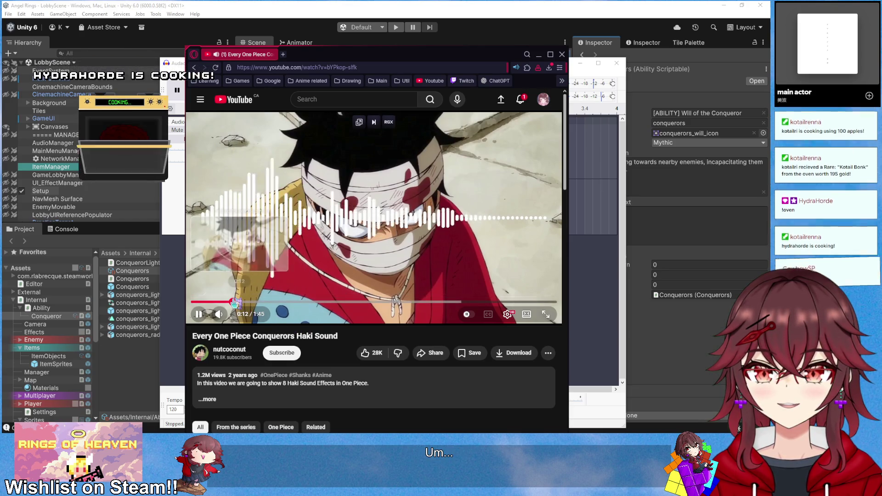
scroll(389, 262, "down", 1)
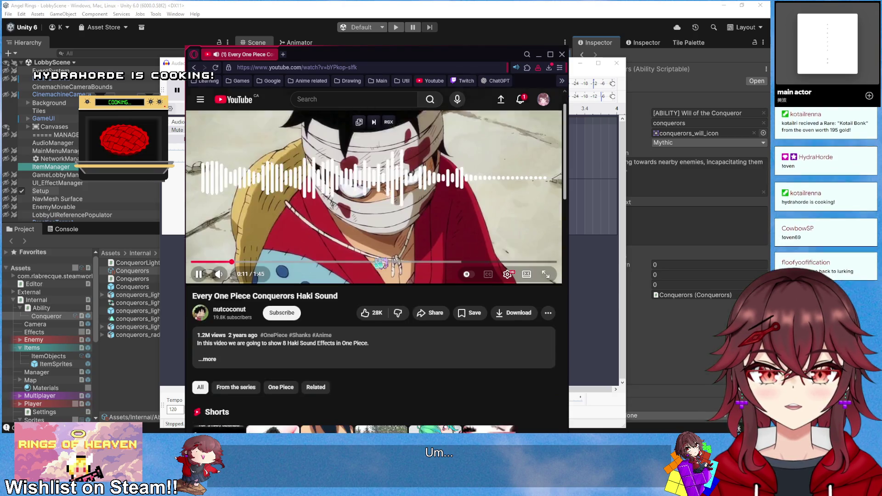
scroll(390, 262, "up", 1)
left_click(382, 259)
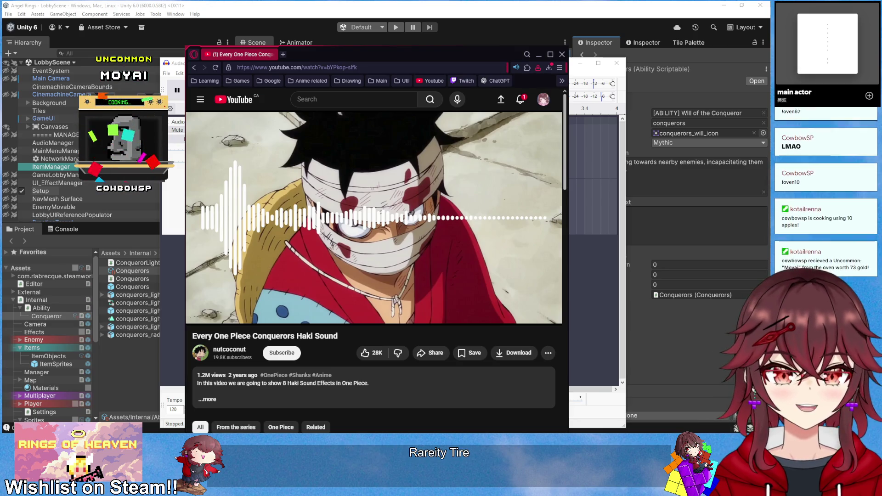
Re-listen to the haki sound from around 0:08–0:11, pause at 0:09, then minimize the browser
mouse_move(392, 209)
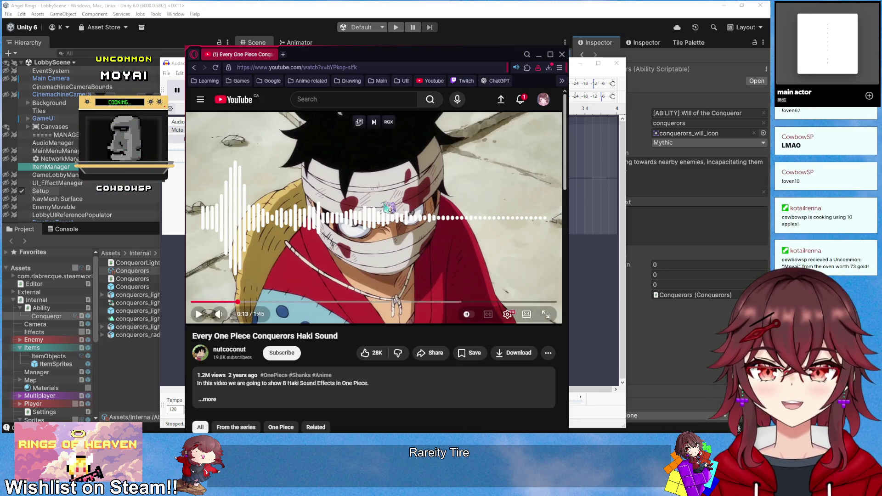
left_click(303, 275)
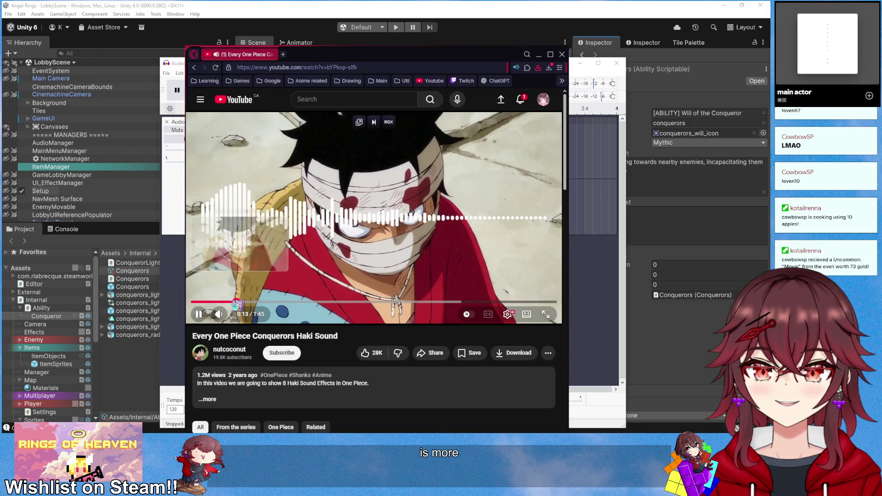
left_click(232, 302)
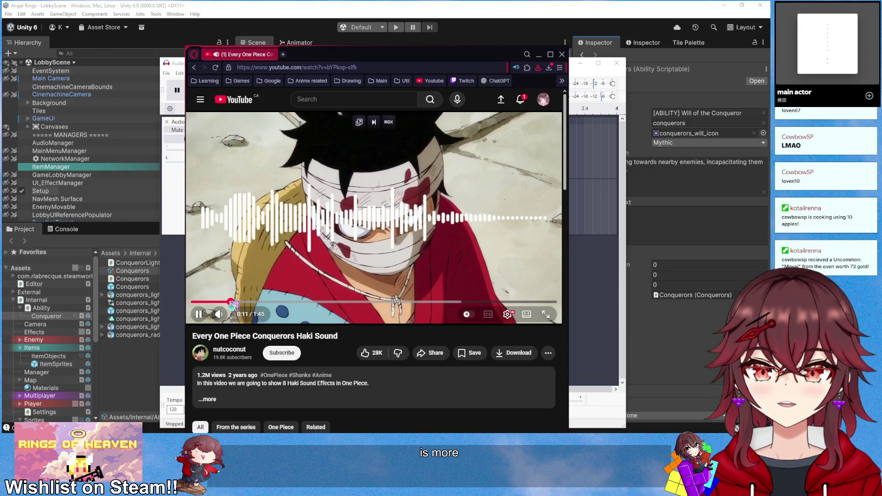
left_click(228, 302)
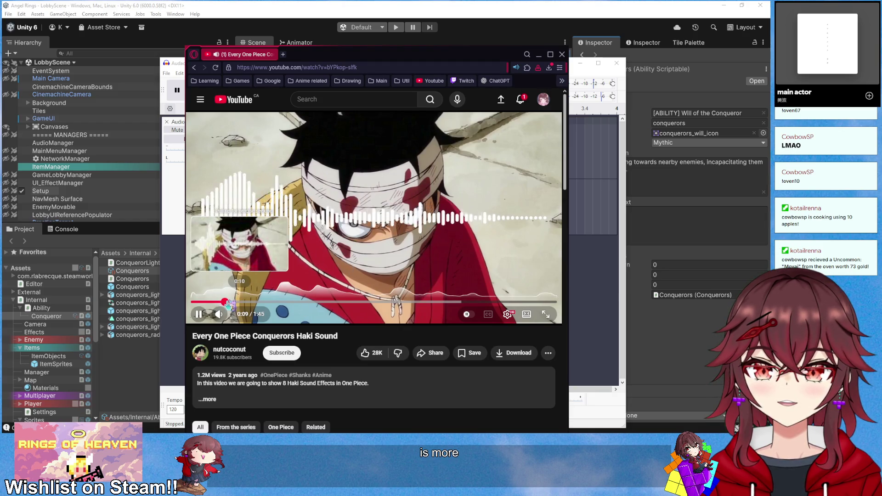
left_click(222, 303)
left_click(265, 269)
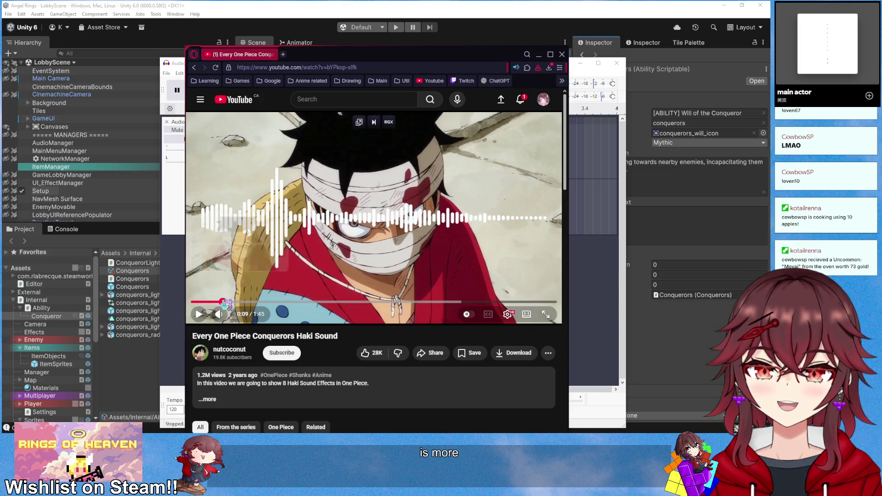
left_click(199, 315)
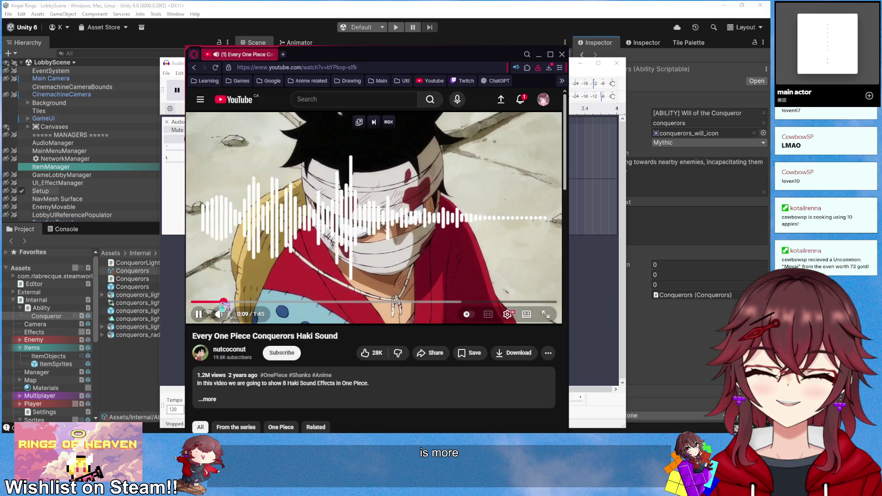
left_click(365, 260)
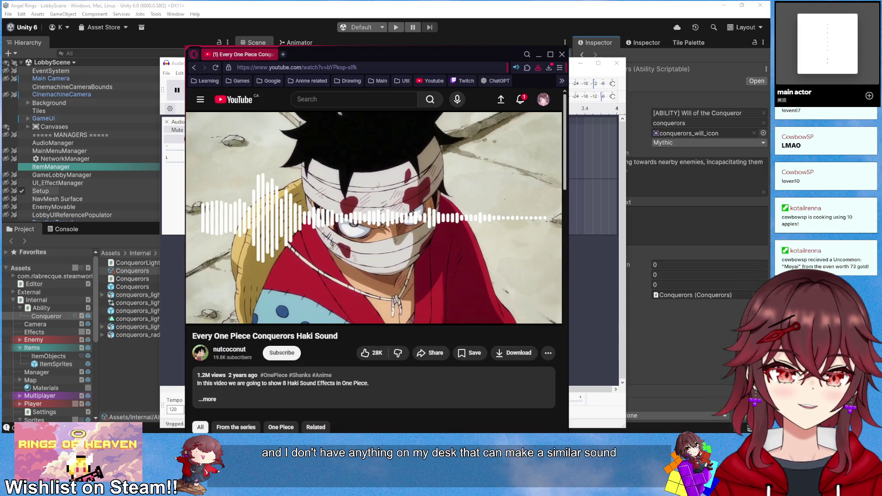
left_click(538, 54)
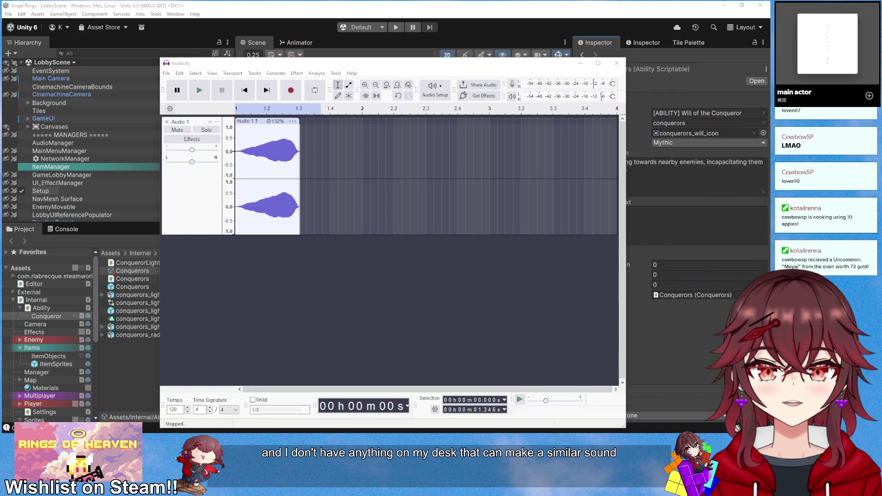
Play the Audacity clip, then search Pixabay for 'laser' sound effects
left_click(238, 113)
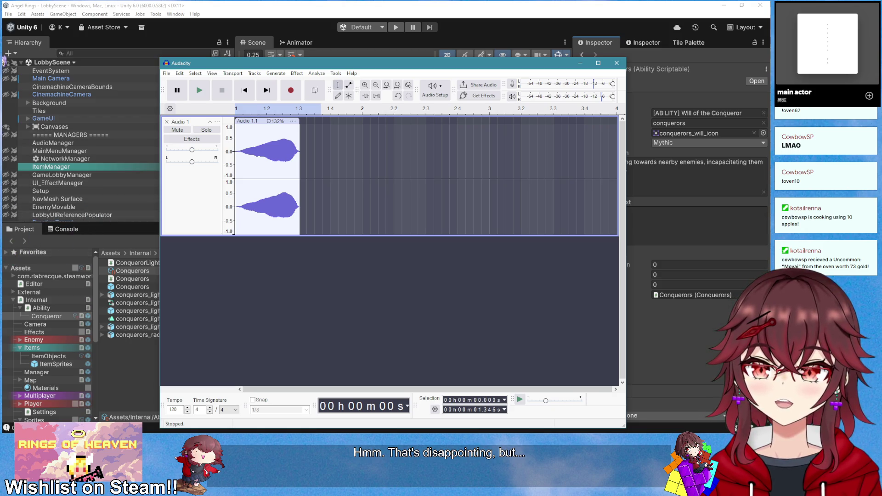
key("alt+Tab")
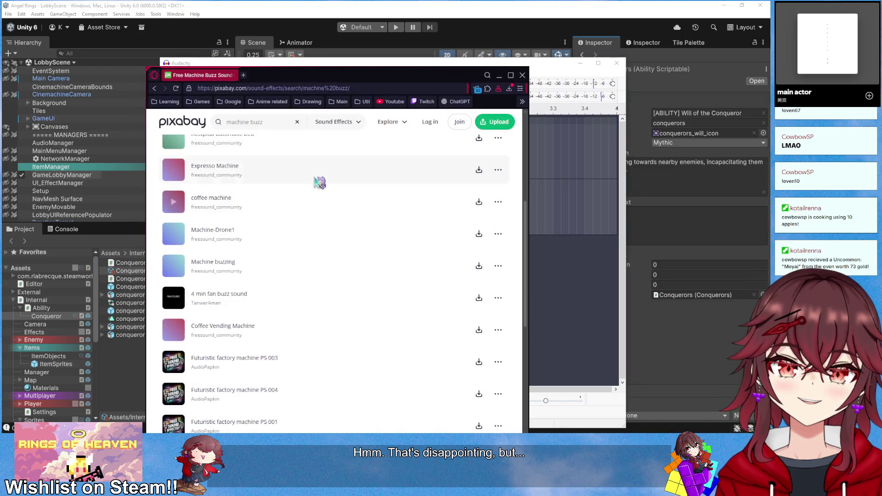
left_click_drag(285, 120, 185, 131)
type("laser")
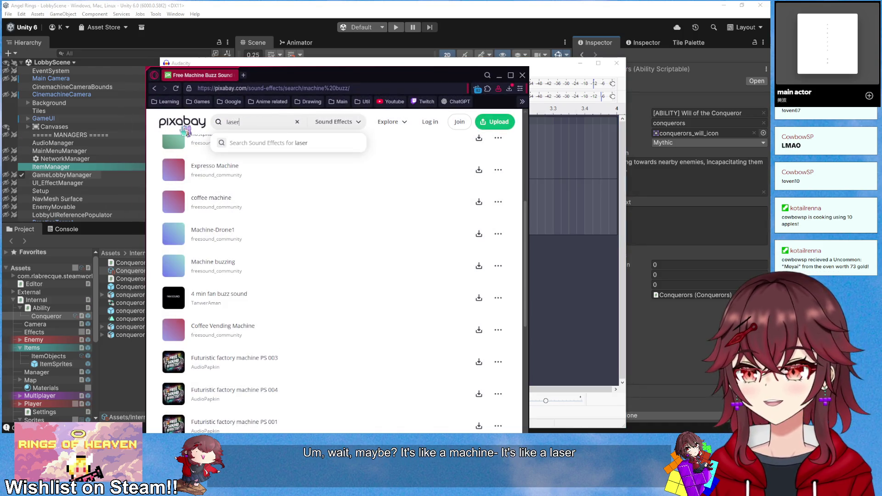
key("Return")
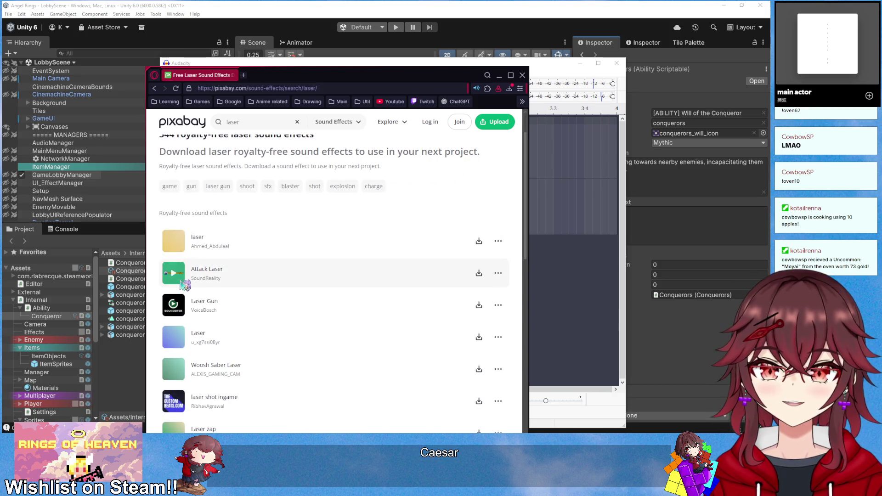
Preview the Attack Laser, Laser Gun, Laser and freesound Laser Gun results
left_click(477, 89)
left_click(279, 209)
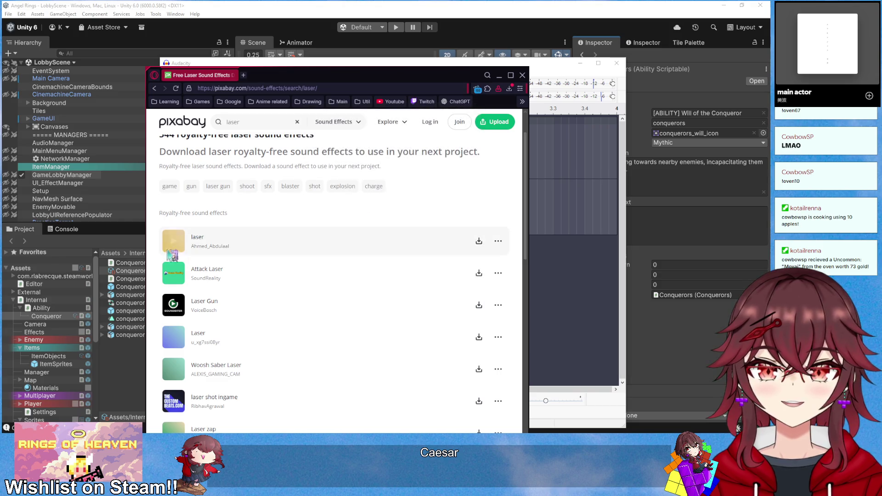
left_click(174, 278)
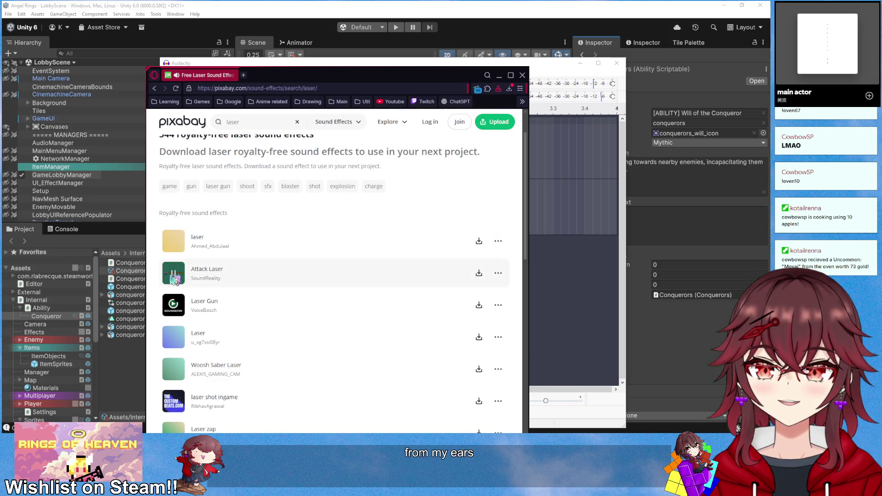
left_click(174, 310)
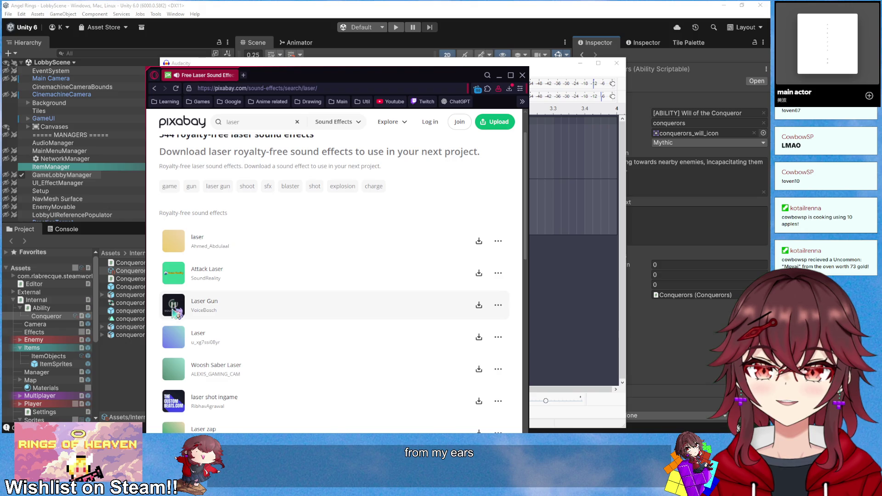
left_click(174, 338)
scroll(174, 326, "down", 1)
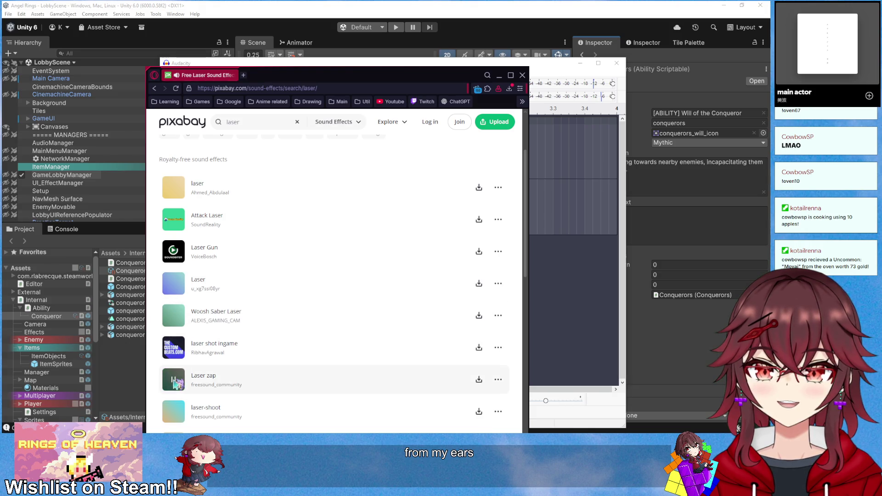
scroll(175, 383, "down", 1)
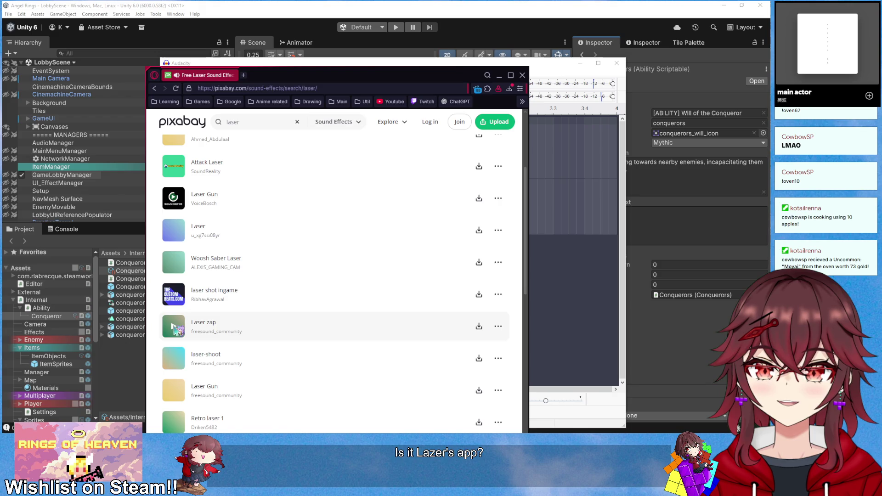
scroll(175, 362, "down", 1)
left_click(175, 347)
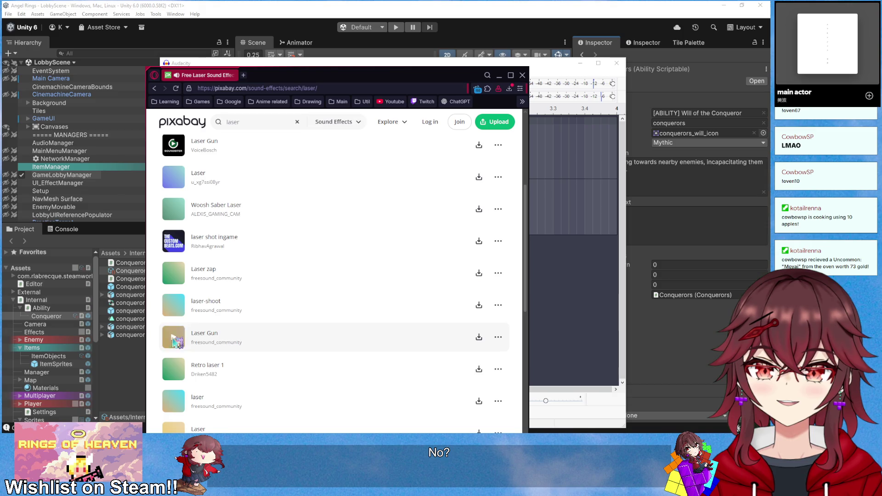
scroll(176, 363, "down", 1)
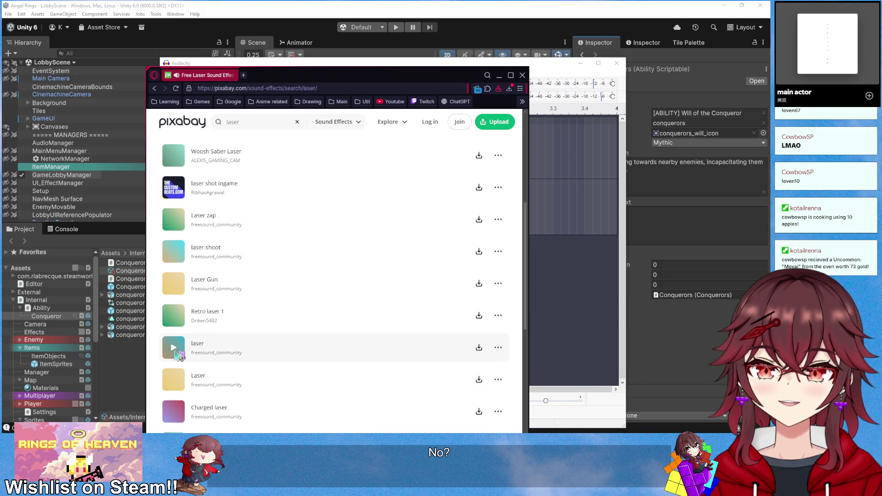
Compare with the haki sound, preview the freesound and cyber laser sounds, then edit the search
key("alt+Tab")
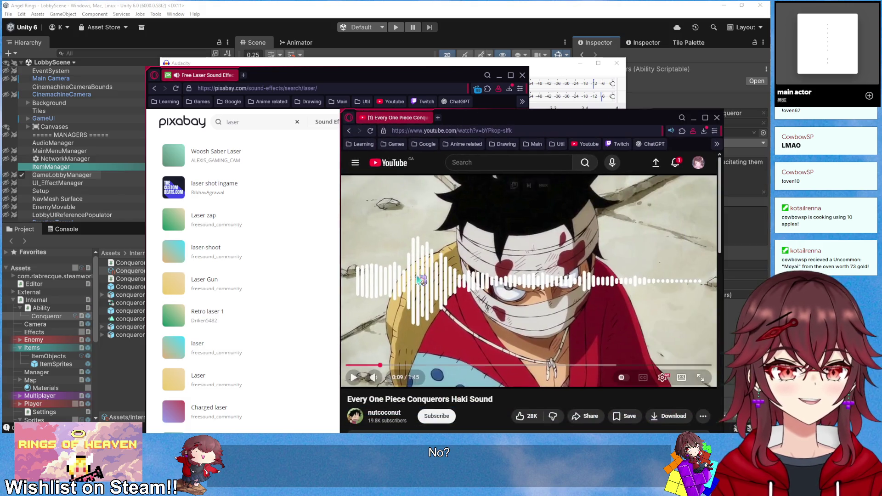
left_click(377, 366)
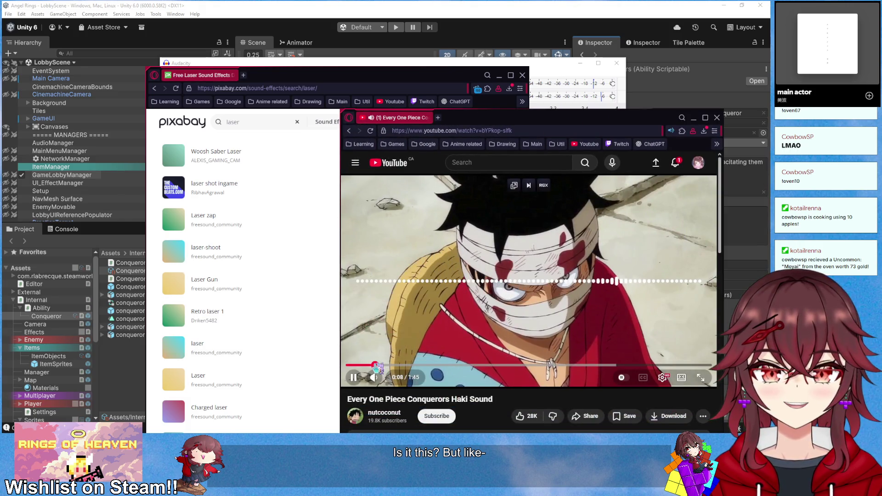
left_click(211, 388)
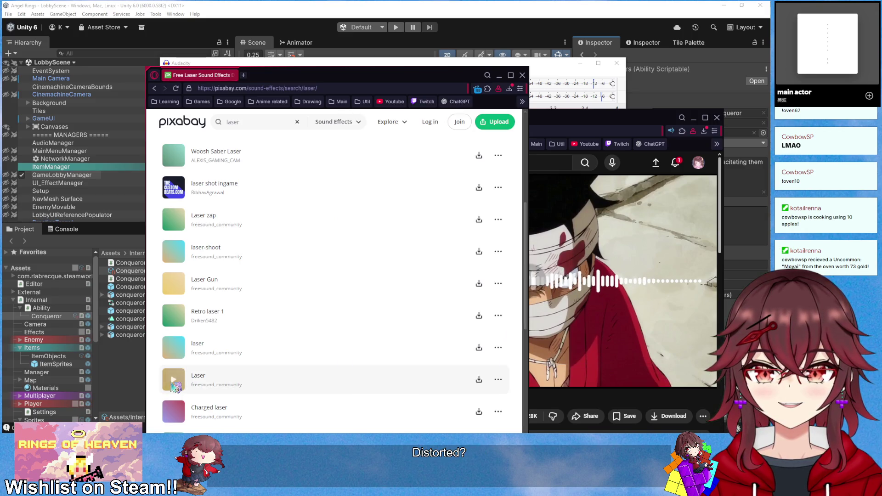
left_click(178, 352)
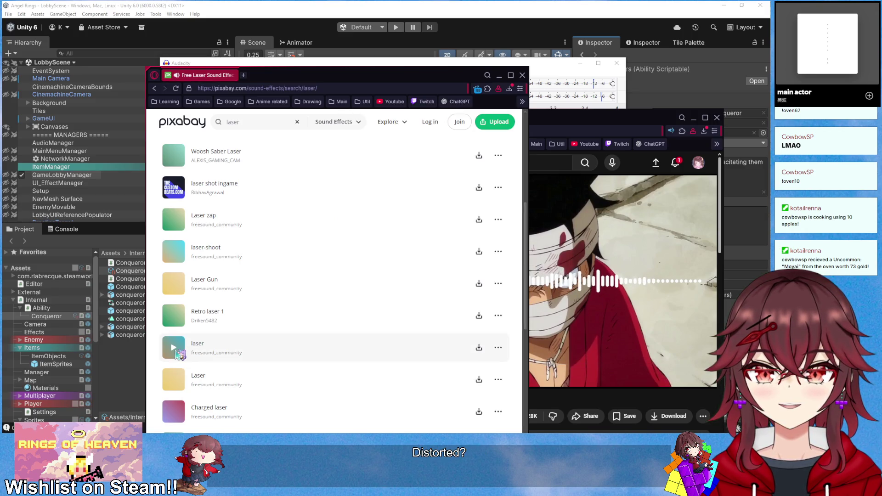
scroll(177, 352, "down", 2)
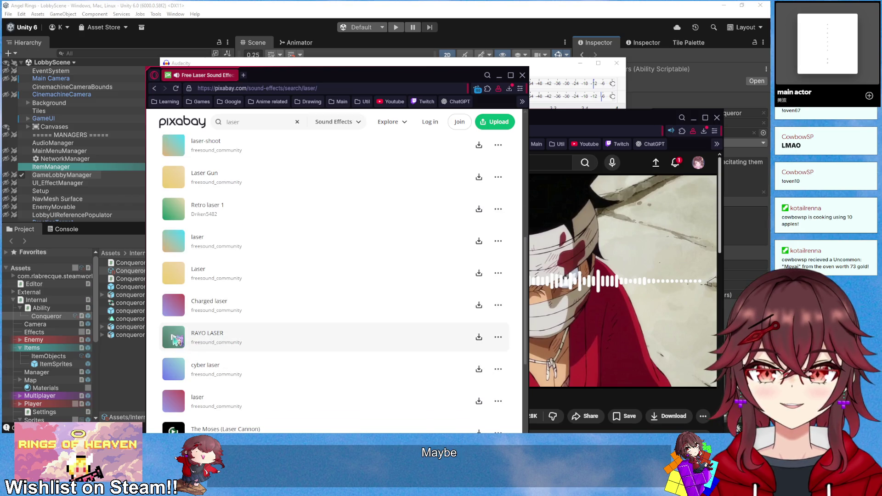
left_click(175, 322)
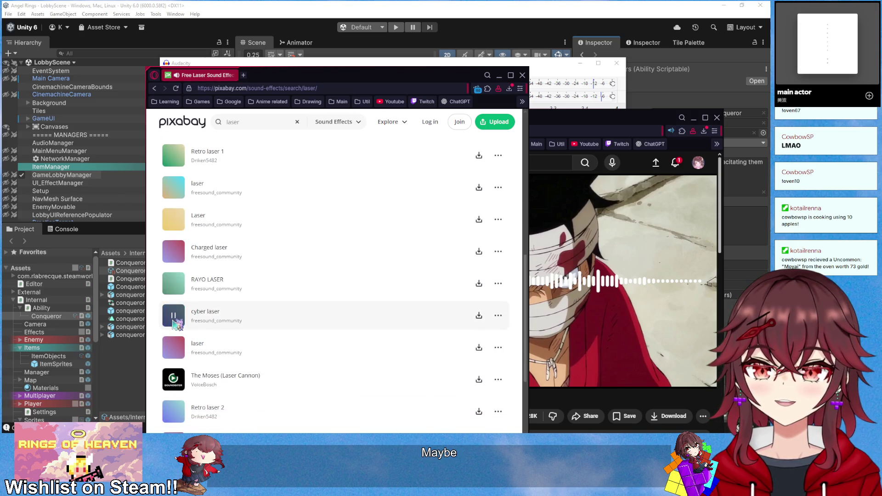
left_click(175, 349)
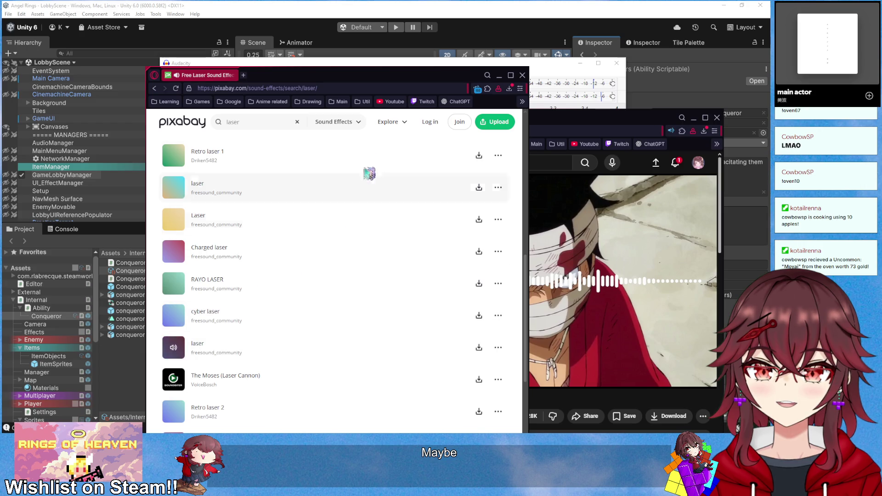
left_click(282, 123)
Search Pixabay for 'laser charge' and preview the Laser Charge sound
type("ge")
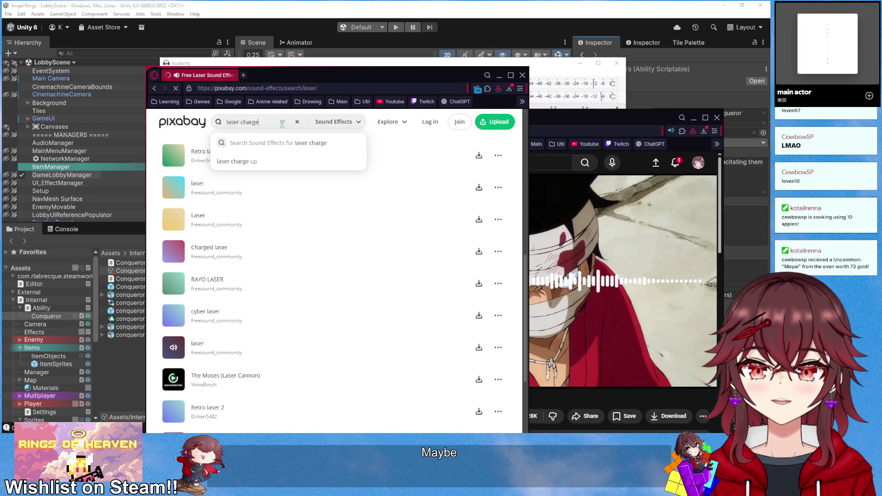
key("Return")
scroll(193, 264, "down", 2)
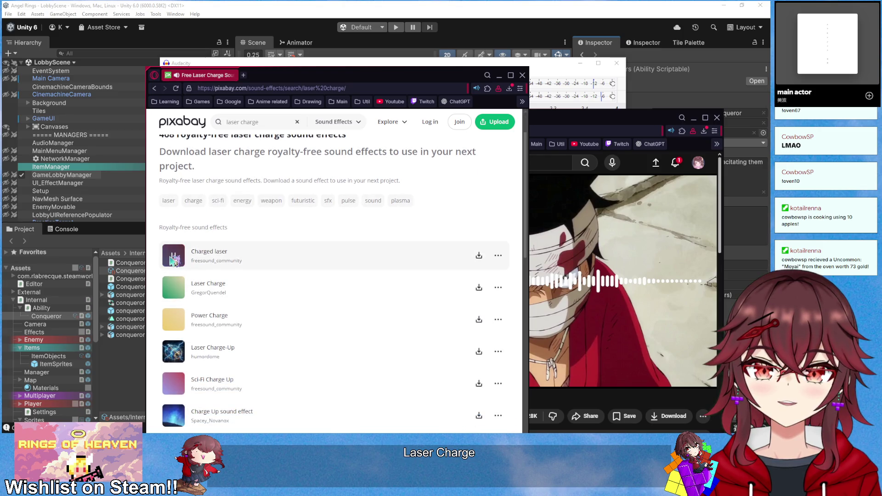
scroll(173, 257, "down", 1)
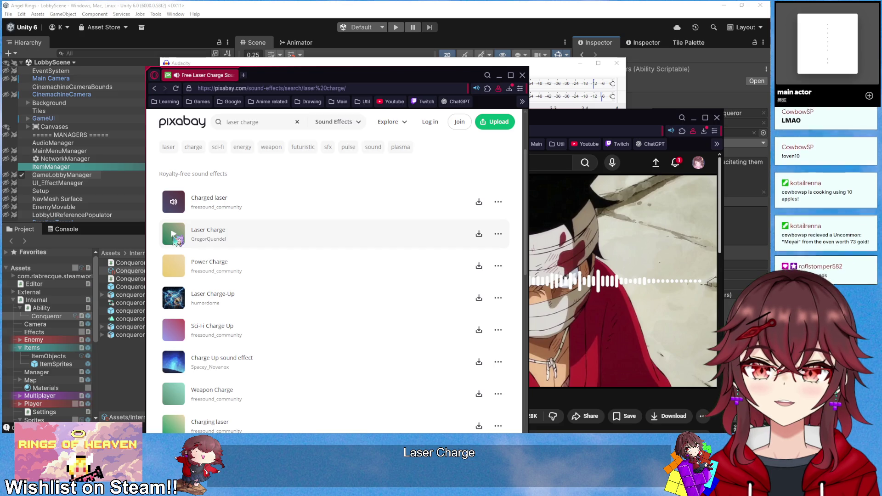
left_click(174, 235)
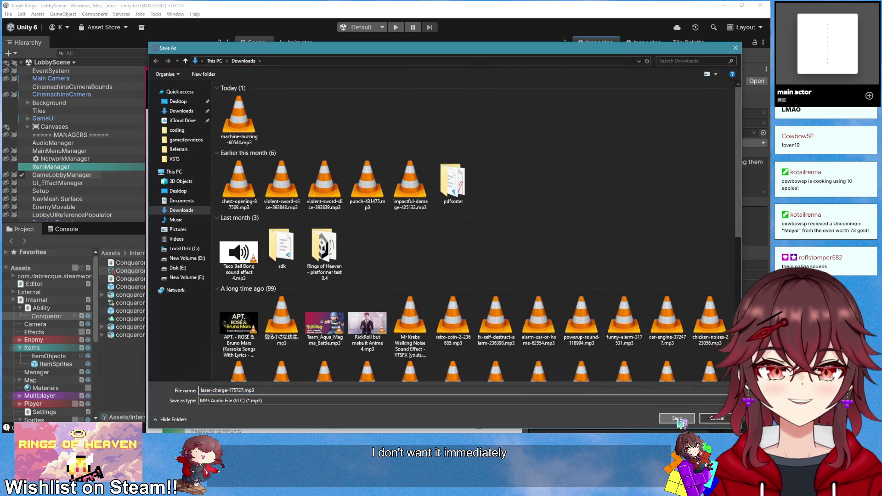
Save laser-charge-175727.mp3 to Downloads and minimize the Pixabay and YouTube windows
left_click(677, 419)
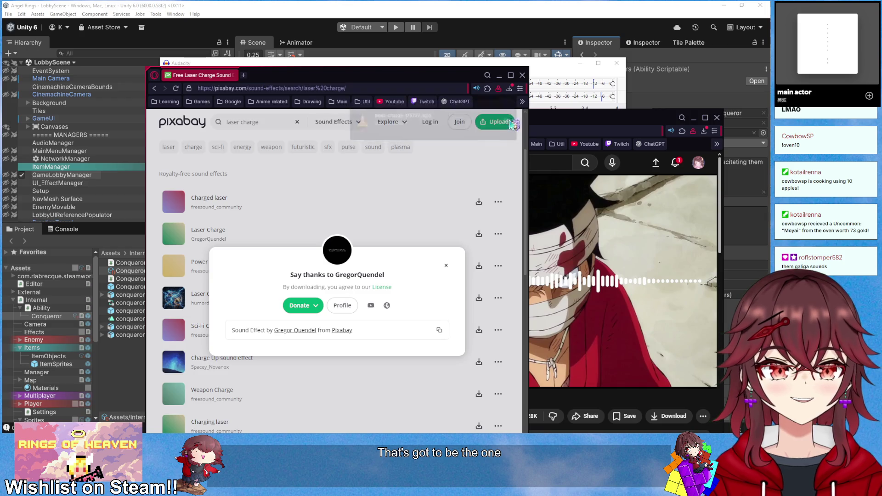
left_click(499, 75)
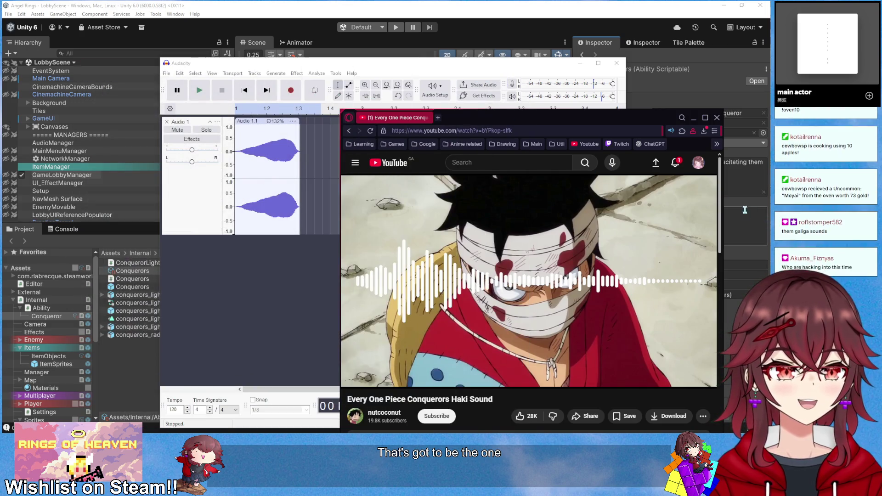
left_click(694, 120)
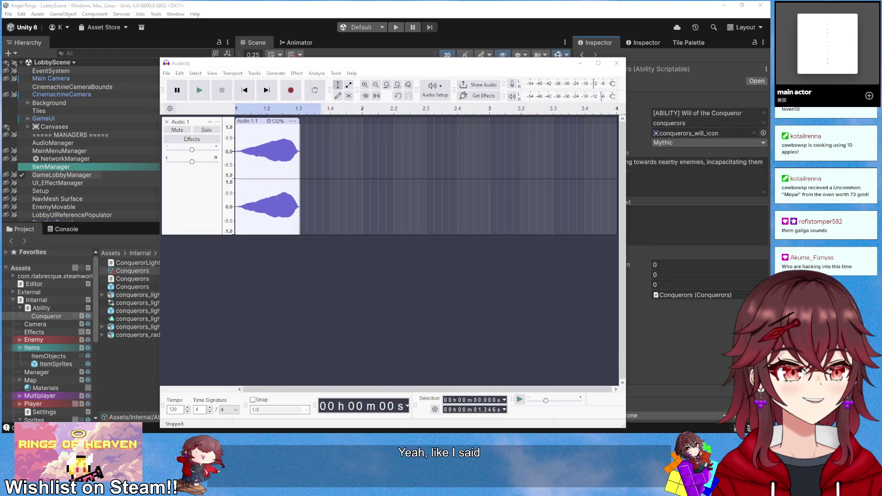
Import laser-charge-175727.mp3 as a second track, select it and play it through
left_click_drag(372, 297, 365, 276)
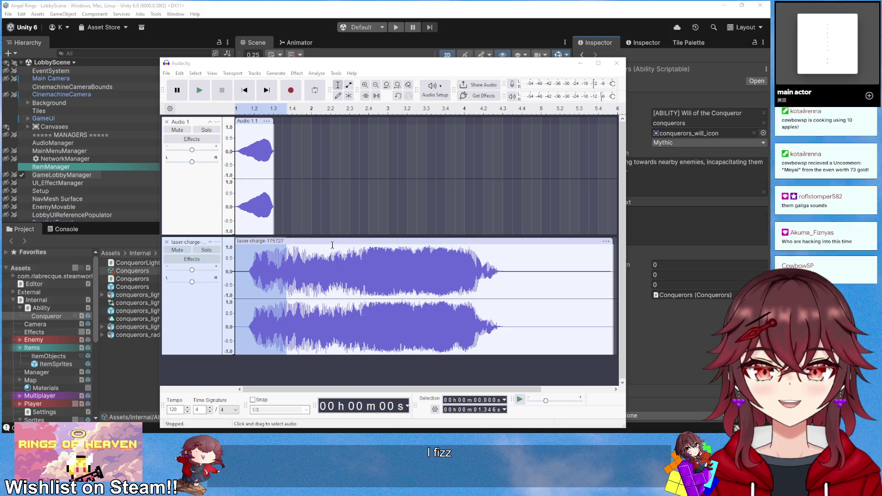
double_click(347, 257)
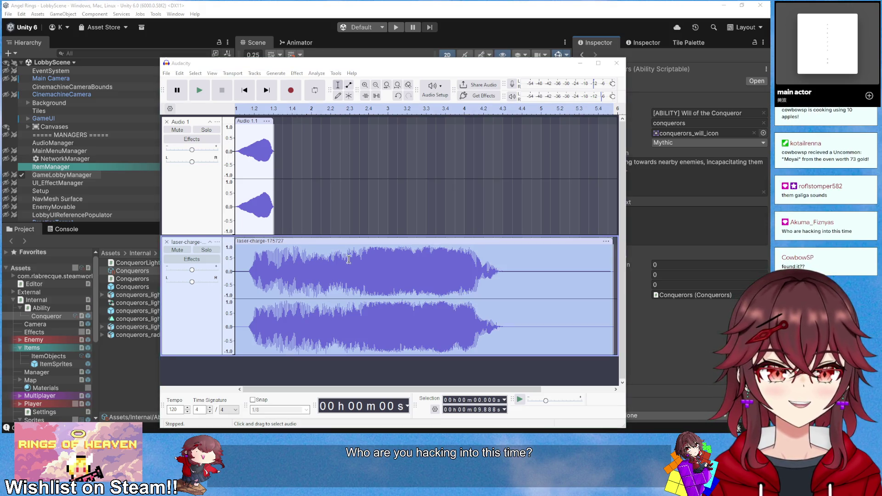
left_click(348, 244)
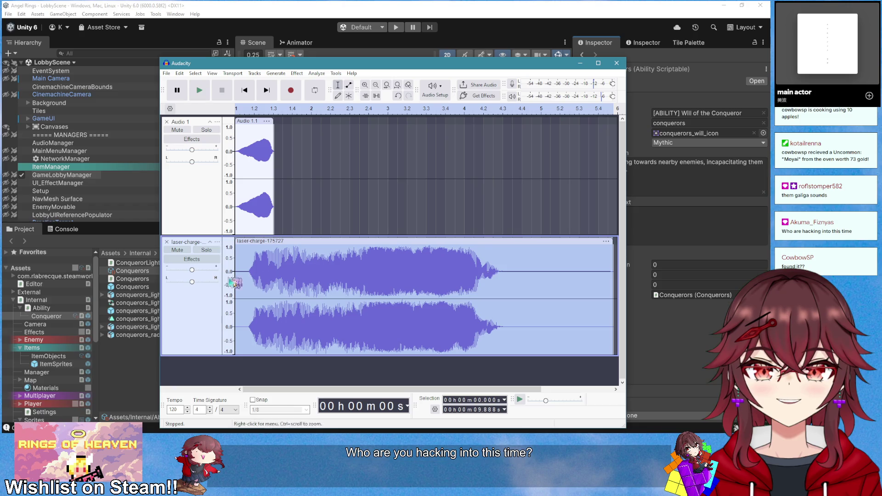
key("space")
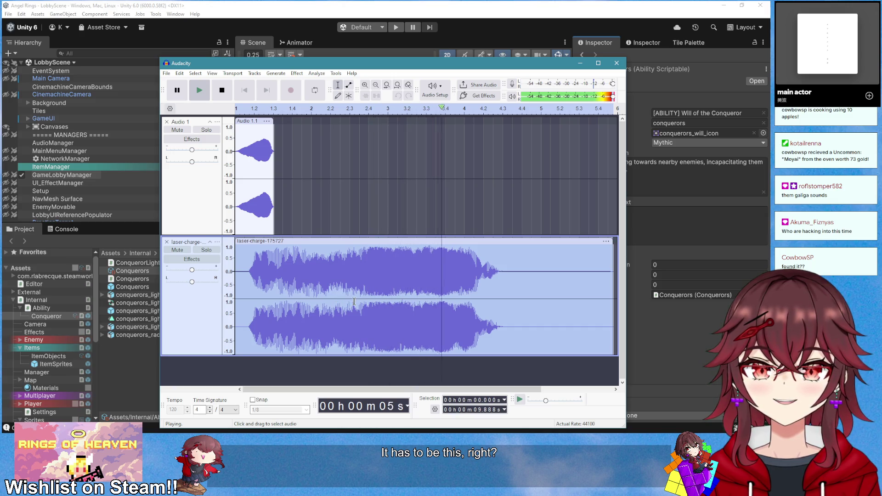
key("space")
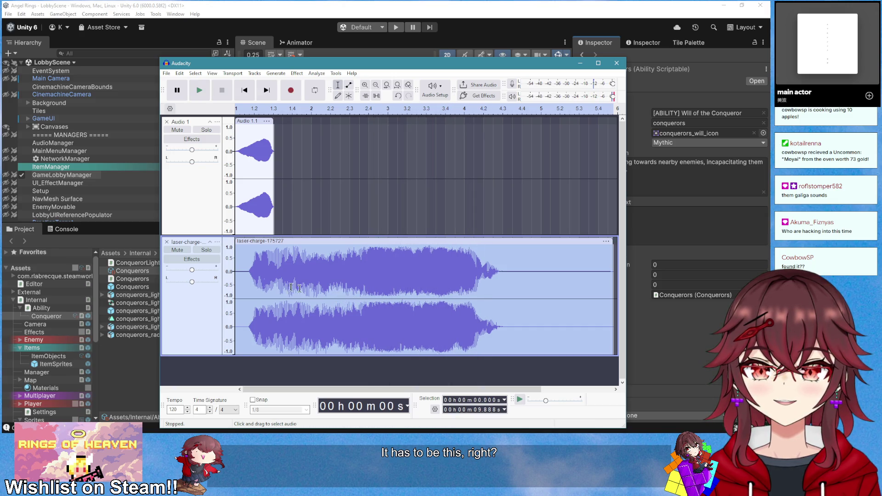
key("alt+Tab")
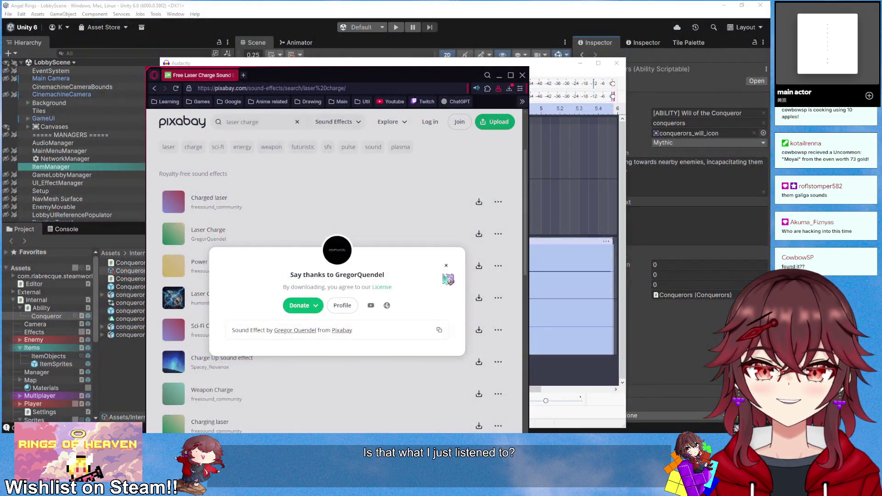
left_click(446, 265)
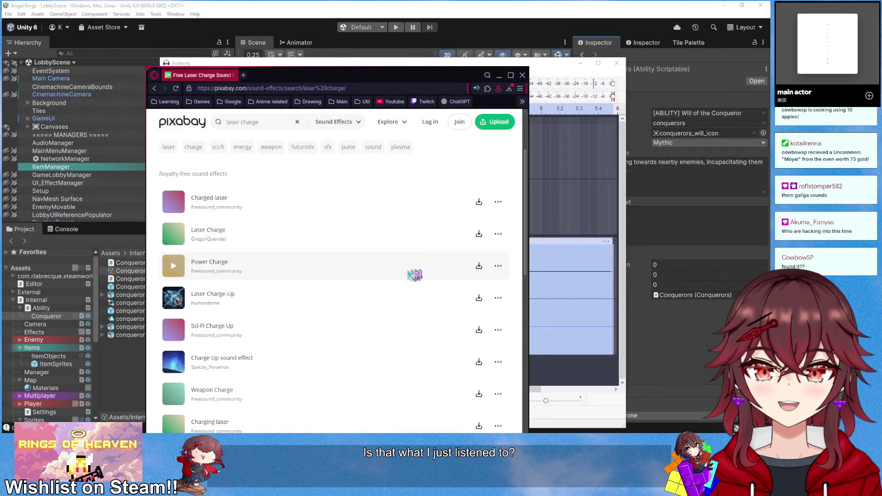
left_click(173, 234)
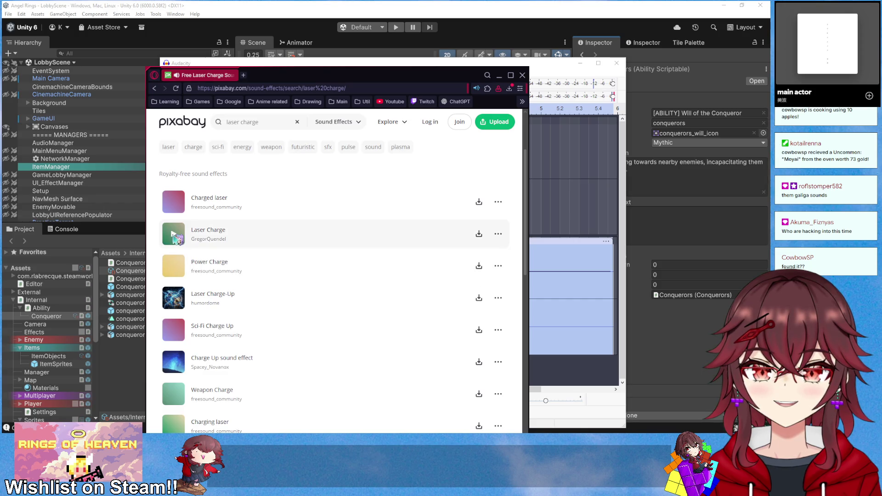
left_click(175, 269)
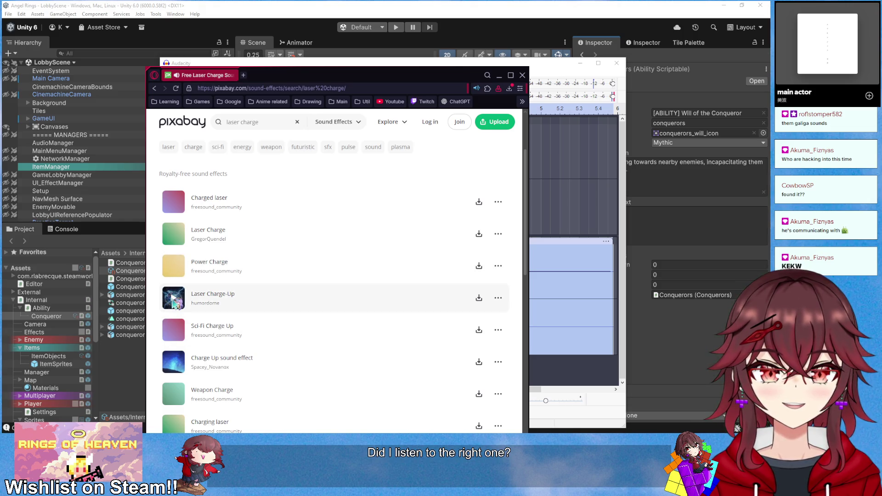
left_click(175, 367)
scroll(175, 368, "down", 1)
left_click(174, 348)
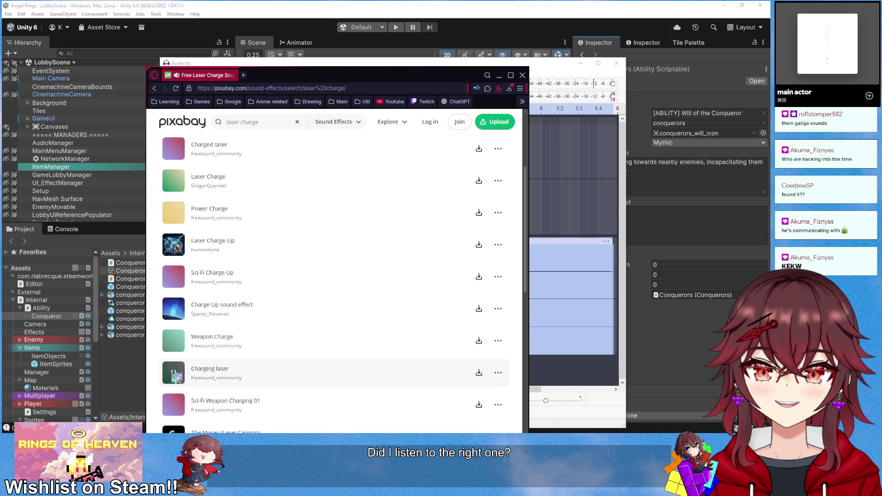
scroll(175, 377, "down", 1)
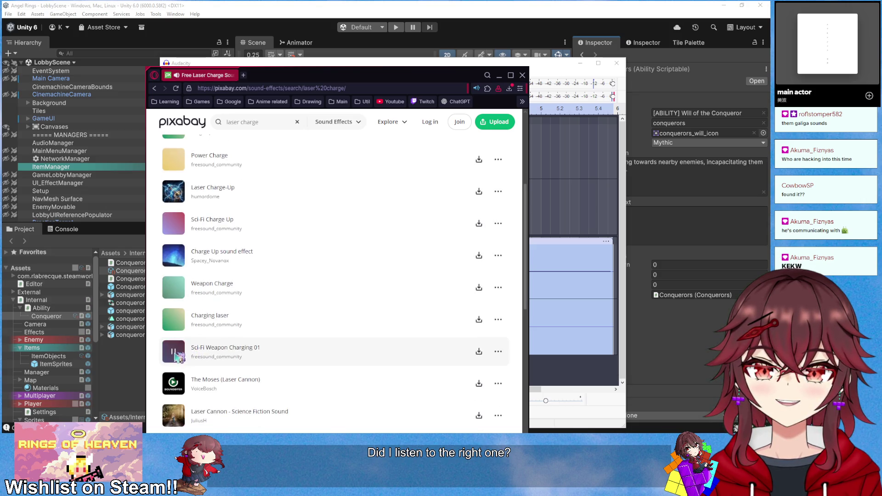
key("alt+Tab")
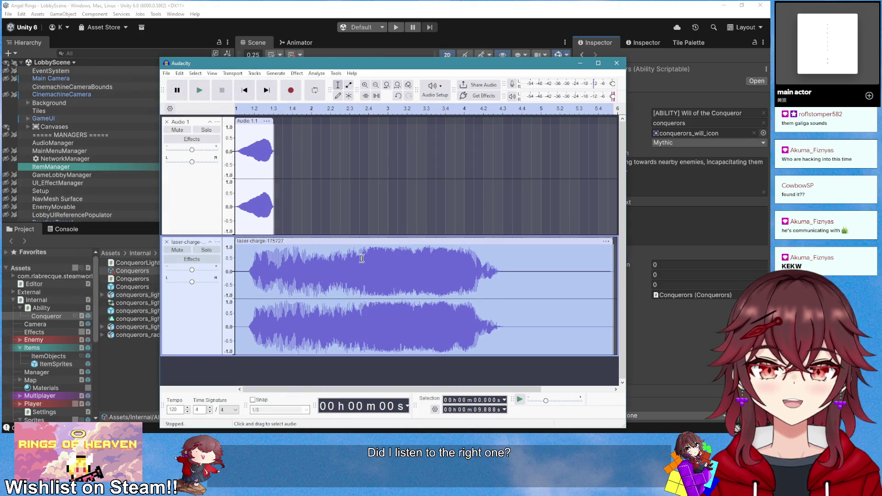
Delete the old Audio 1 track while the laser-charge track plays
key("space")
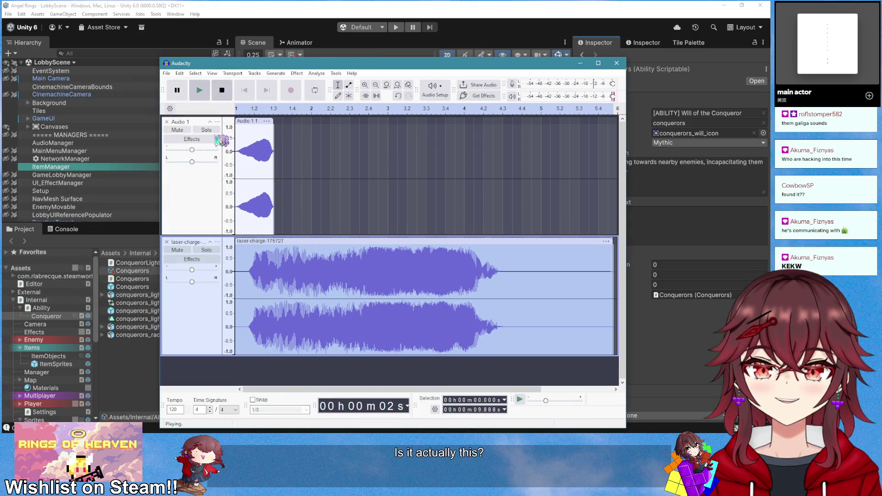
left_click(167, 122)
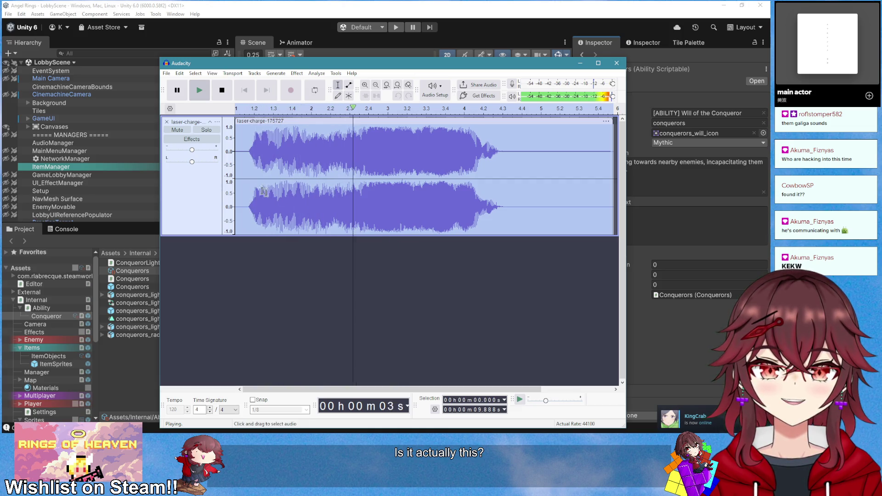
key("space")
Apply a Volume and Compression effect to tame the laser-charge clip, then play it back
left_click(297, 73)
mouse_move(352, 128)
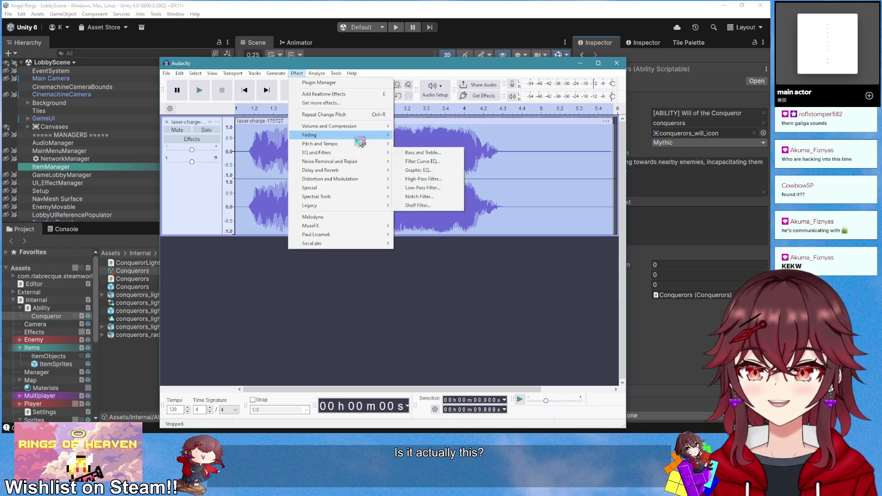
mouse_move(359, 145)
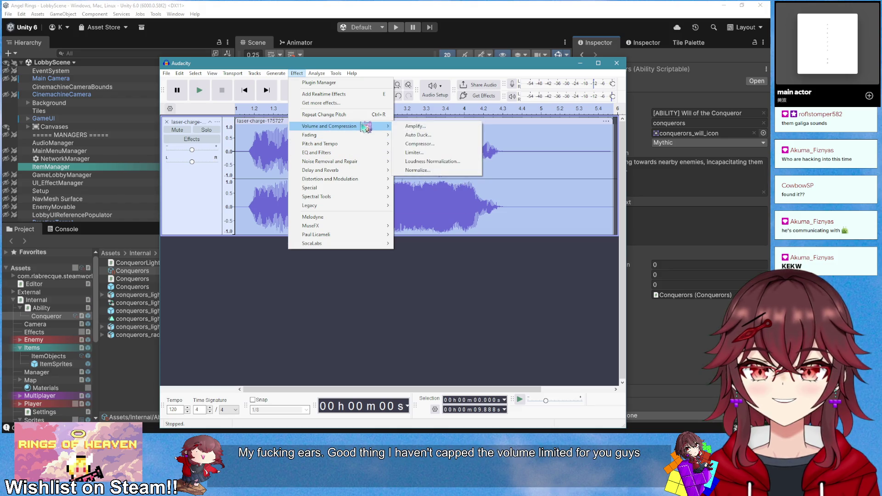
left_click(409, 170)
left_click(425, 275)
key("space")
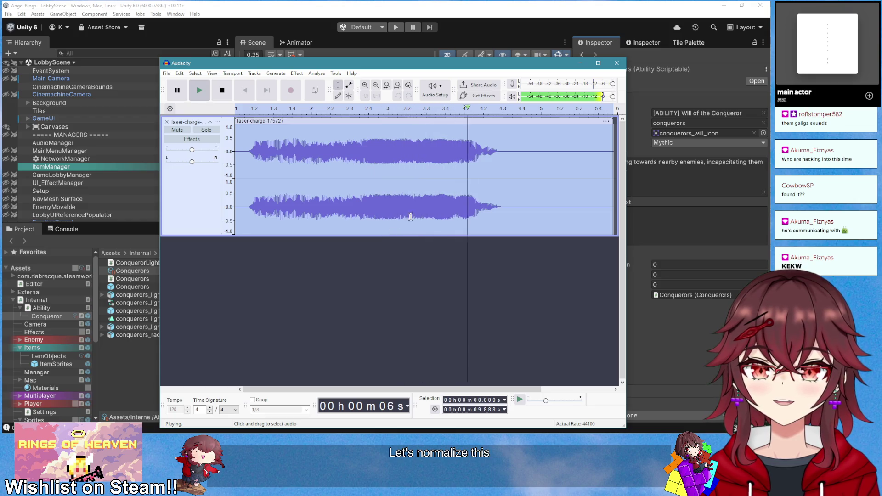
key("space")
Trim the first 0.345 s of silence and bring the Pixabay browser back
left_click_drag(248, 150, 236, 153)
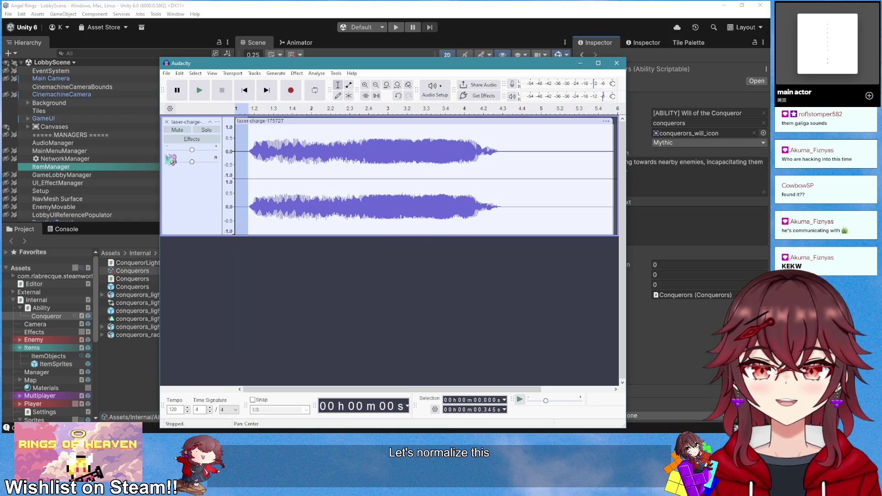
key("Delete")
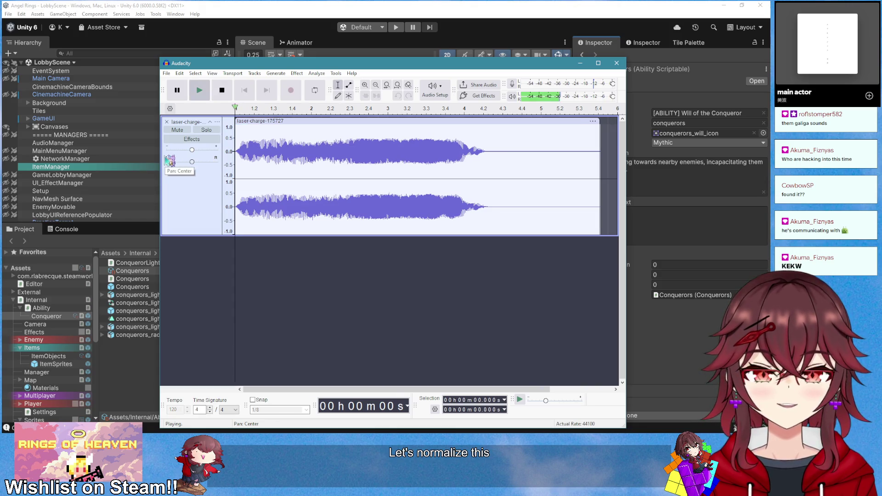
left_click(4, 62)
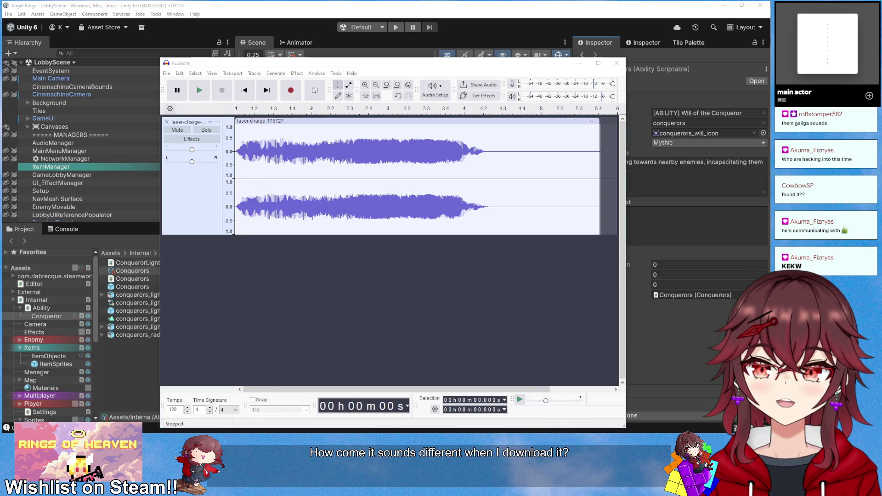
key("alt+Tab")
mouse_move(313, 75)
left_mouse_down()
mouse_move(403, 210)
mouse_move(354, 72)
left_mouse_up()
Preview Pixabay's Laser Charge and Charged laser sounds, then play the edited clip in Audacity
left_click(216, 289)
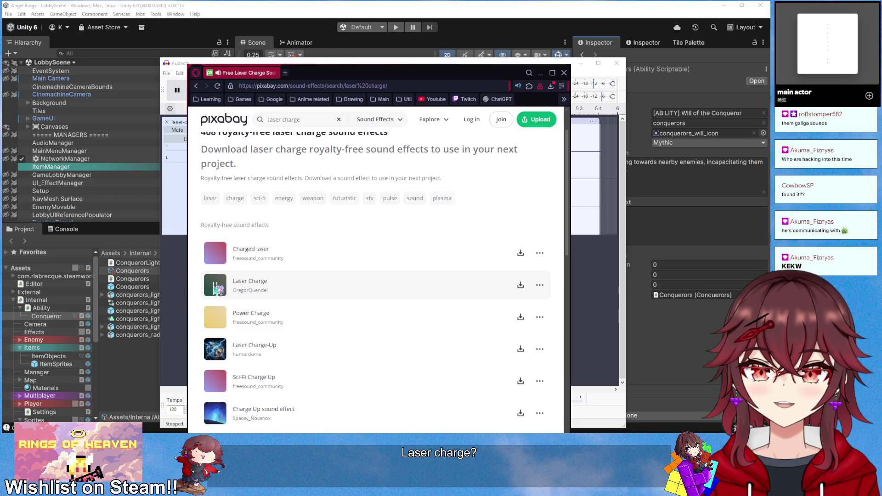
left_click(217, 255)
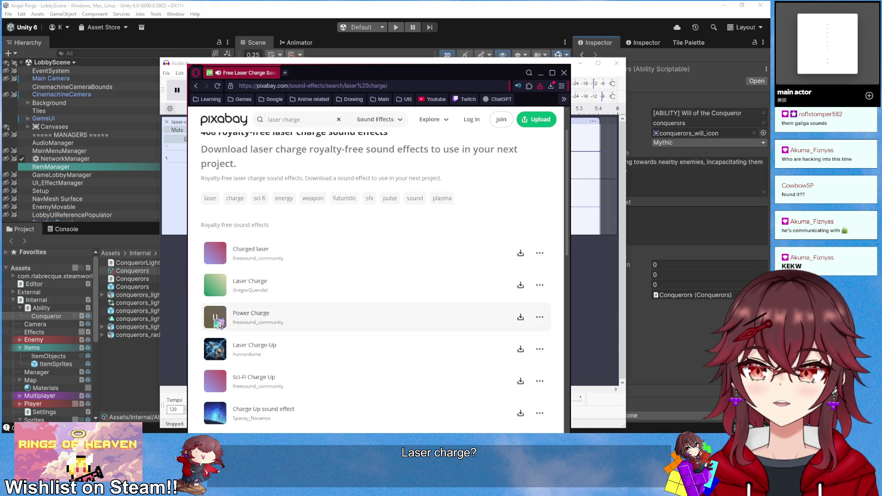
left_click(541, 73)
key("space")
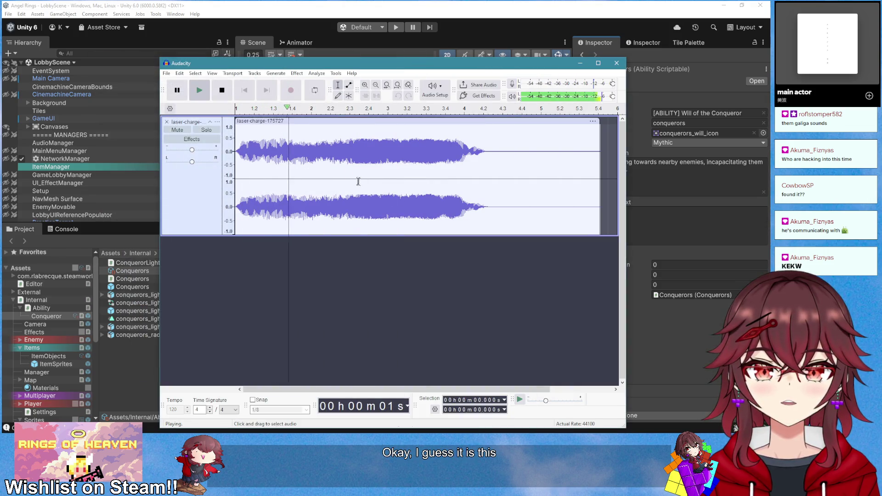
Delete the audio after about 2.19 s, fade out the clip's end, and listen repeatedly
left_click_drag(318, 153, 605, 170)
key("Delete")
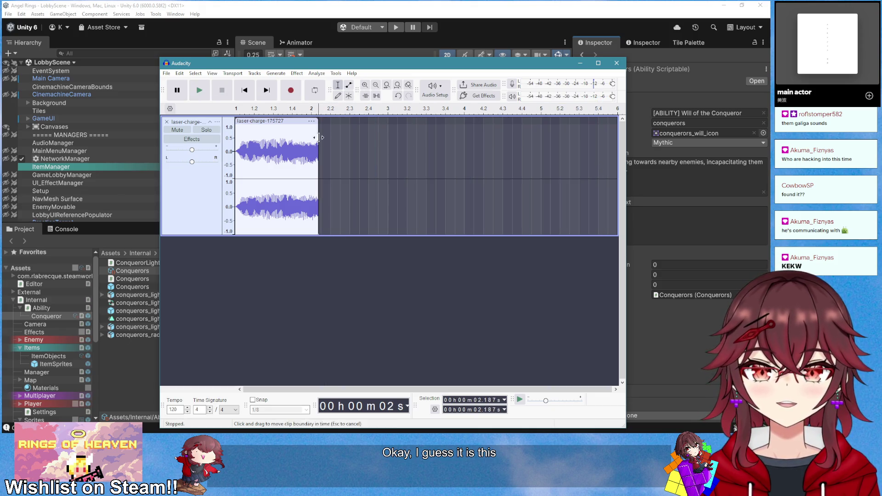
left_click(298, 122)
left_click(298, 75)
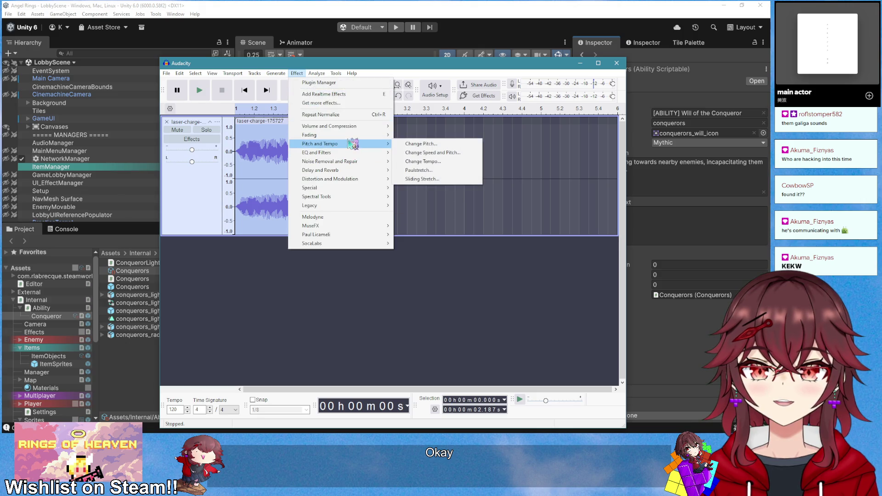
mouse_move(349, 135)
left_click(425, 171)
key("space")
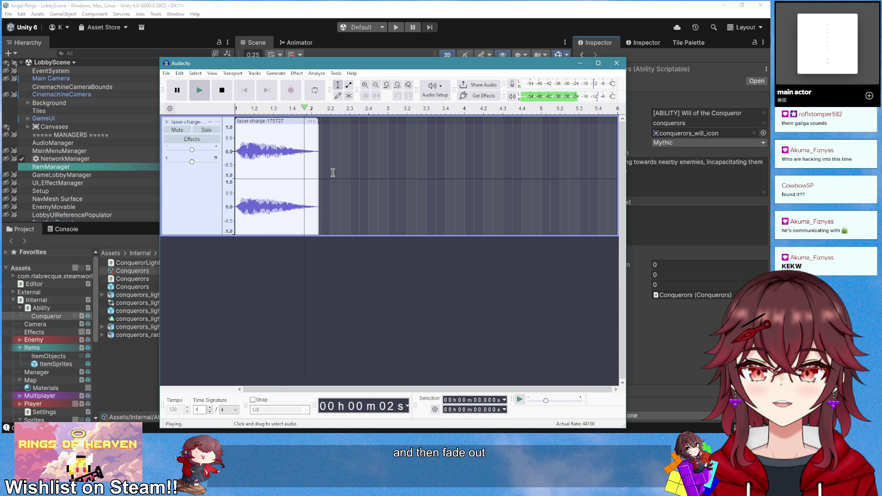
key("space")
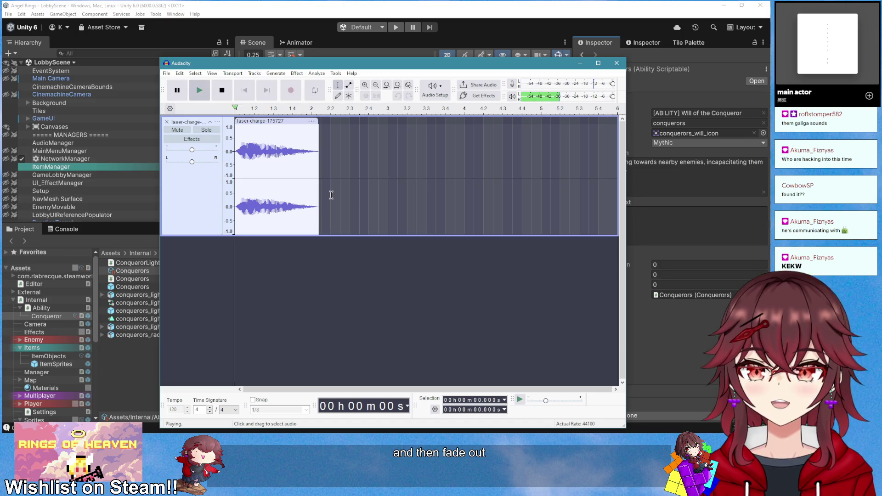
key("space")
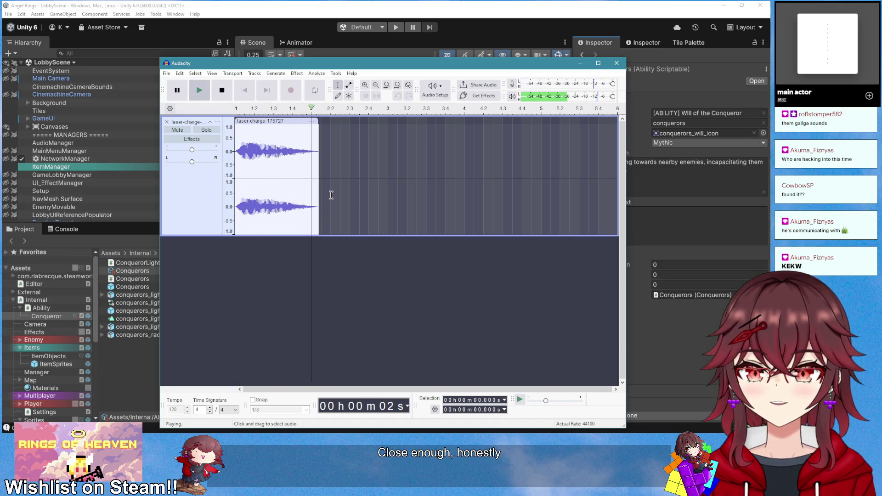
Undo the trim and fade, then remove the laser-charge track
left_click(270, 120)
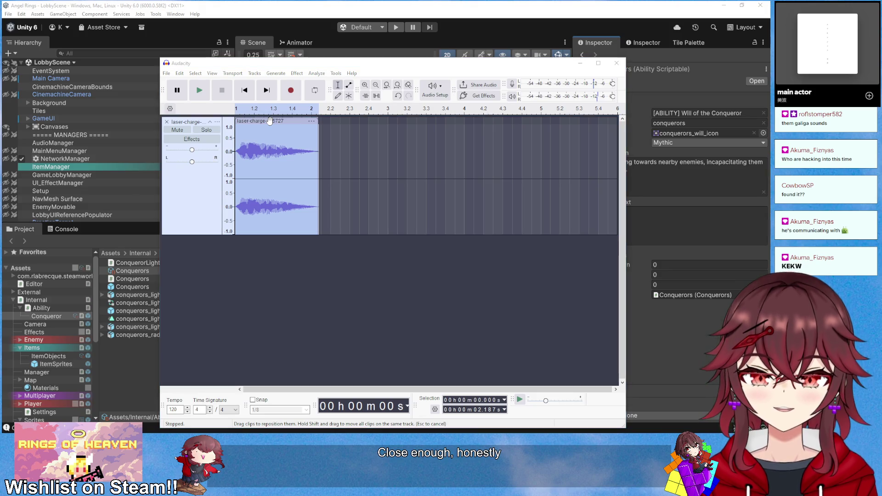
left_click(265, 121)
key("ctrl+z")
key("ctrl+z")
key("ctrl+z")
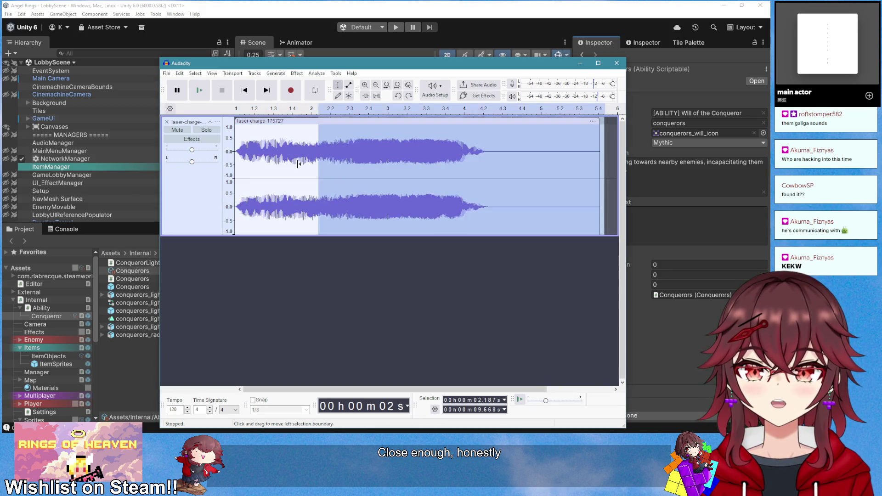
left_click(167, 242)
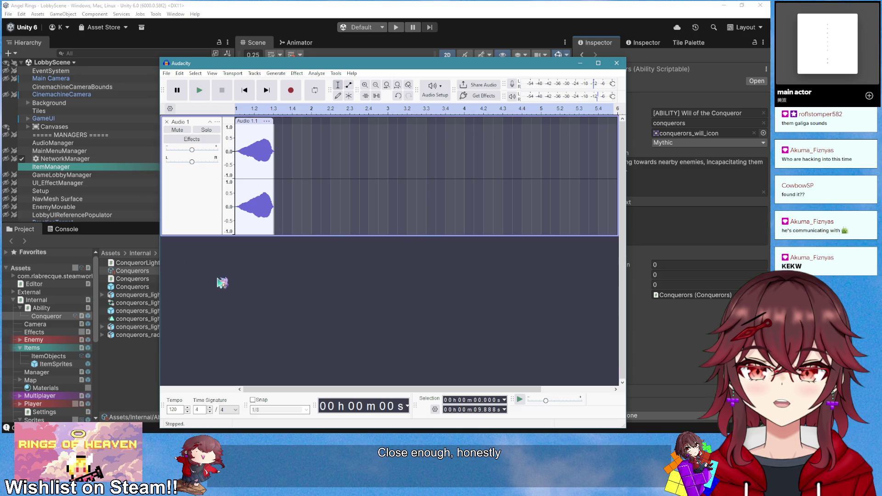
Import the laser-charge sound as a second track and stretch Audio 1 to its length
left_click_drag(222, 283, 221, 283)
key("space")
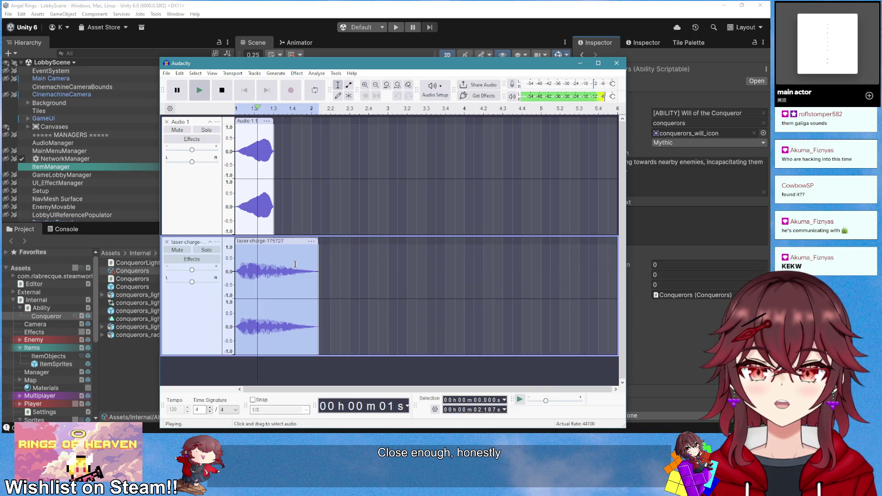
left_click(262, 121)
left_click_drag(273, 124, 318, 124)
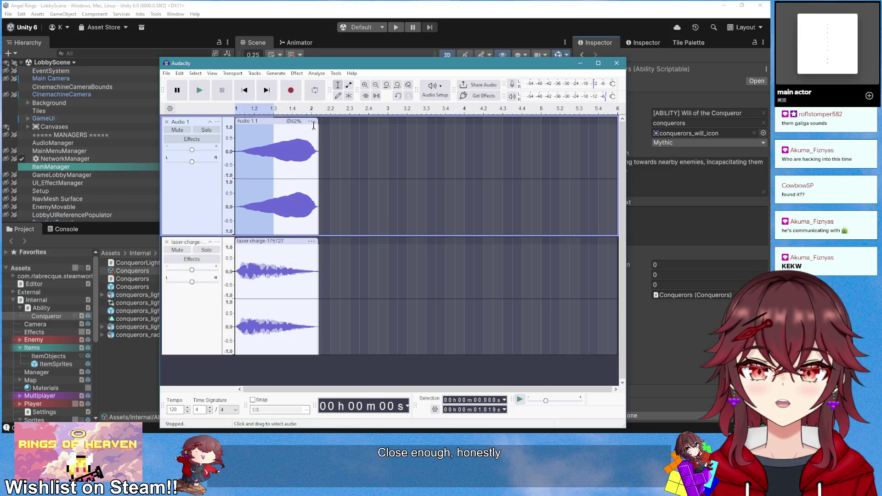
key("space")
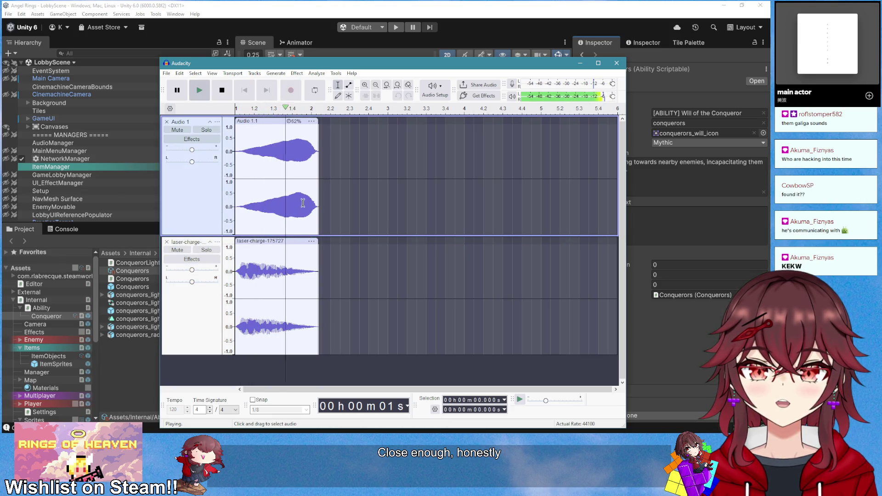
key("space")
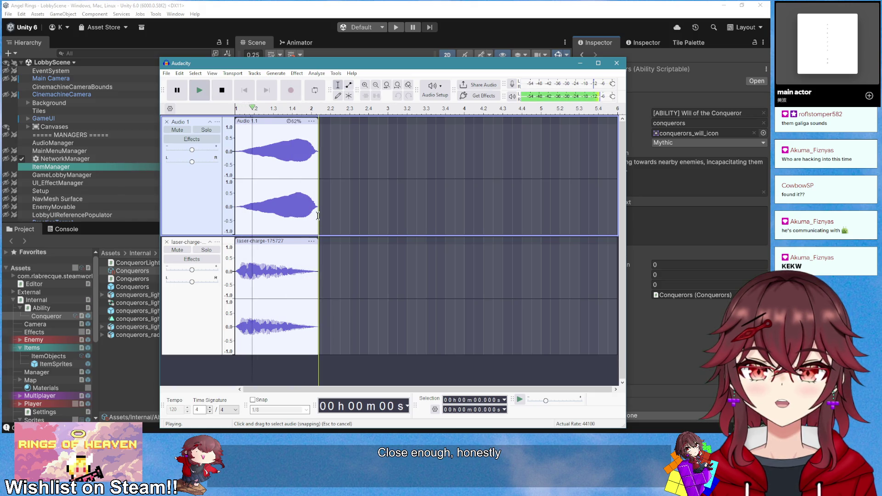
Reverse the Audio 1 clip and play both tracks together
left_click(274, 121)
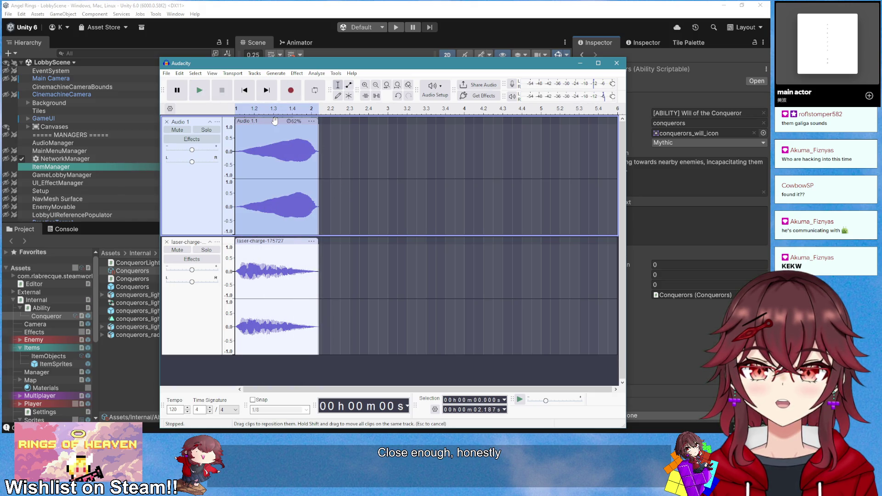
right_click(275, 121)
left_click(297, 73)
left_click(296, 73)
mouse_move(367, 188)
left_click(414, 205)
key("space")
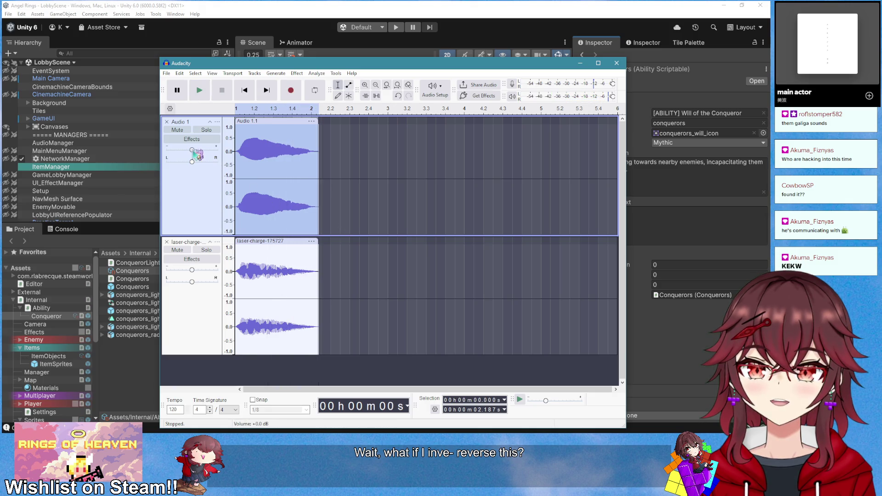
key("space")
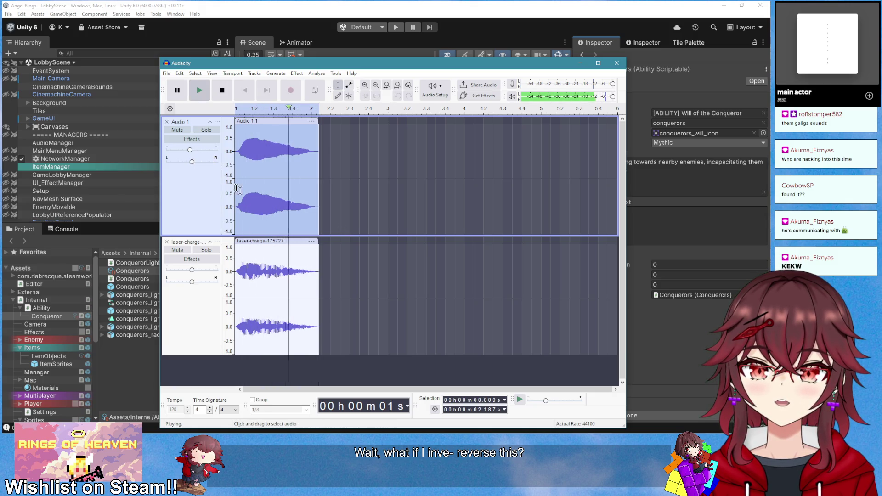
Adjust the Audio 1 track's volume and replay both tracks
left_click_drag(189, 151, 187, 150)
key("space")
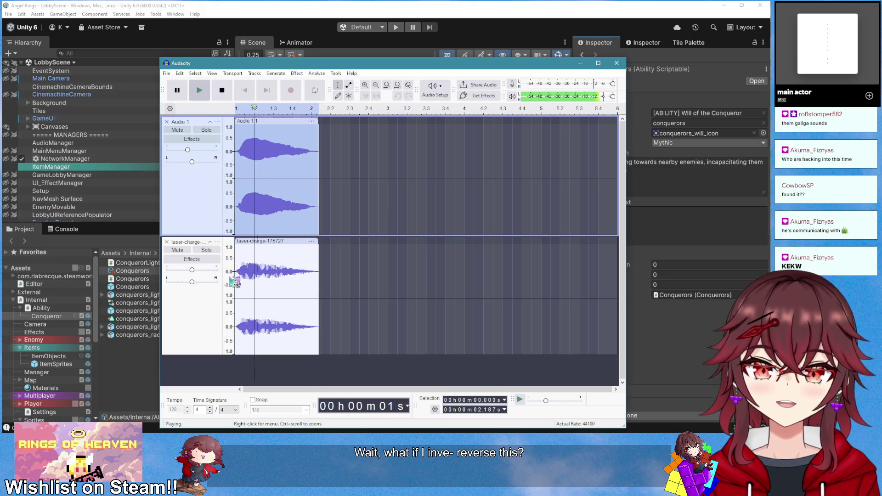
key("space")
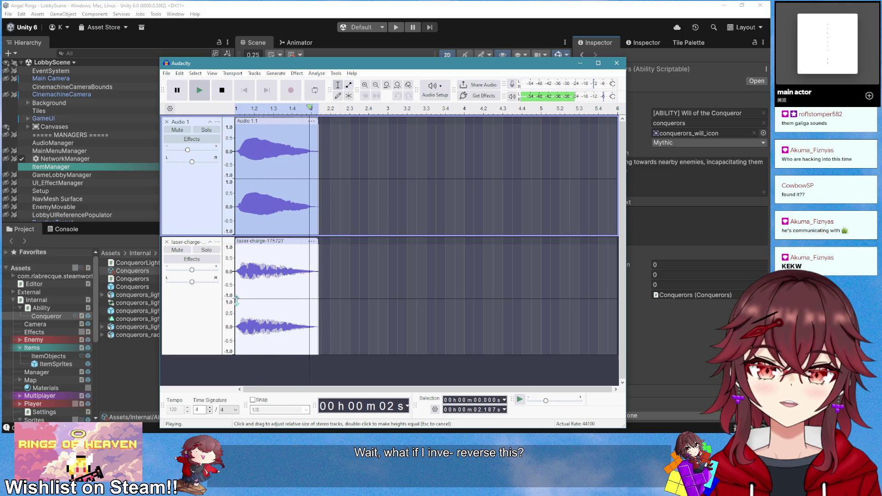
left_click(209, 299)
left_click(297, 73)
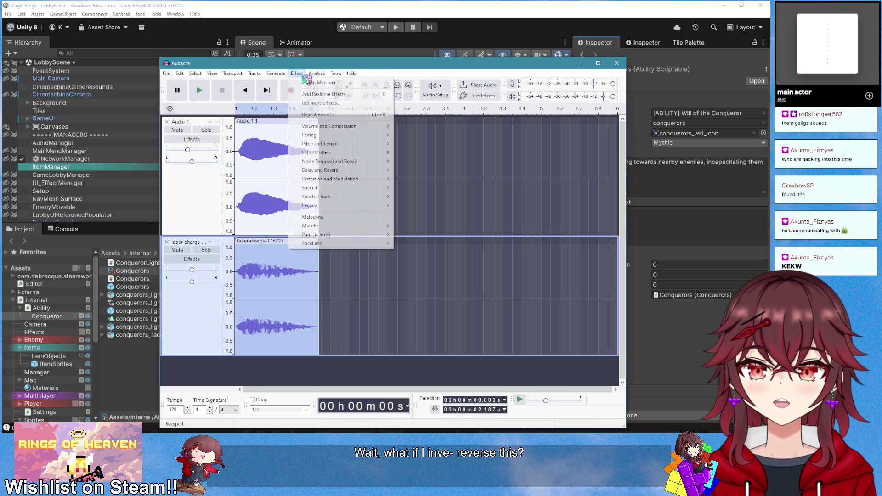
Apply a Hard Overdrive distortion to the laser-charge track and listen to it
mouse_move(346, 182)
left_click(419, 181)
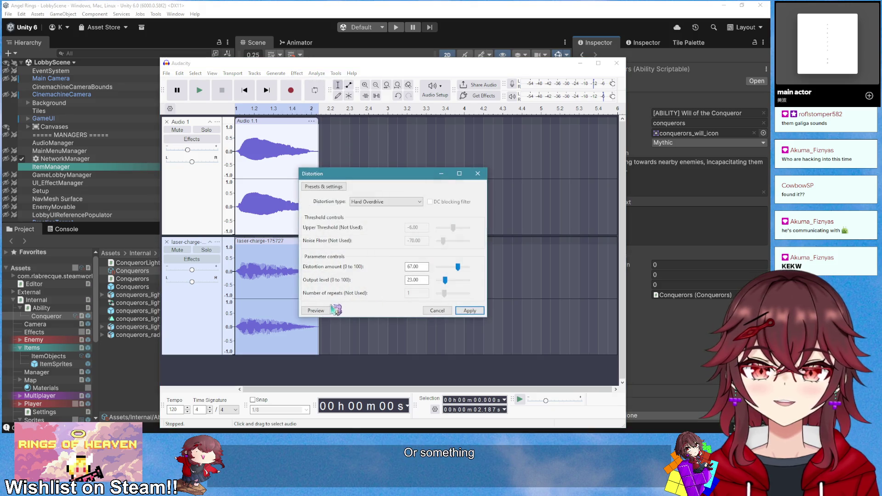
left_click(316, 310)
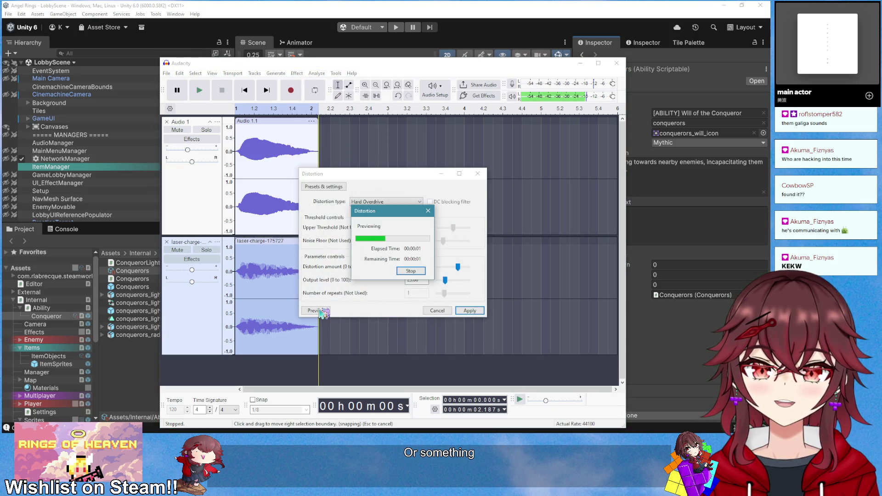
left_click(469, 311)
key("space")
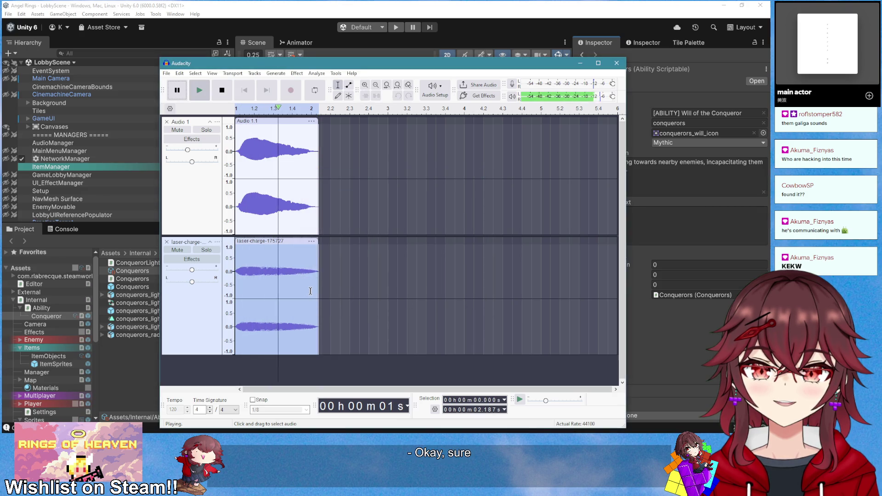
Normalize the laser-charge track, repeat Normalize on Audio 1, and play both tracks
left_click(254, 242)
left_click(297, 73)
mouse_move(344, 126)
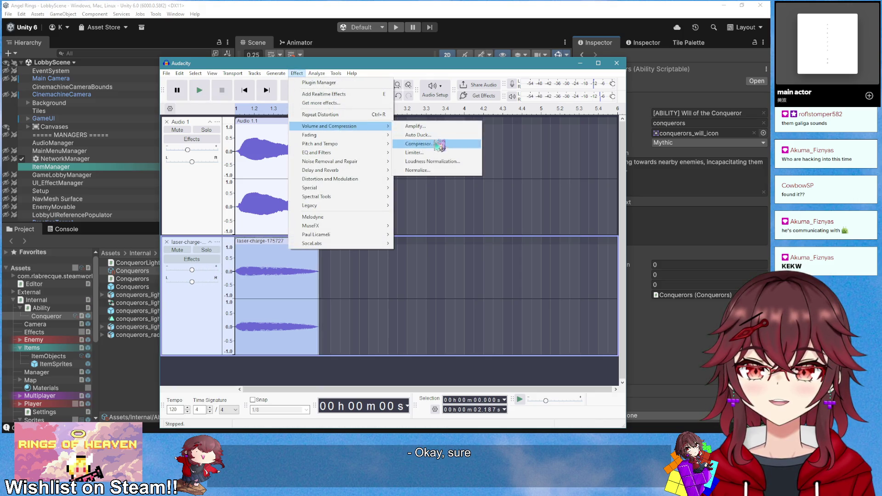
left_click(416, 170)
left_click(430, 278)
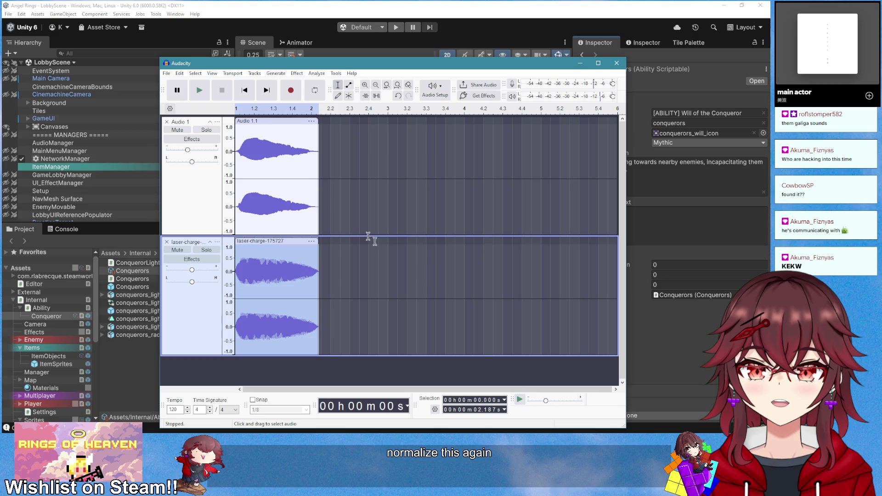
left_click(271, 121)
left_click(297, 73)
left_click(358, 115)
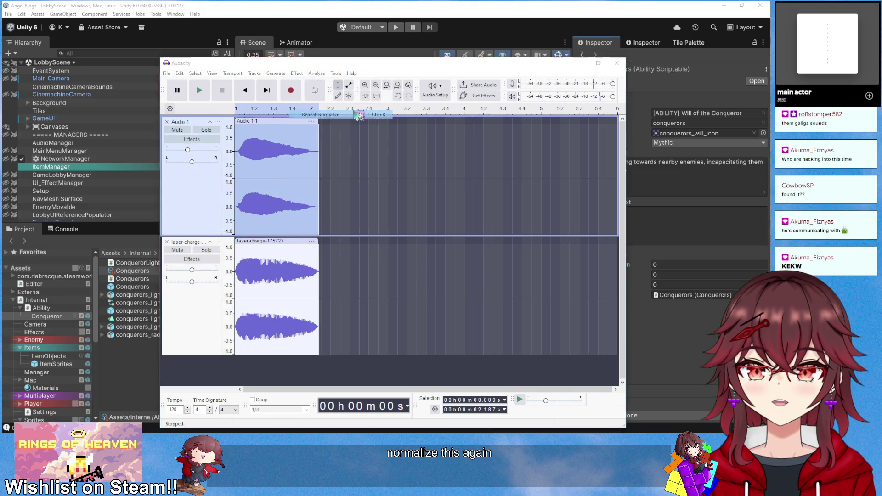
key("space")
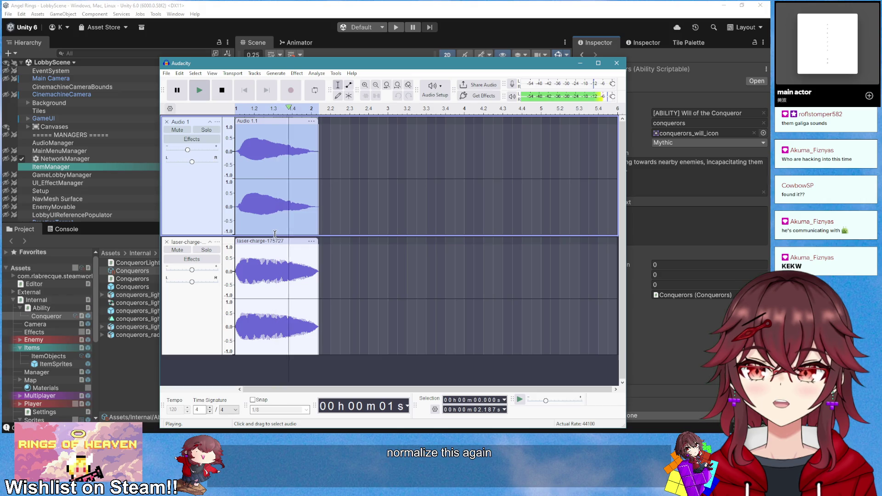
key("space")
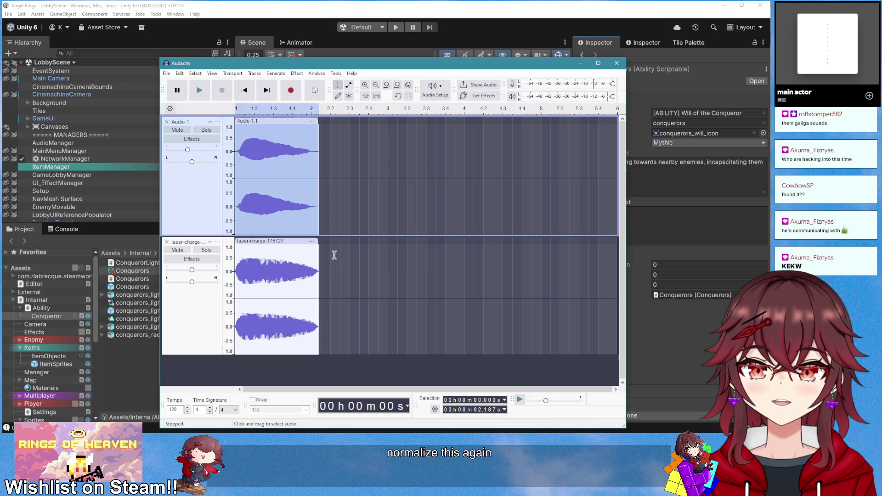
Try speeding up Audio 1 and the laser-charge clip by shortening them, listen, then undo it
key("space")
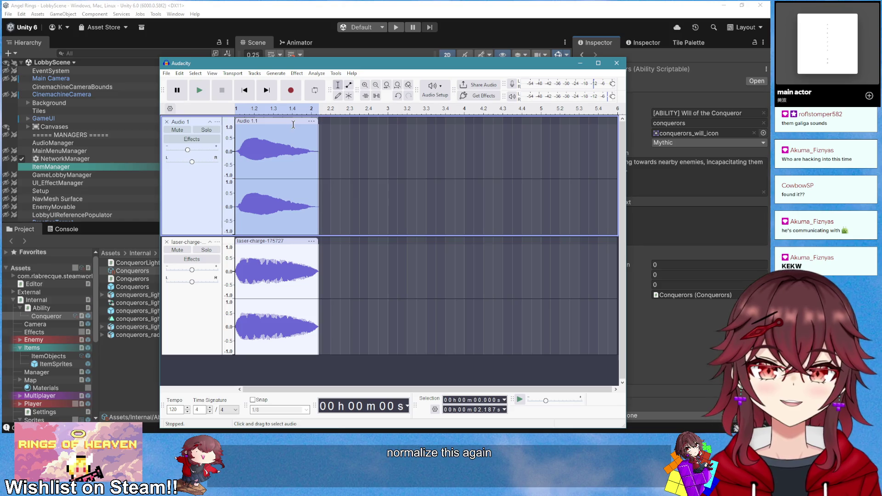
left_click_drag(316, 122, 302, 127)
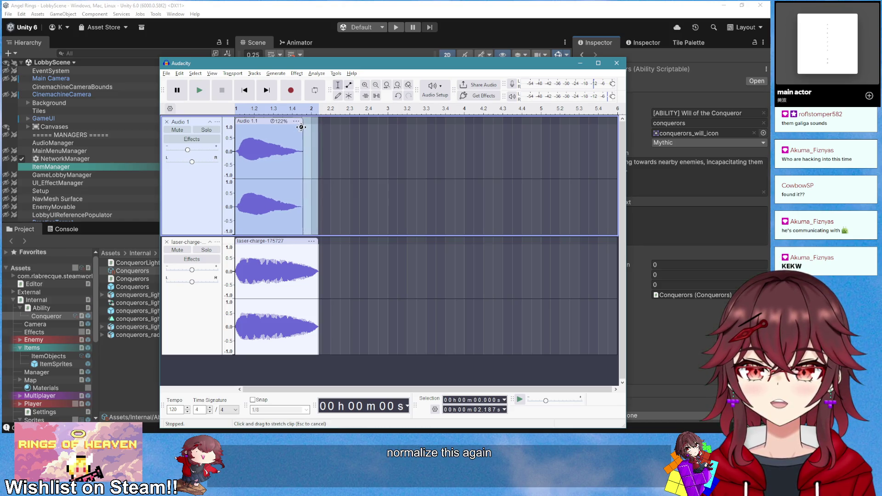
left_click(305, 244)
left_click_drag(318, 243, 301, 243)
key("space")
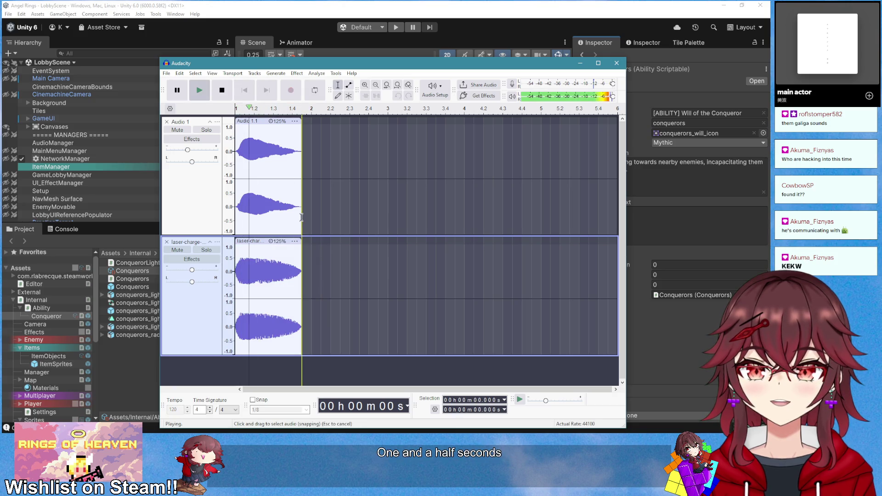
key("space")
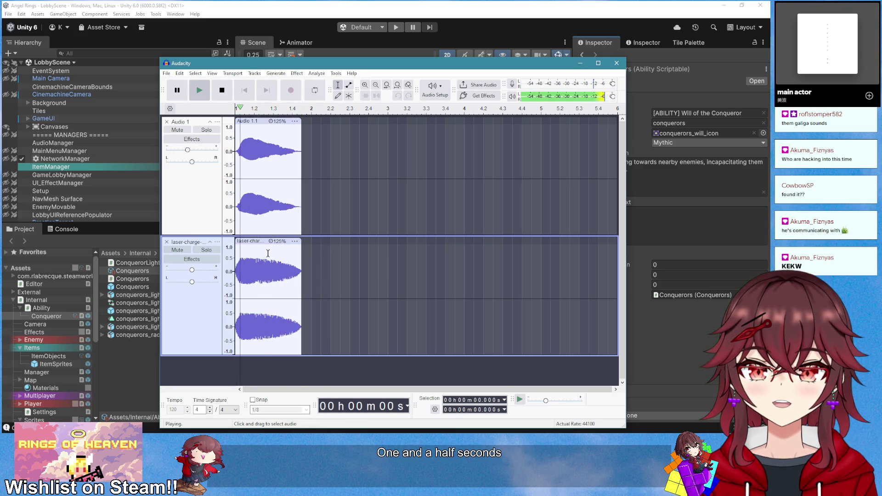
key("space")
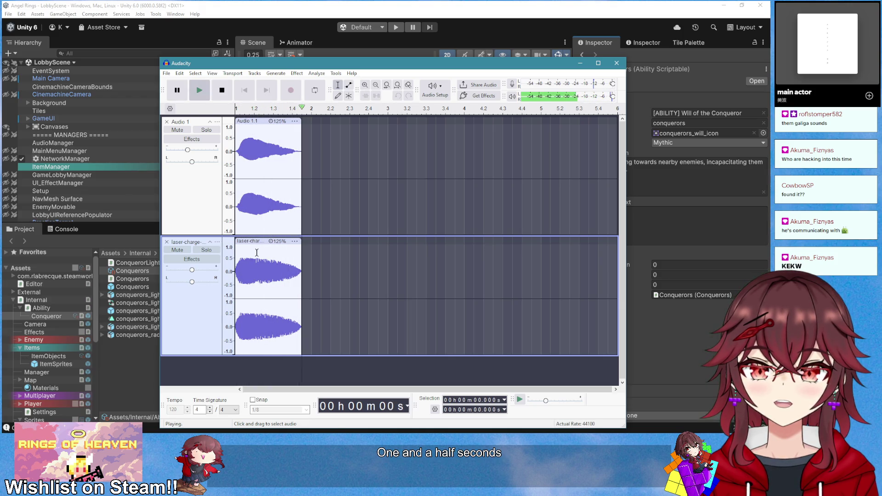
key("ctrl+z")
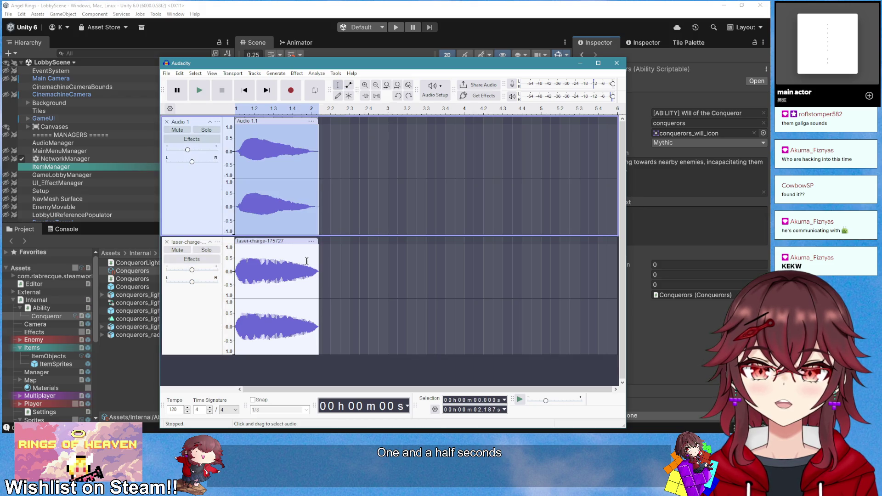
key("space")
Cut the laser-charge clip's tail to about 1.16 s and apply a Fade Out
left_click_drag(330, 271, 282, 275)
key("Delete")
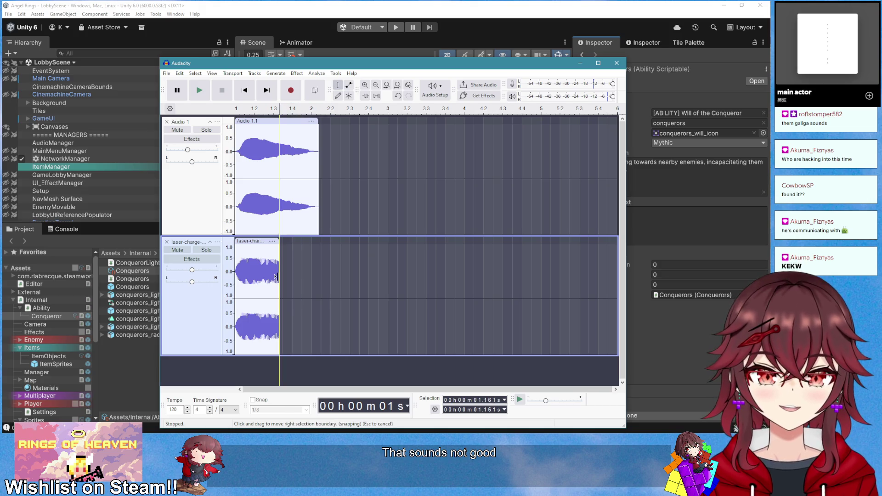
left_click(255, 241)
left_click(297, 73)
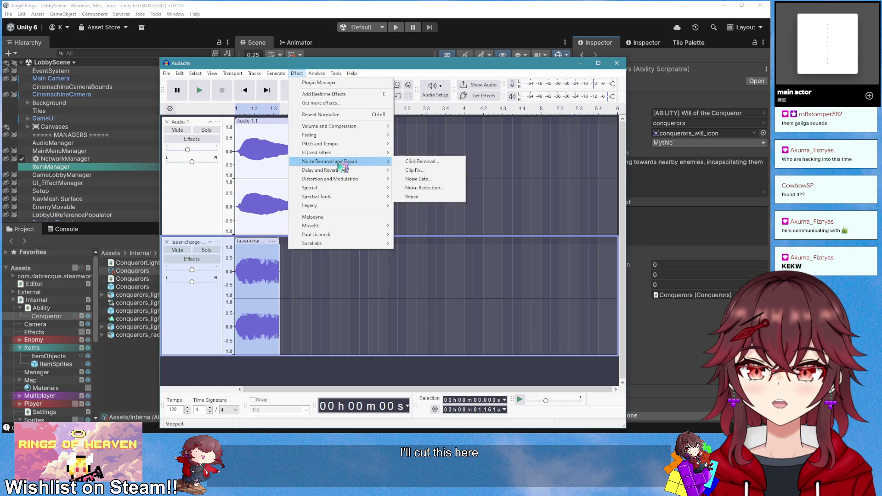
left_click(407, 171)
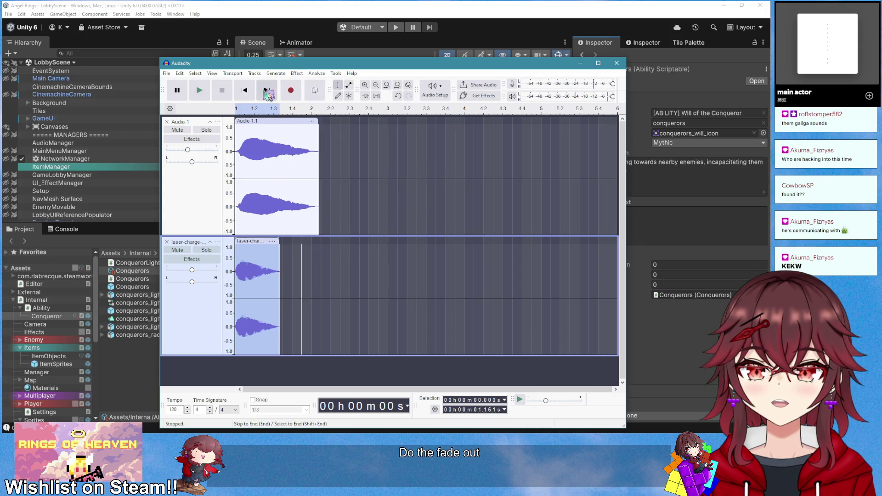
left_click(245, 90)
left_click(199, 90)
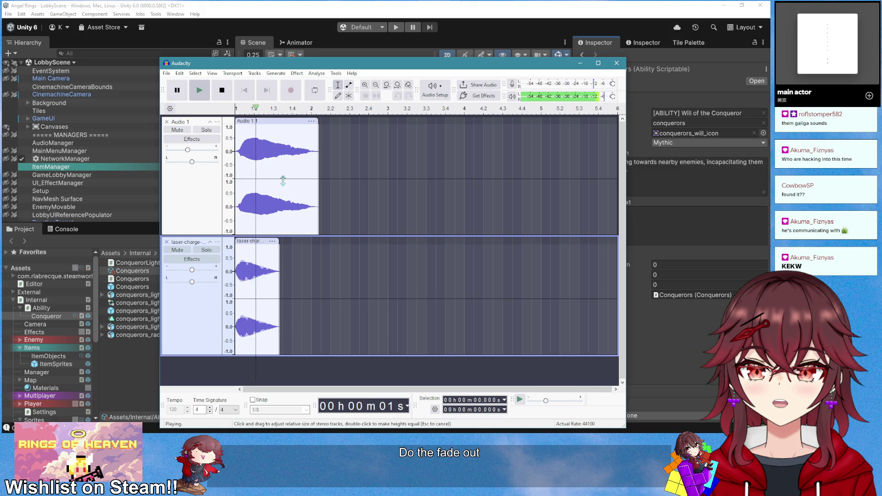
Time-stretch the laser-charge clip to about 1.2 s and preview the result
left_click(264, 242)
left_click_drag(276, 244, 318, 245)
left_click(245, 90)
key("space")
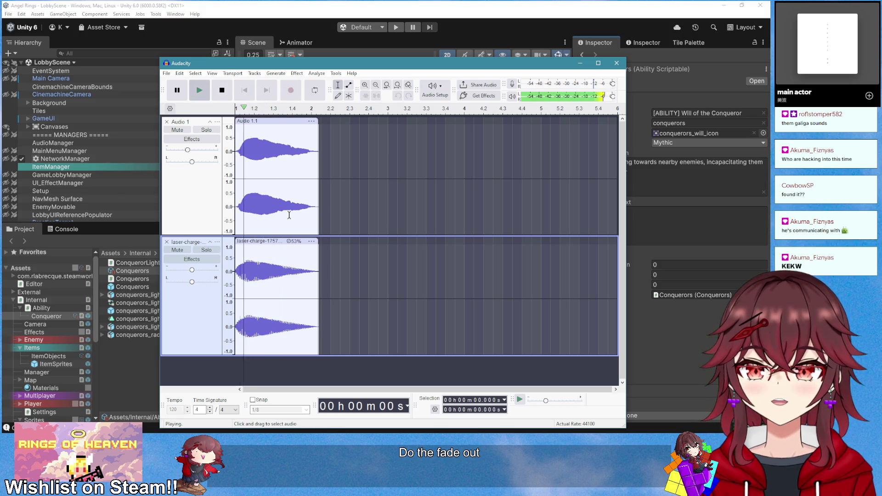
key("space")
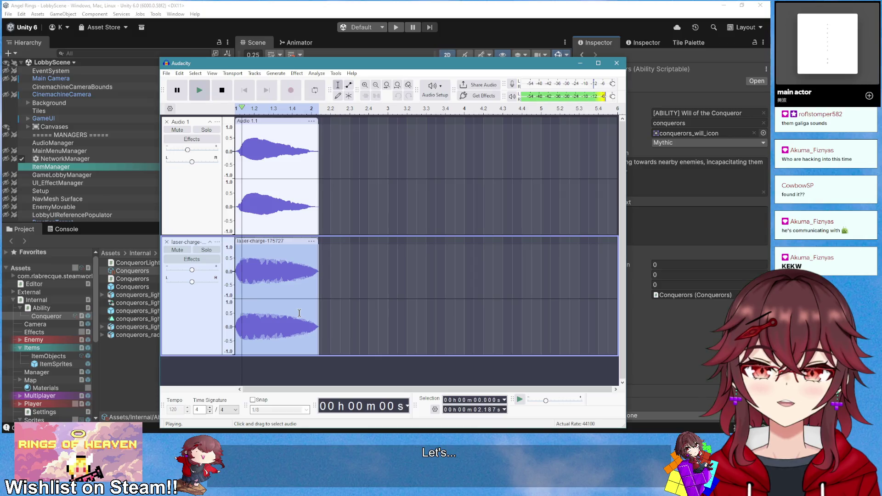
left_click(488, 54)
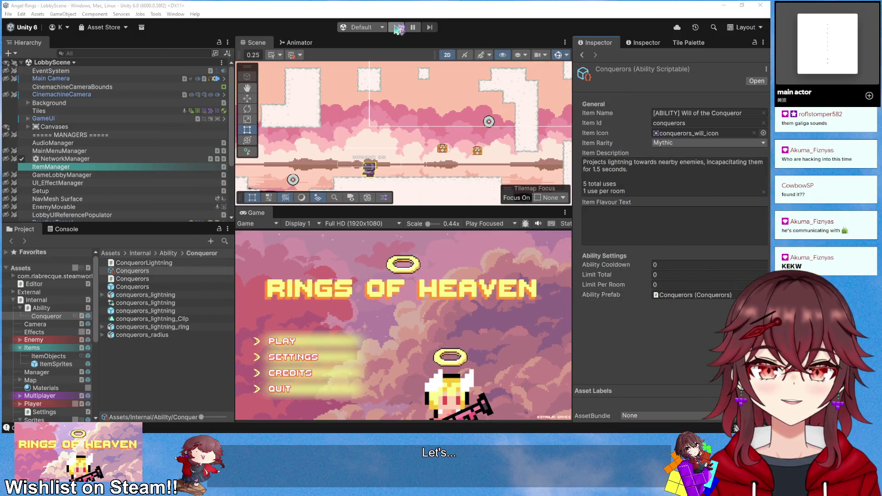
Playtest a new game, pick up Will of the Conqueror and fire its lightning burst
left_click(398, 28)
left_click(281, 340)
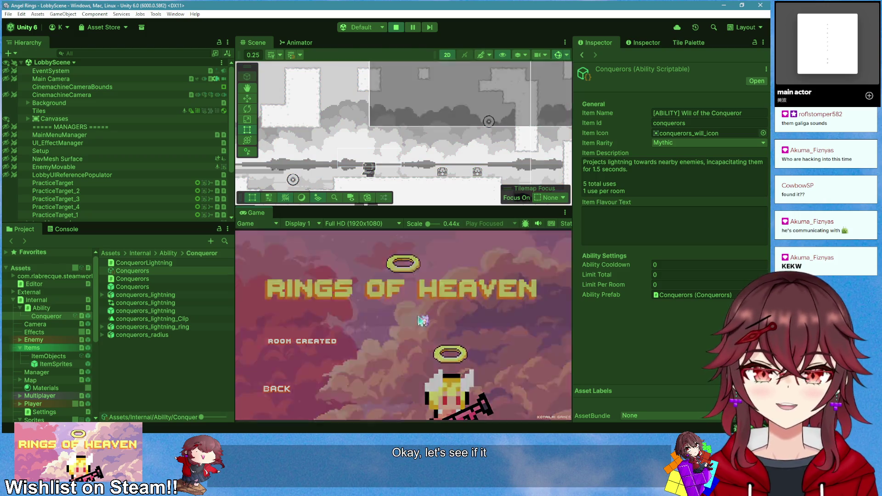
key("e")
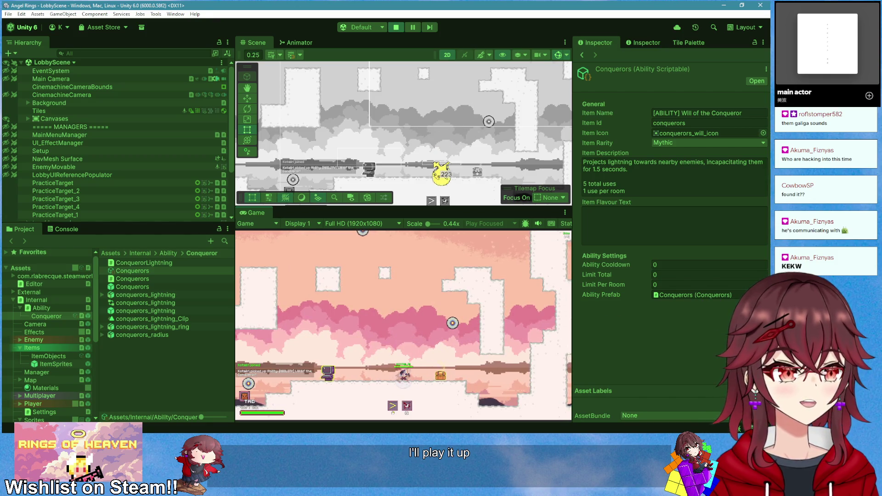
key("q")
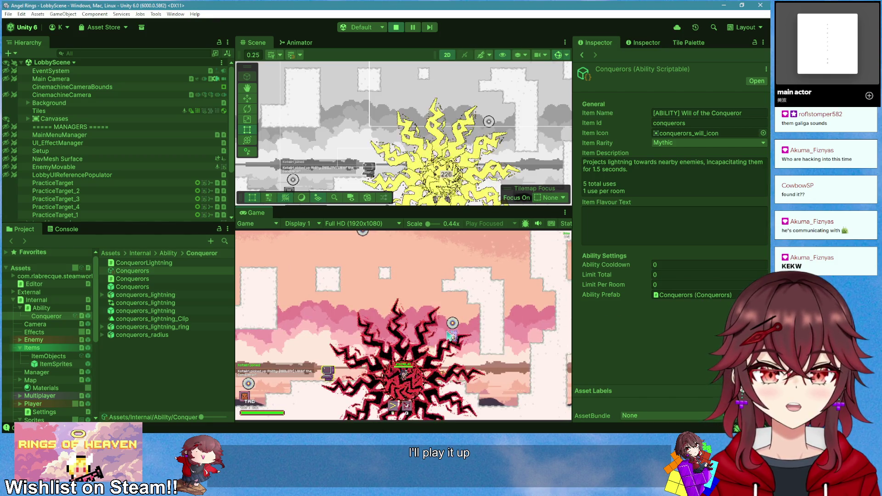
key("alt+Tab")
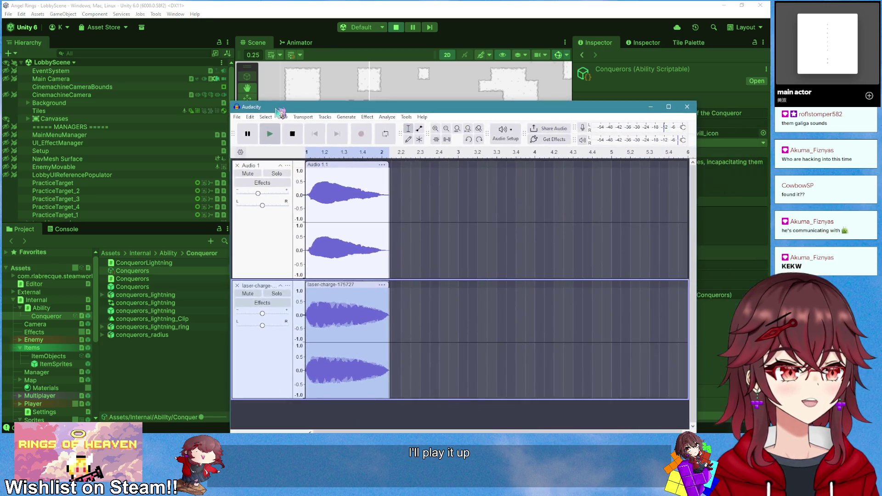
Trim the laser-charge clip's end to about one second, redoing the first trim
left_click(341, 311)
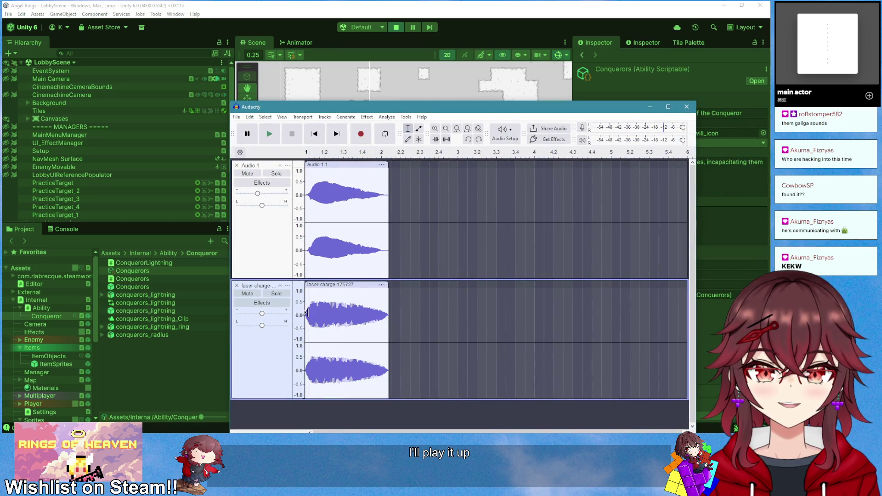
key("space")
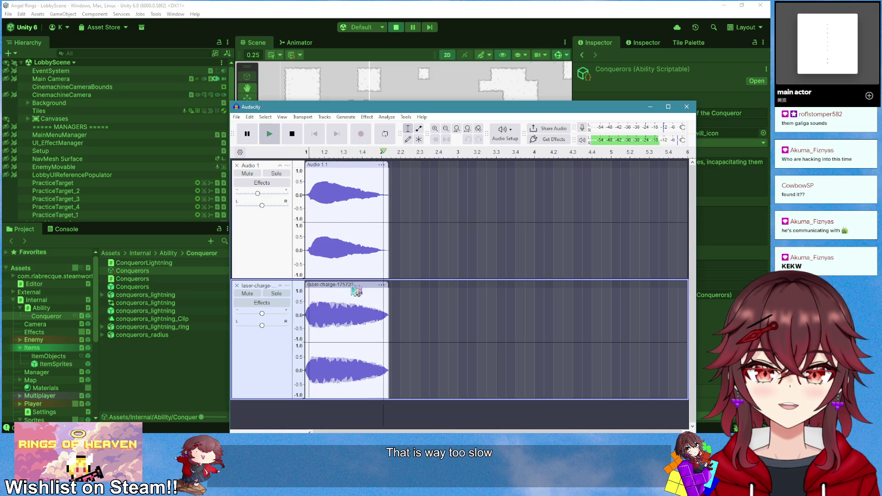
left_click(356, 289)
left_click_drag(387, 286, 325, 299)
left_click(321, 136)
key("space")
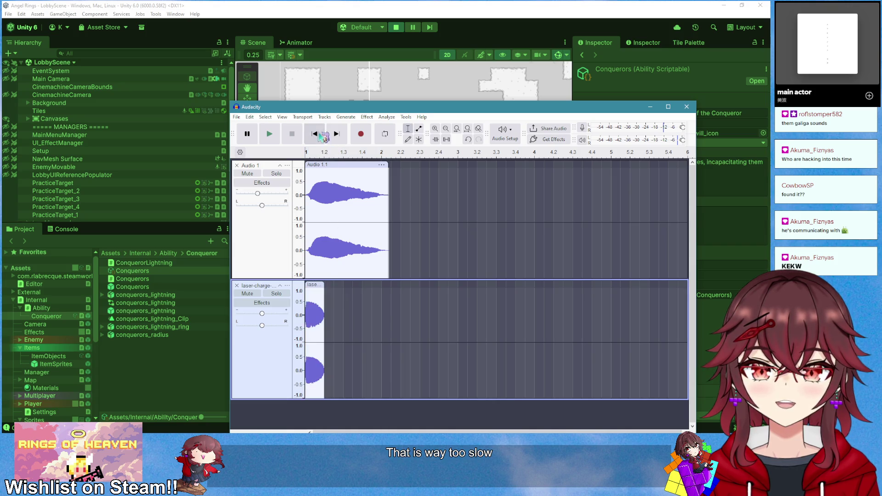
scroll(345, 308, "up", 1, "ctrl")
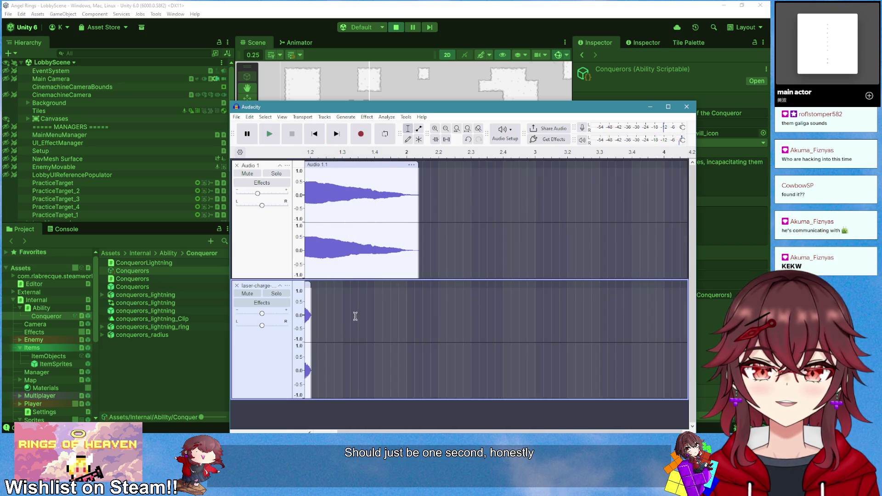
scroll(352, 322, "left", 1)
key("ctrl+z")
left_click_drag(445, 290, 340, 301)
left_click(321, 139)
key("space")
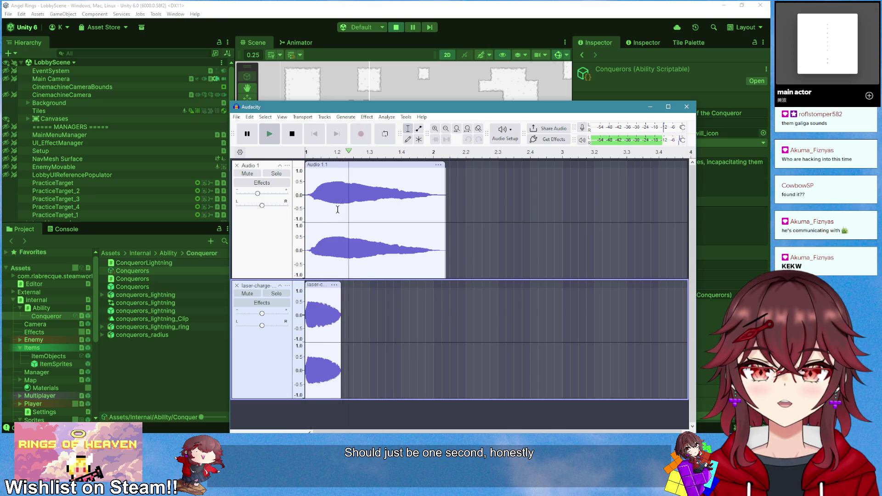
Trim Audio 1.1 so it ends with the laser clip, and preview both
left_click(364, 175)
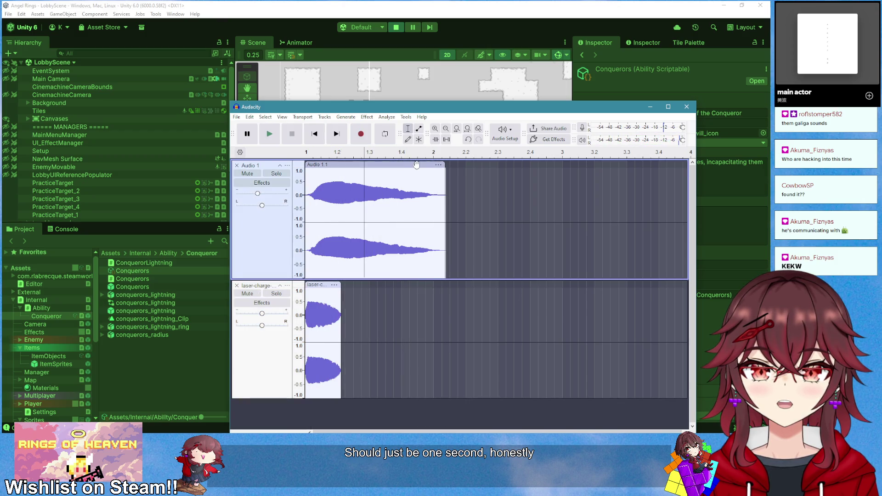
double_click(444, 170)
mouse_move(446, 169)
left_mouse_down()
mouse_move(328, 189)
mouse_move(343, 196)
left_mouse_up()
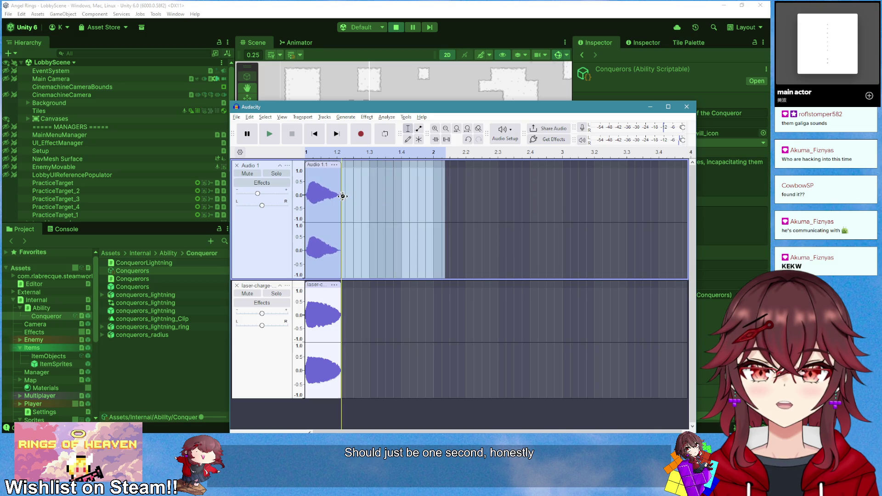
left_click(323, 331)
key("space")
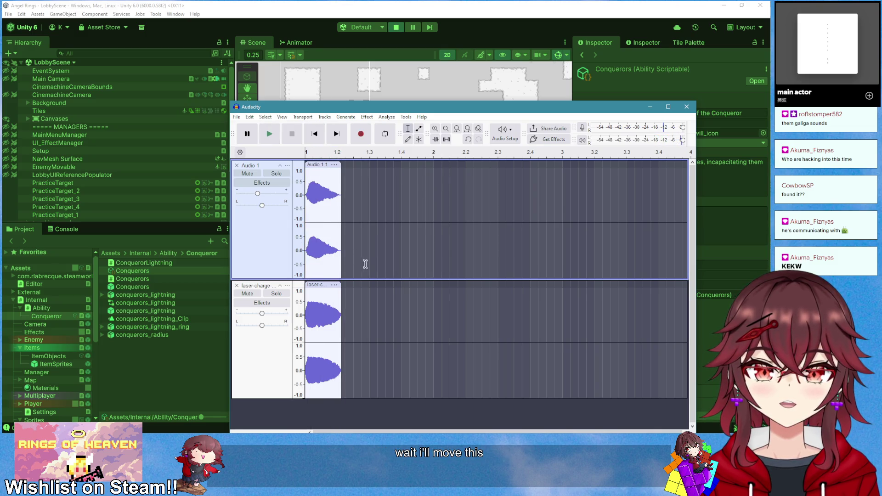
Time-stretch the laser-charge clip to 201% and preview it before returning to the game
left_click(319, 288)
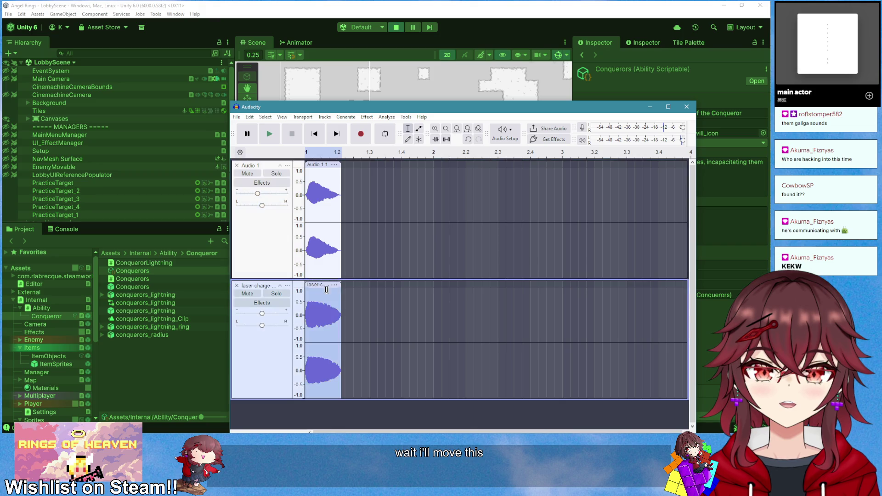
left_click_drag(341, 293, 374, 294)
left_click(320, 146)
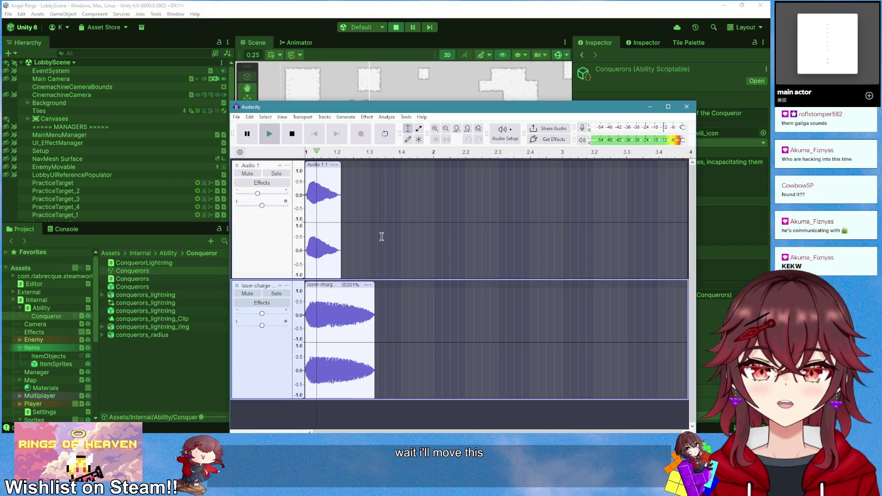
key("space")
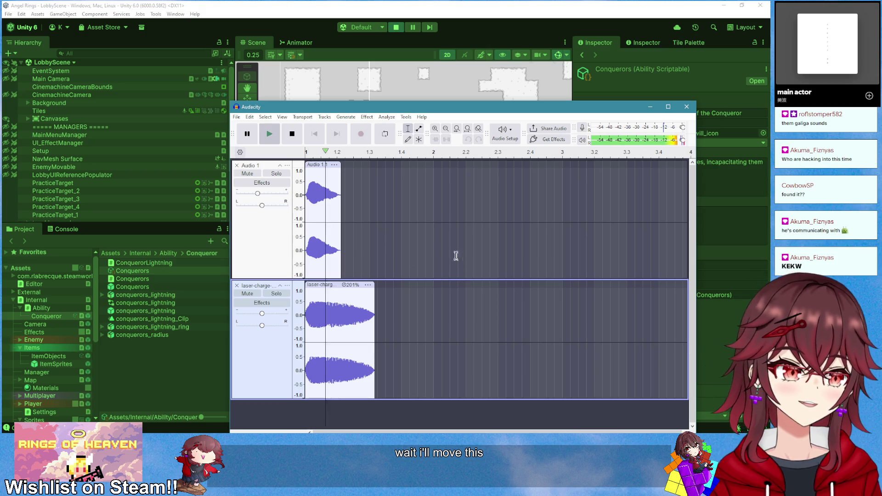
key("super+shift+Right")
left_click(441, 326)
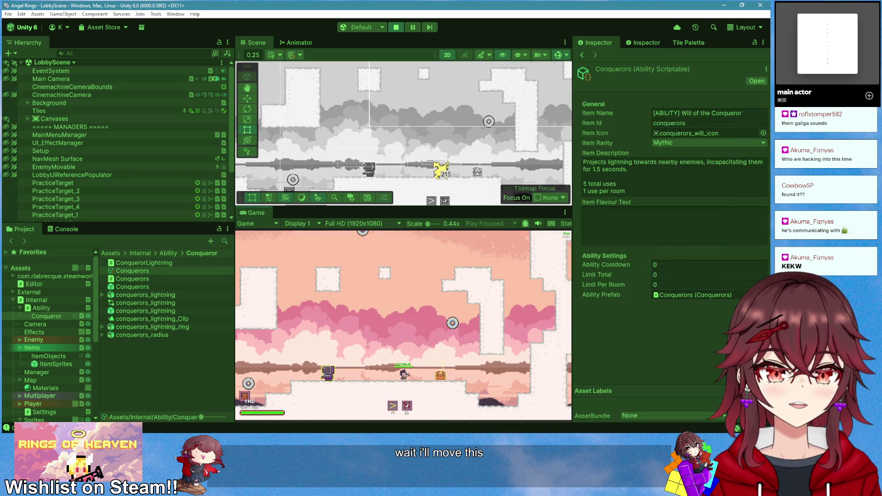
Fire the lightning ability twice to hear the new sound, then stop the playtest
key("e")
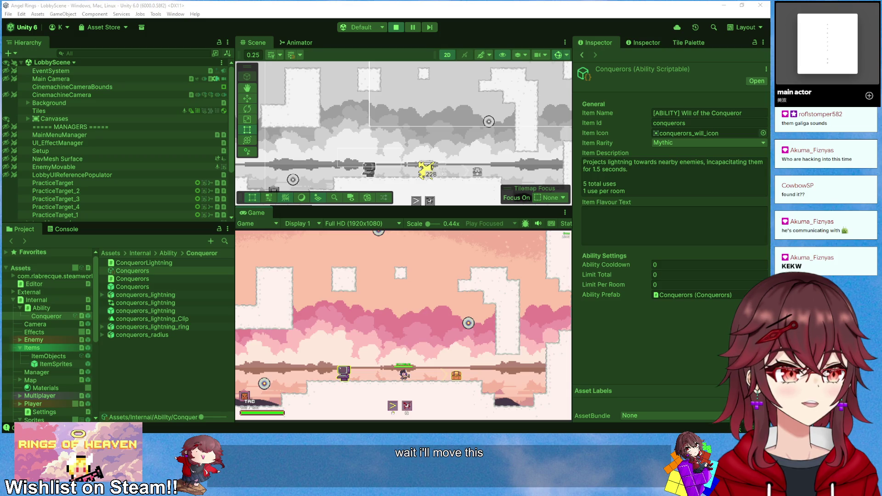
left_click(460, 321)
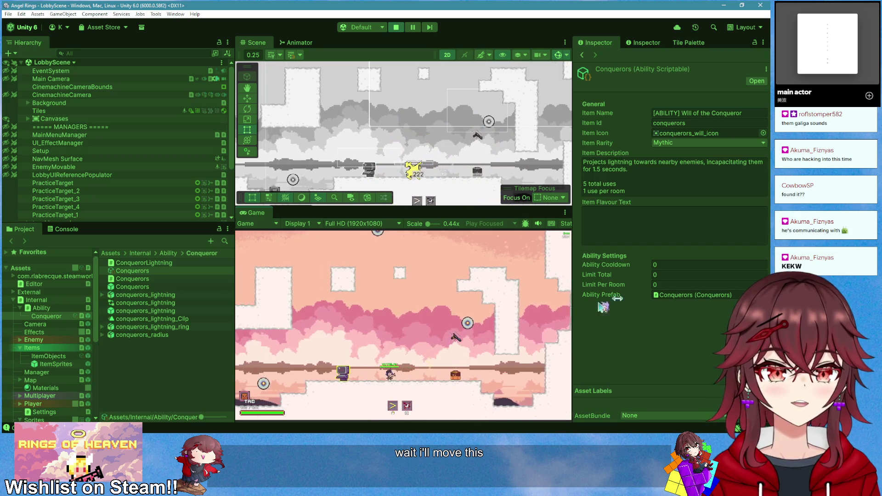
left_click(398, 28)
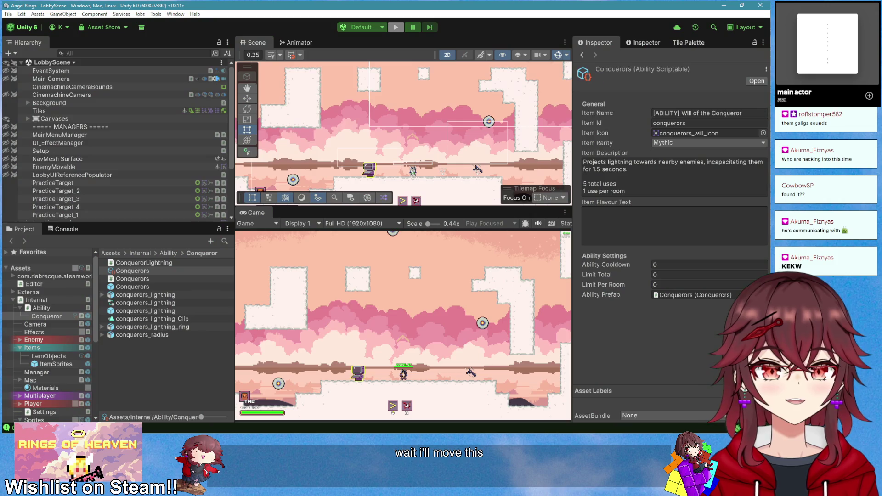
key("alt+Tab")
left_click_drag(343, 95, 334, 83)
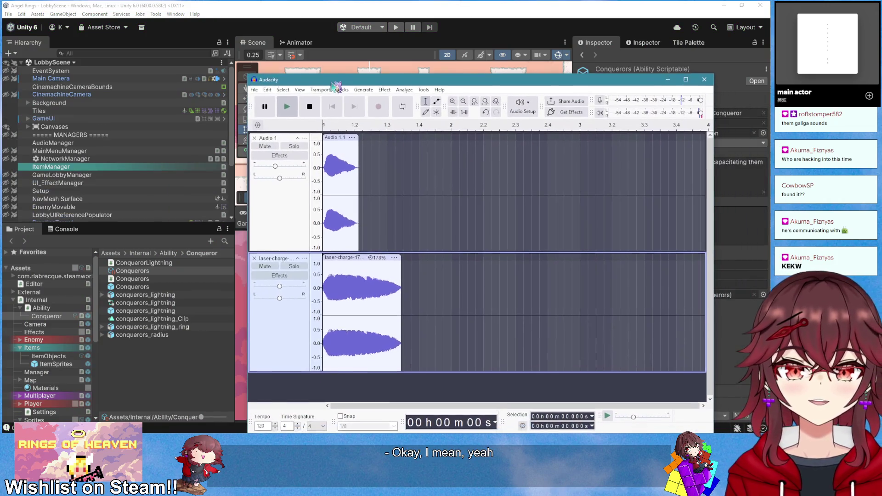
Export the mix as conqueror_activate.wav into Assets\Resources\Audio and minimize Audacity
left_click(254, 89)
left_click(278, 166)
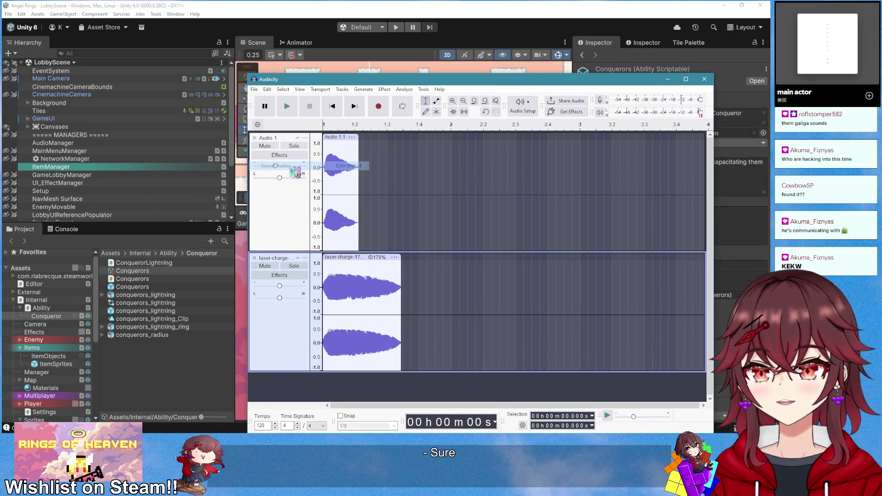
left_click_drag(507, 207, 605, 209)
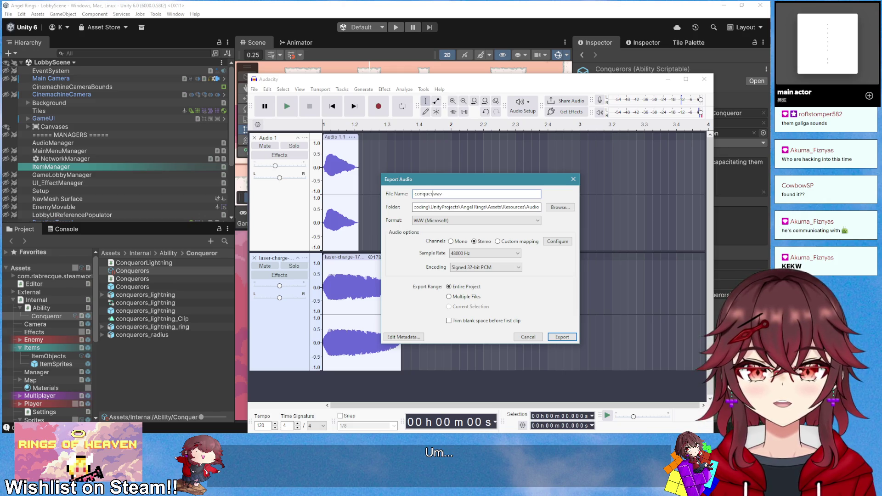
type("te")
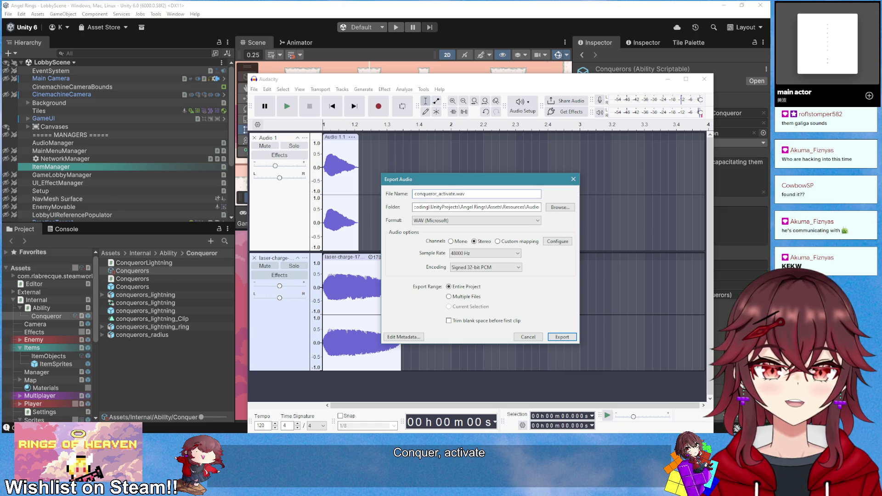
key("Return")
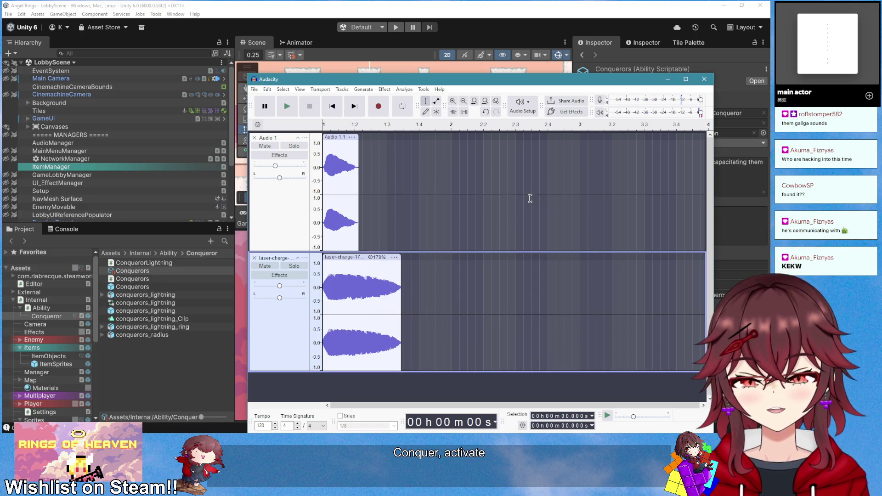
left_click(668, 79)
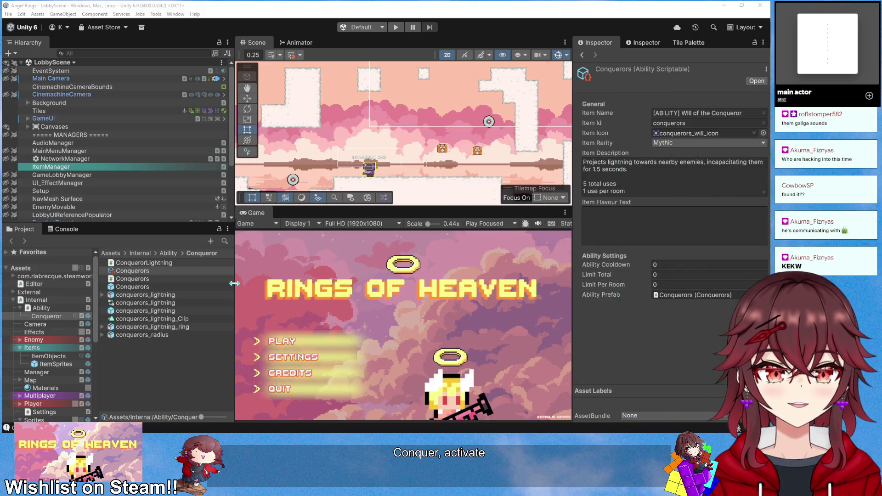
Add an AudioManager.Instance.PlaySound("conqueror_activate") line at the top of AbilityCoroutine
key("alt+Tab")
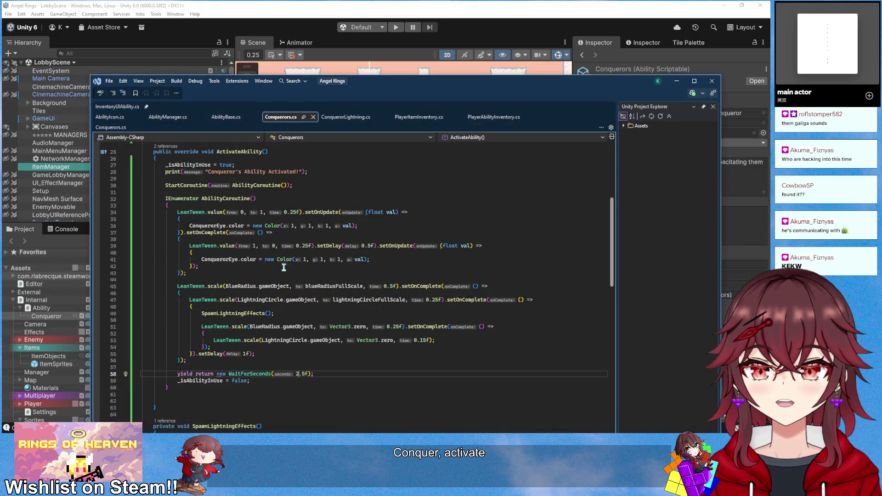
left_click(317, 206)
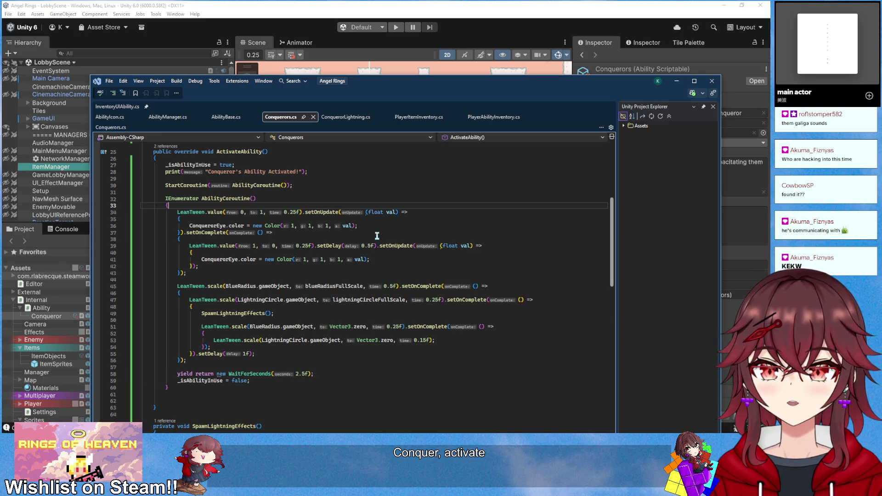
key("Return")
key("Return")
key("Up")
type("AudioM")
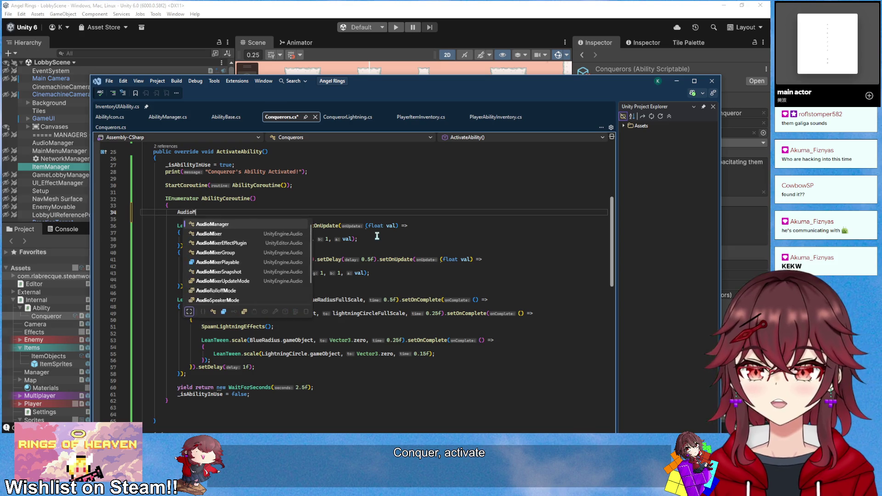
type("anager.")
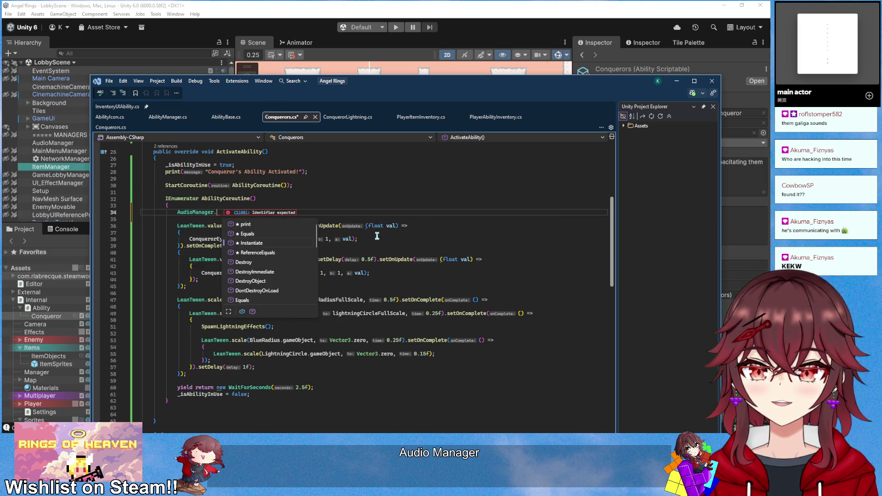
type("Instance.Pla")
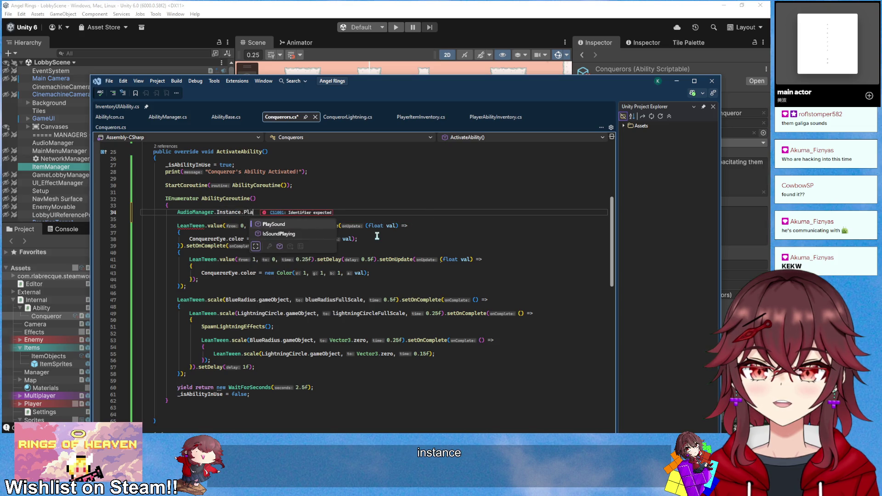
type("yS(\"C")
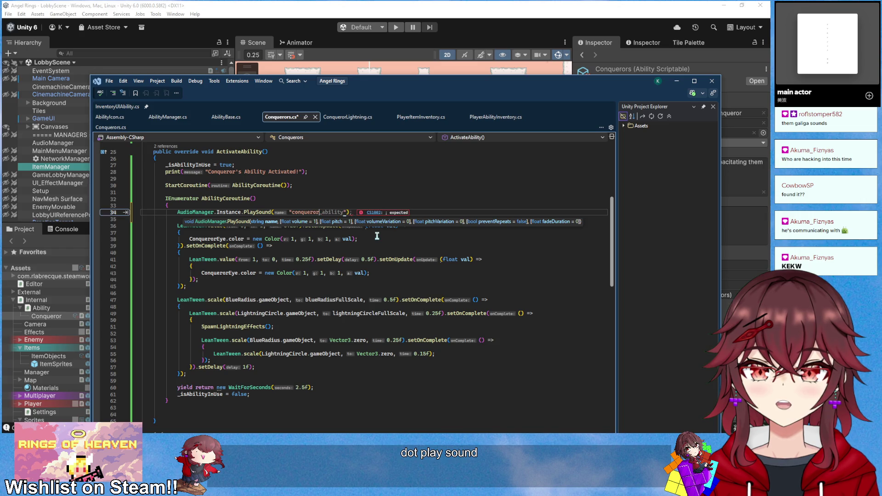
type("ac")
type("tivate")
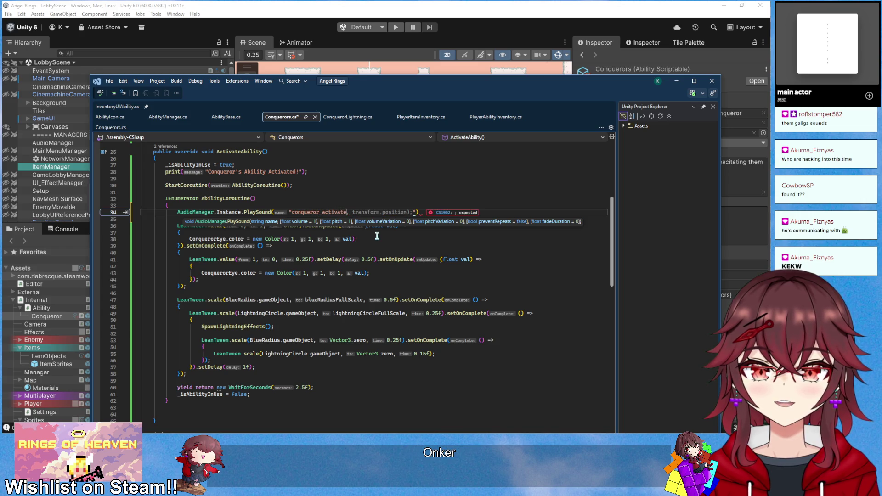
left_click(447, 254)
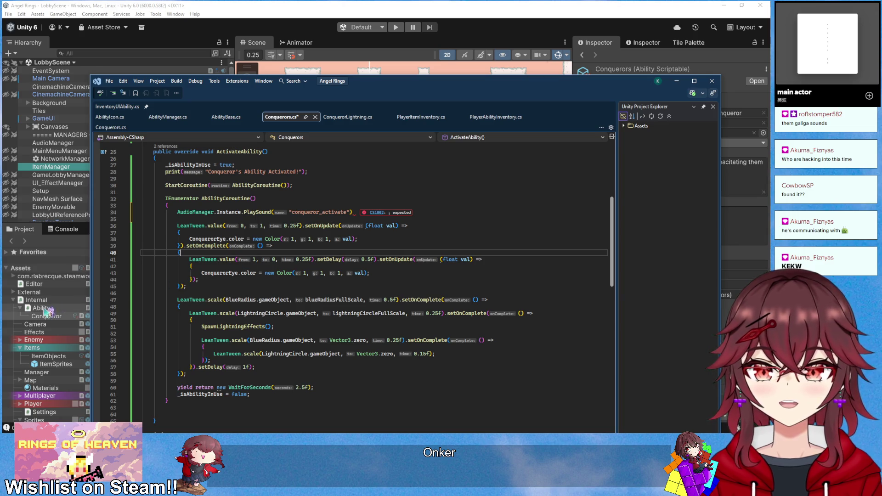
scroll(51, 345, "down", 3)
scroll(50, 345, "down", 2)
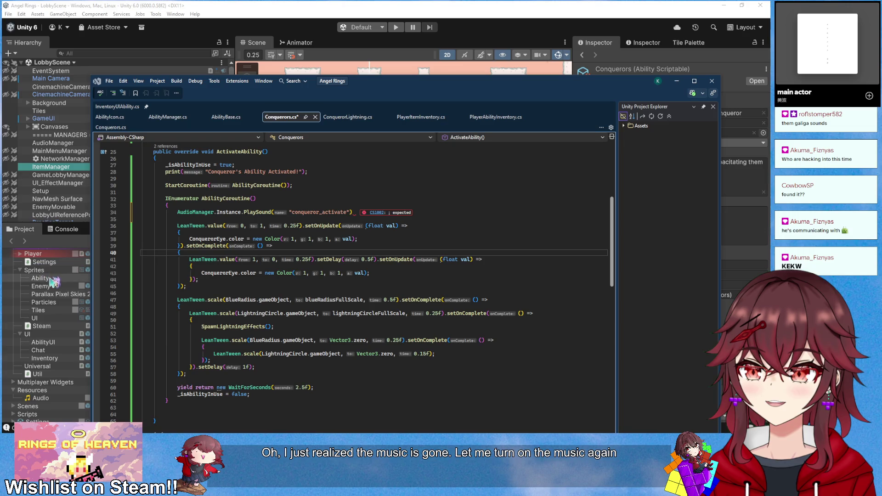
scroll(46, 322, "down", 1)
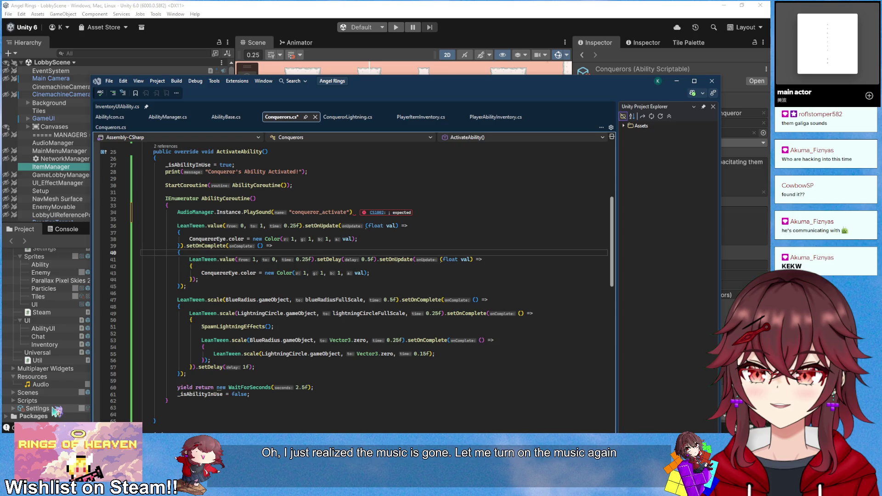
Check the imported conqueror_activate clip in Unity's Resources/Audio folder
left_click(52, 389)
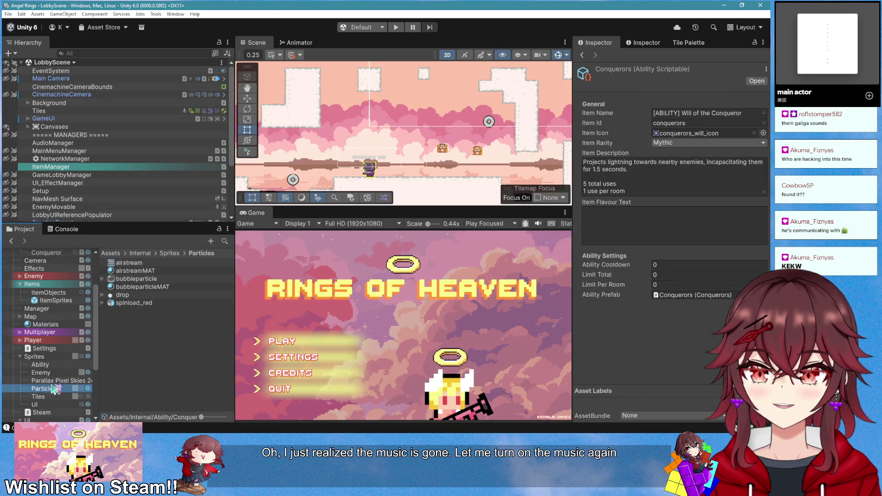
scroll(54, 389, "down", 4)
left_click(54, 388)
left_click(156, 271)
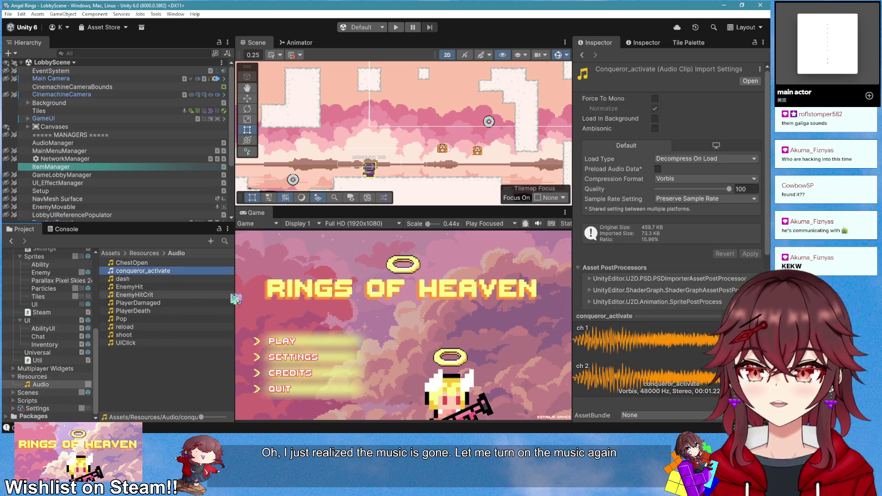
Add the volume: 0.3f argument to the PlaySound call and save Conquerors.cs
key("alt+Tab")
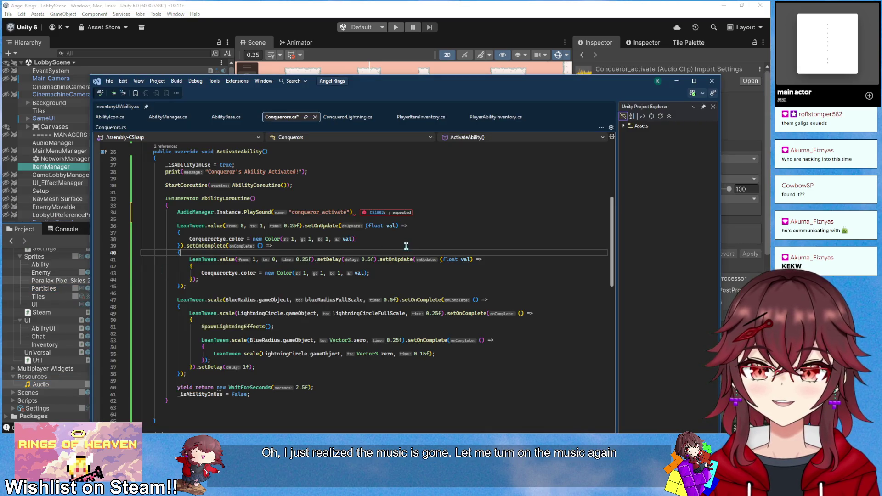
left_click(354, 213)
type(";")
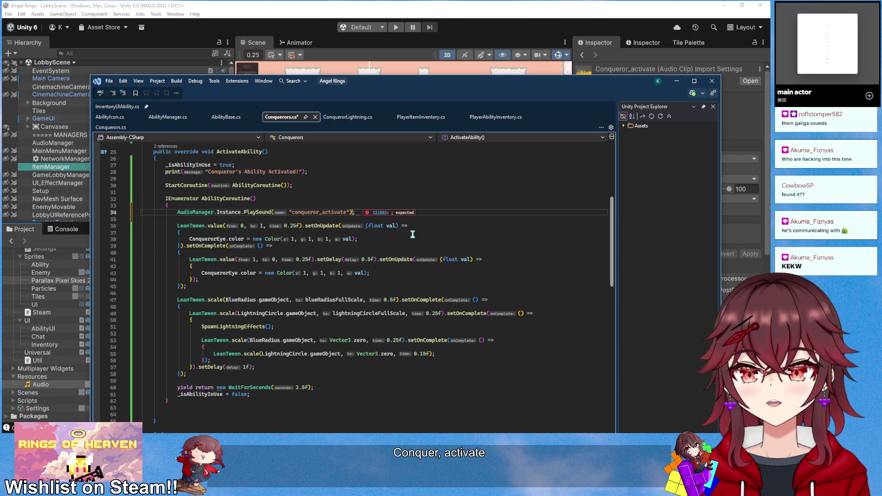
type("\", volume: 0.3f")
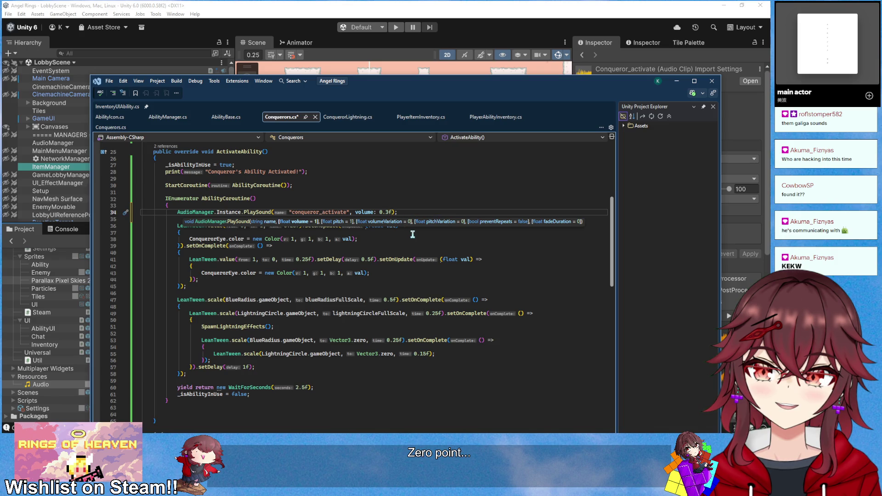
key("ctrl+s")
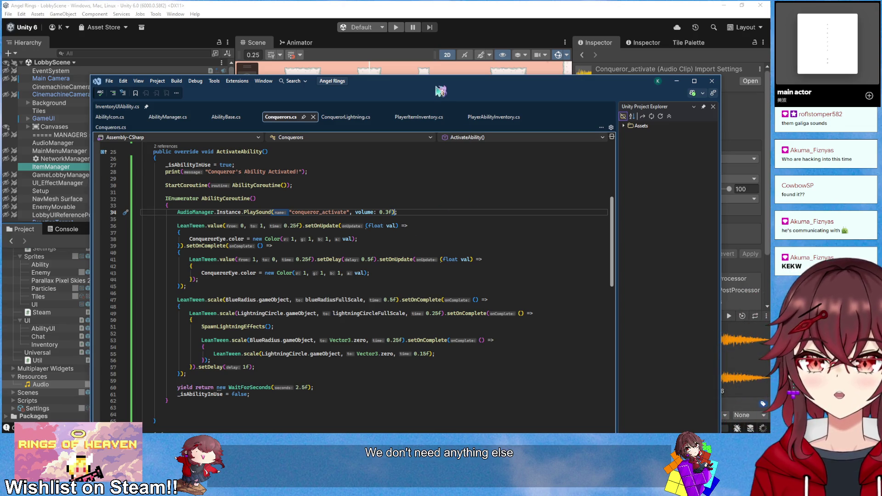
Playtest a new game, pick up the Conqueror ability from the chest and activate it
key("alt+Tab")
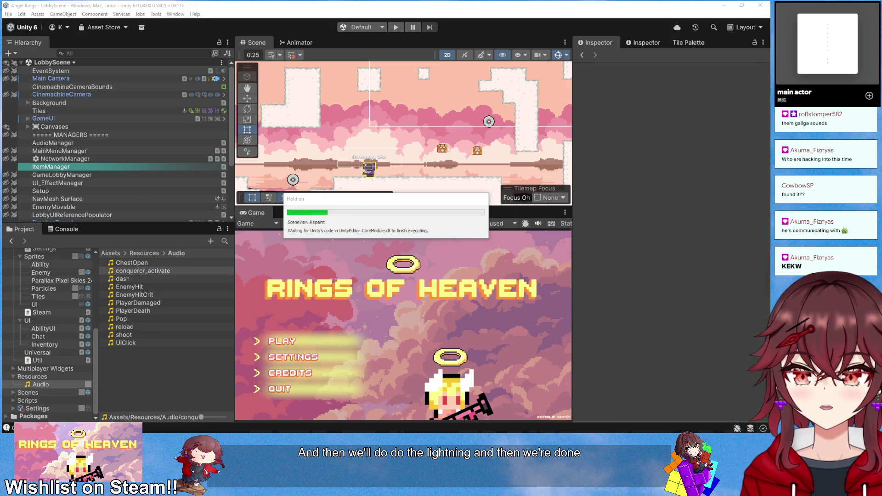
left_click(396, 28)
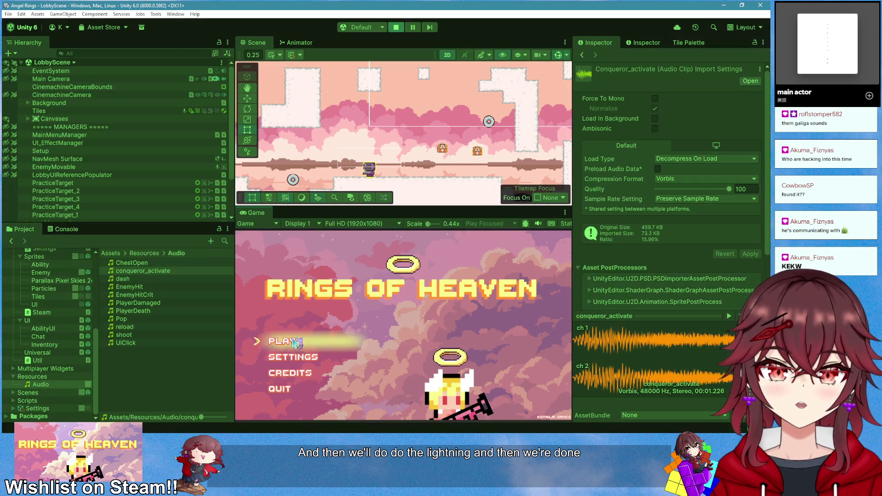
left_click(297, 341)
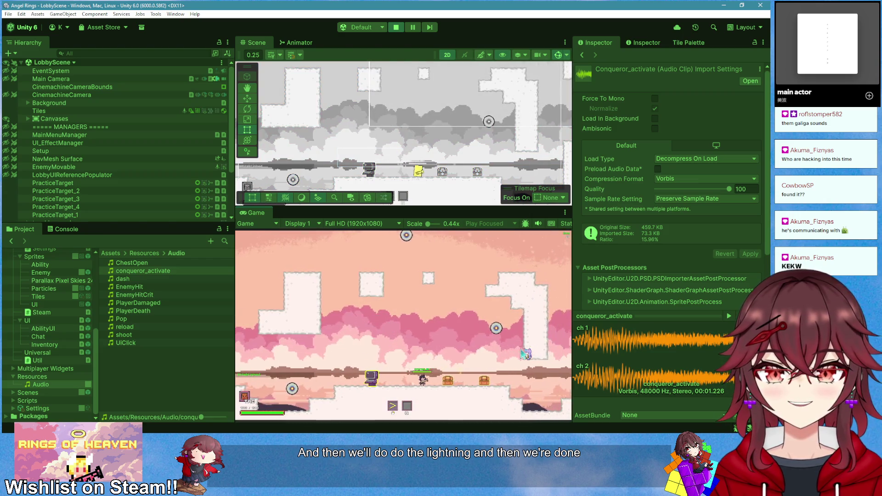
key("e")
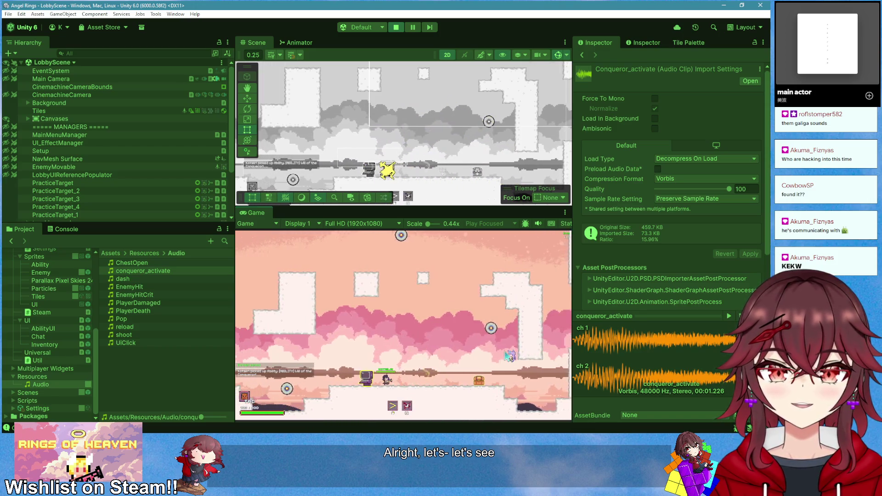
key("d")
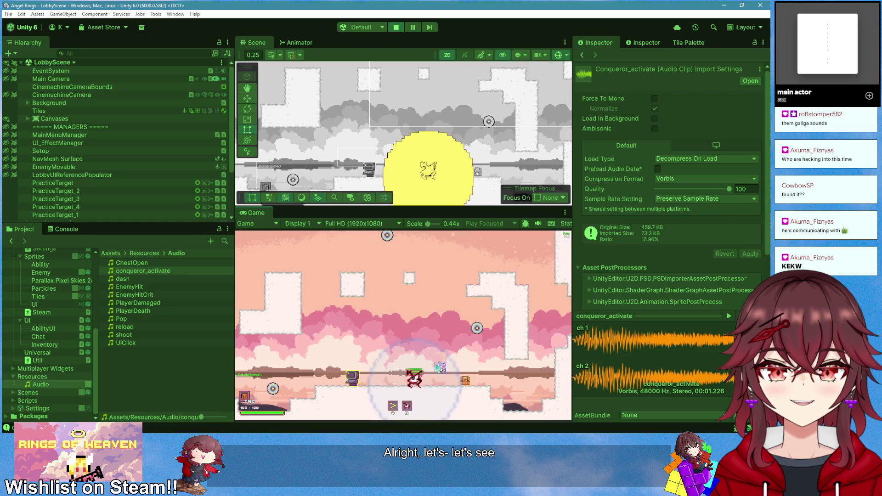
left_click(396, 27)
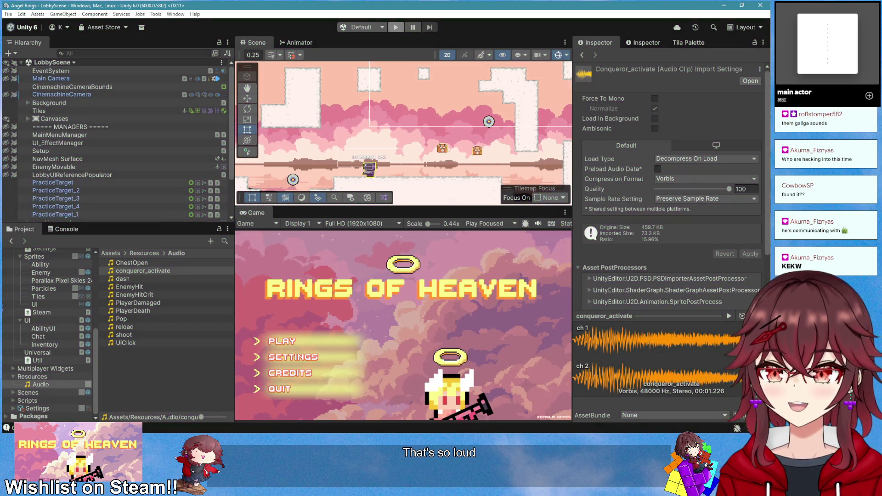
key("alt+Tab")
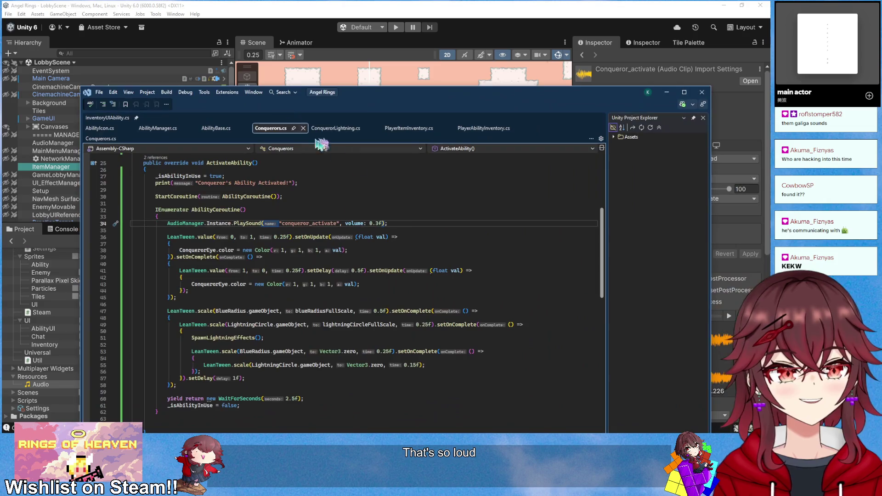
Delete the 3 from the 0.3f volume argument and save so Unity recompiles
key("BackSpace")
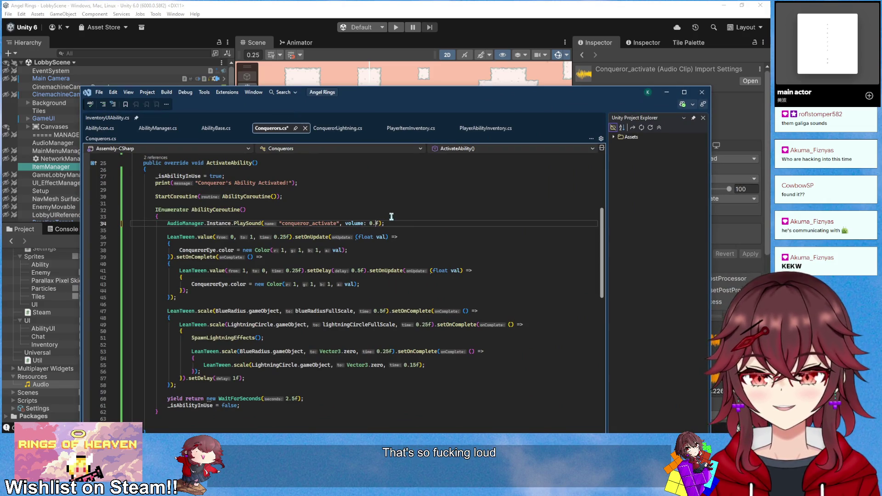
type("1")
key("ctrl+s")
key("alt+Tab")
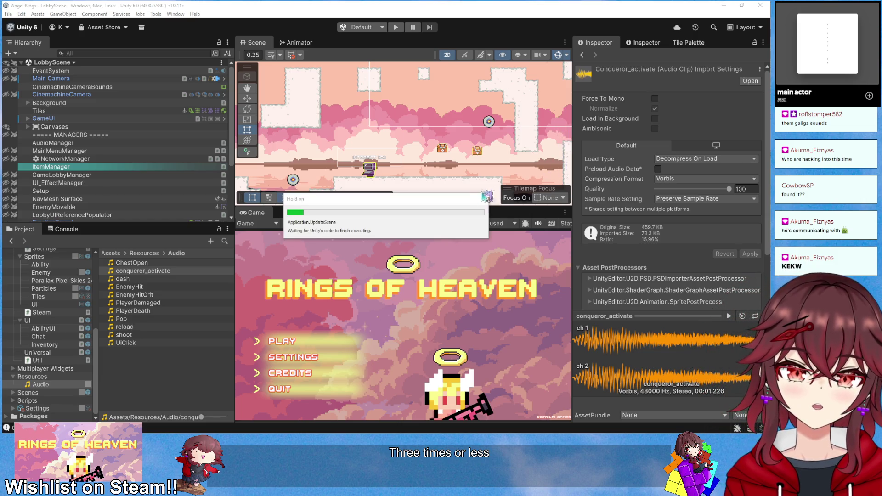
Playtest a new lobby, take Will of the Conqueror from the chest, fire it, then stop
left_click(395, 27)
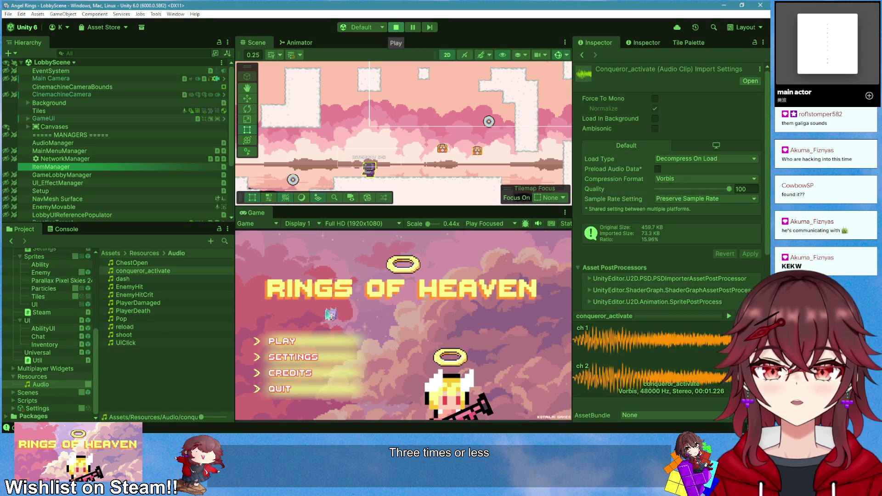
left_click(295, 341)
left_click(294, 341)
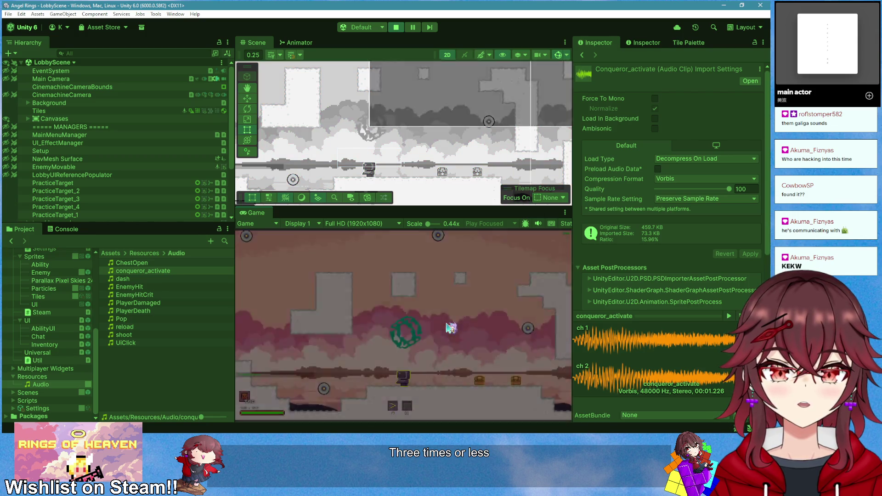
key("d")
key("e")
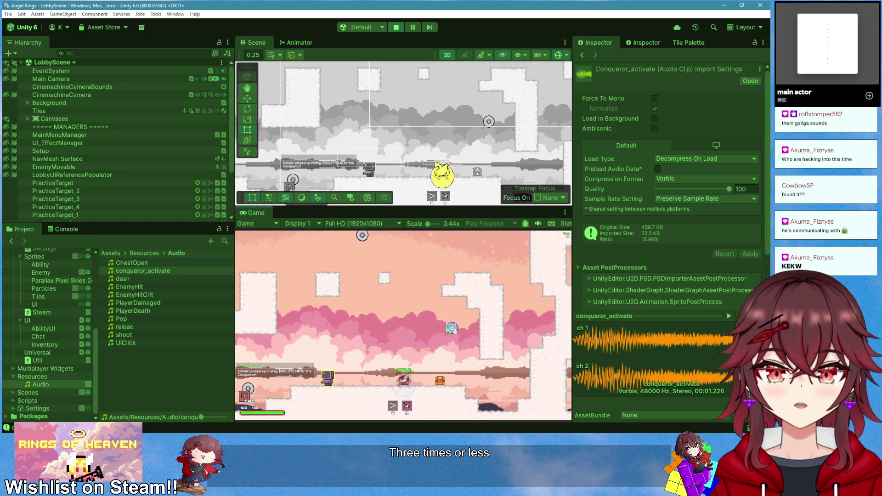
key("a")
key("d")
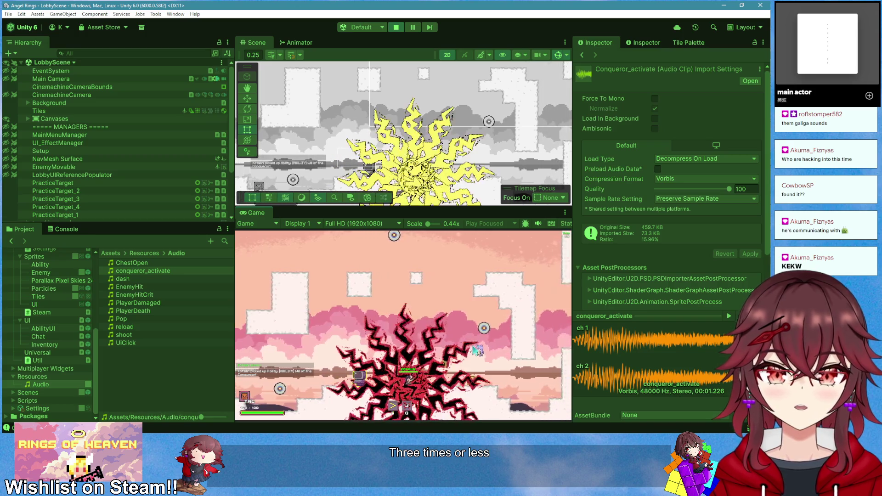
key("a")
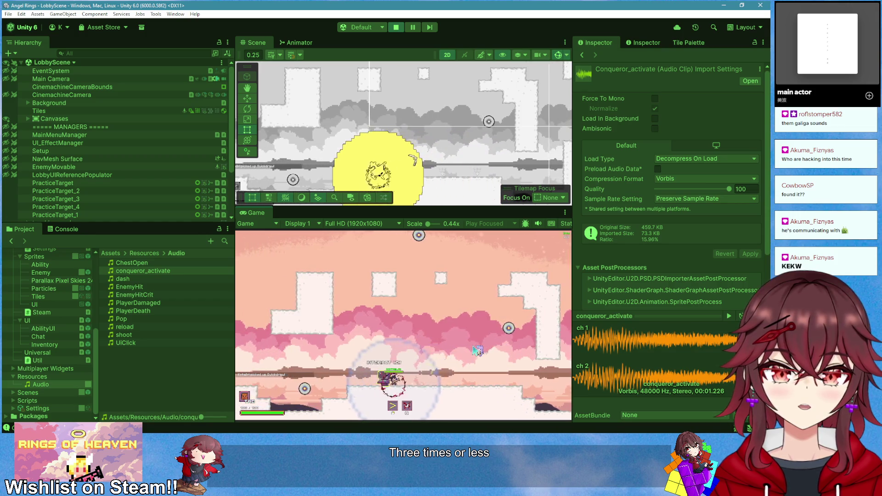
left_click(396, 27)
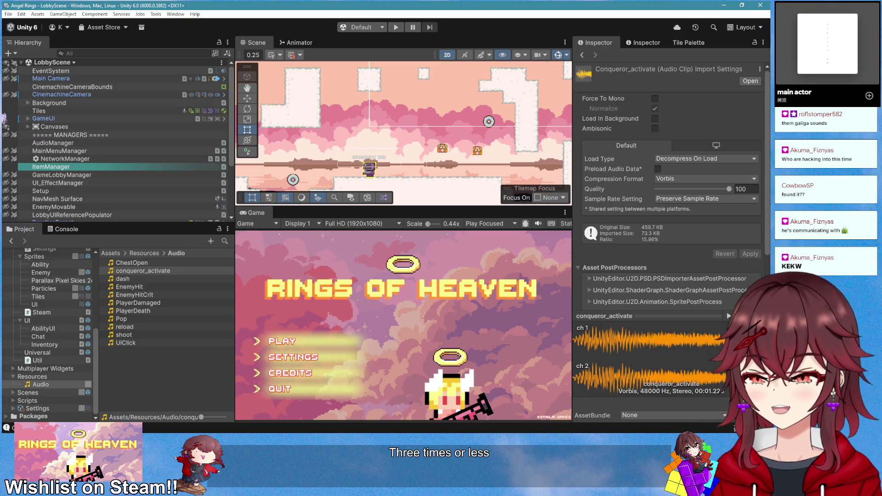
key("alt+Tab")
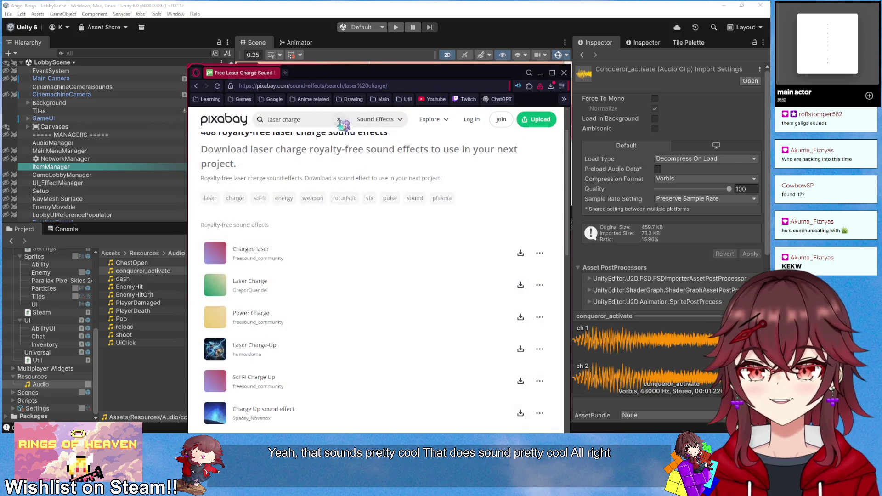
Search Pixabay for 'electric shock' and preview the results, including 075681_Electric Shock
left_click(339, 120)
type("elect")
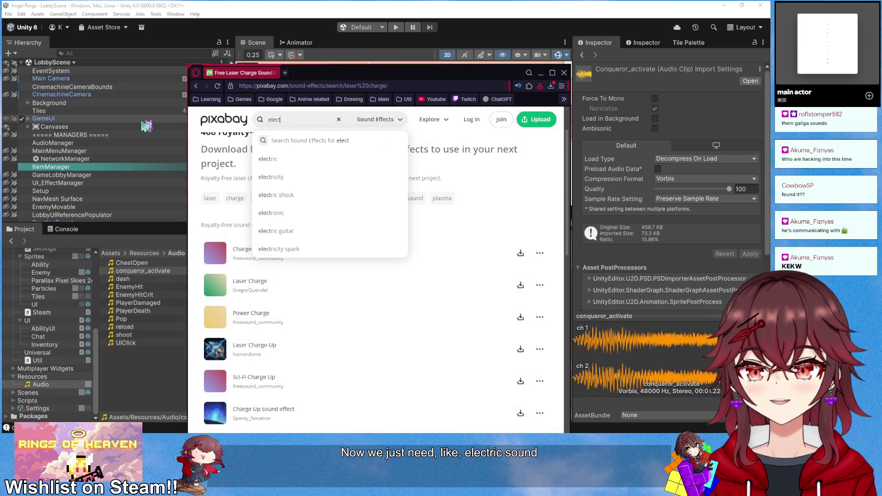
key("Down")
key("Down")
key("Return")
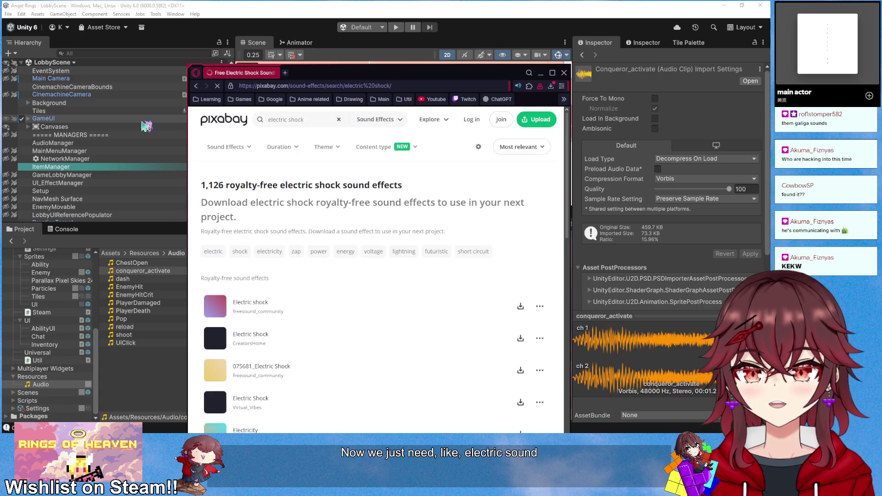
scroll(212, 193, "down", 3)
left_click(215, 201)
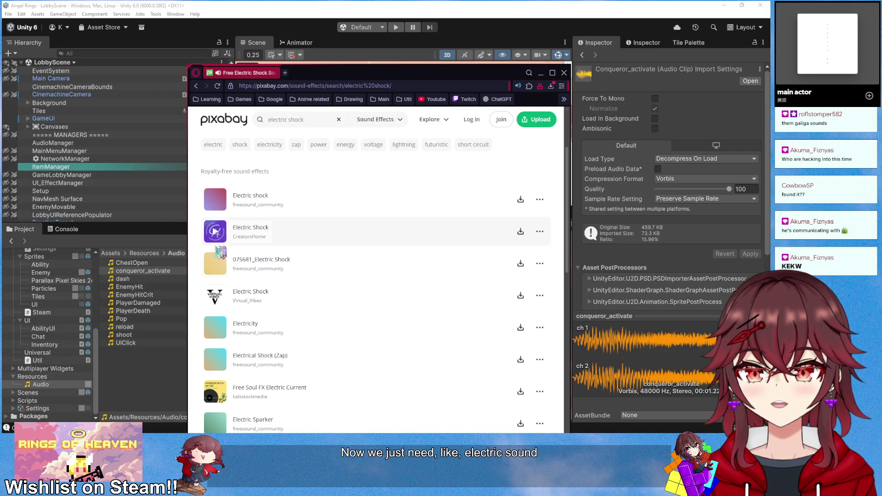
left_click(217, 265)
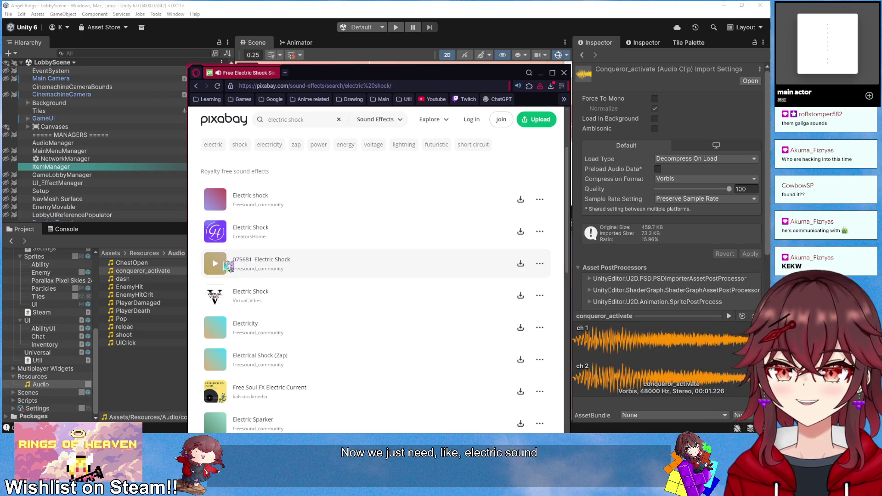
left_click(219, 266)
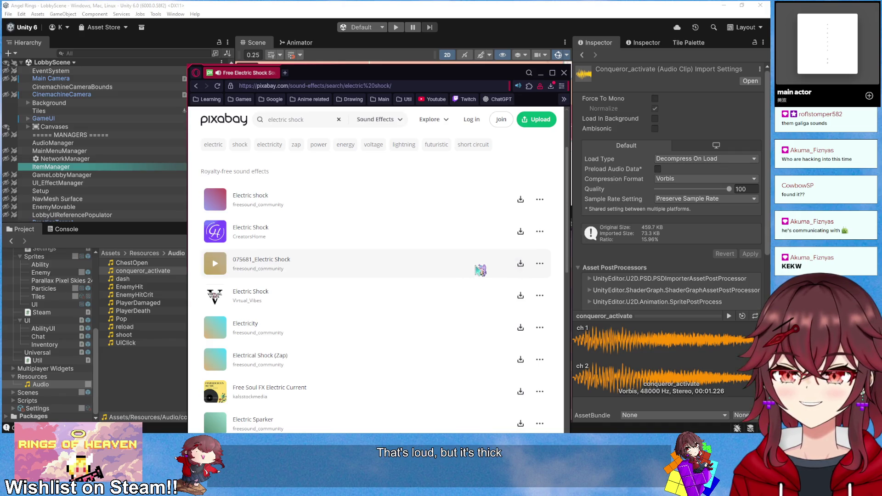
Download 075681_electric-shock-33018.mp3 into the Downloads folder
left_click(520, 263)
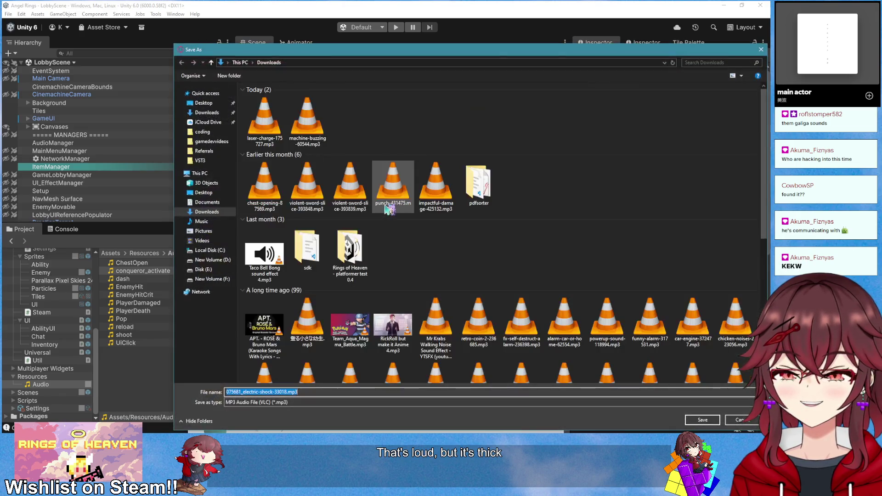
left_click(697, 419)
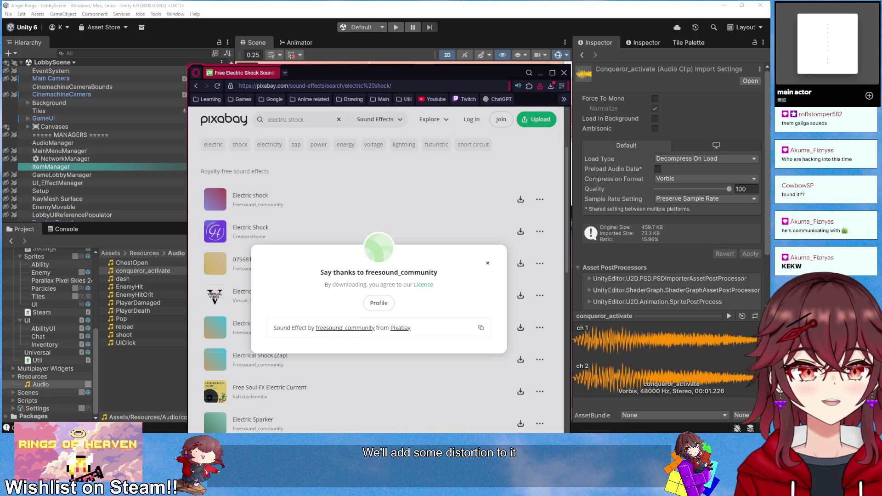
key("alt+Tab")
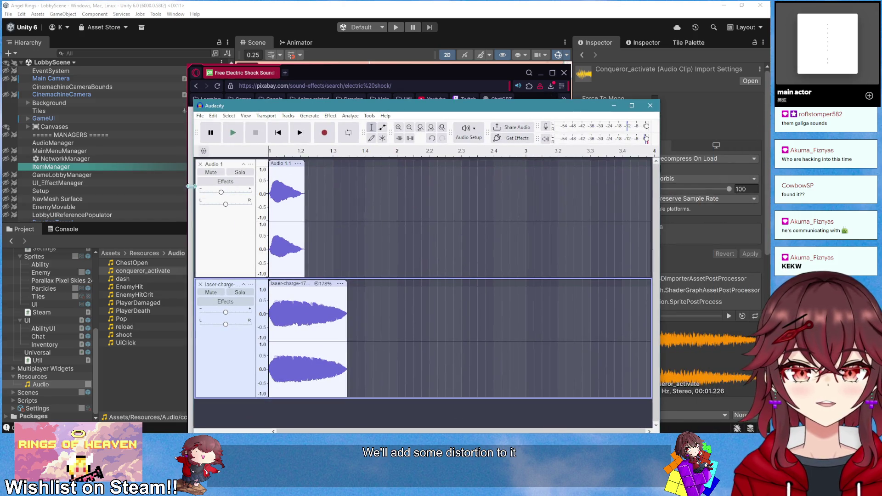
Remove both old tracks and import the 075681_electric-shock-33018 mp3 as a new track
left_click(200, 164)
left_click(200, 164)
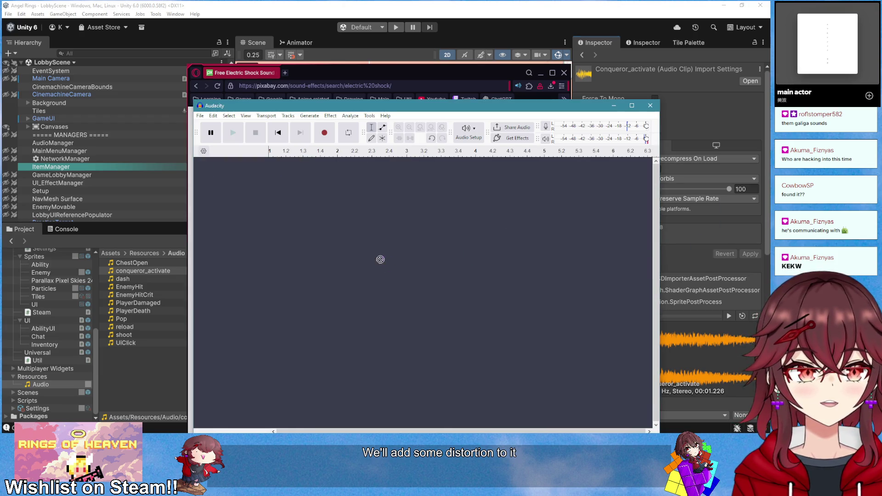
left_click_drag(384, 263, 368, 249)
Normalize the electric shock track's volume and listen to the result
left_click(244, 212)
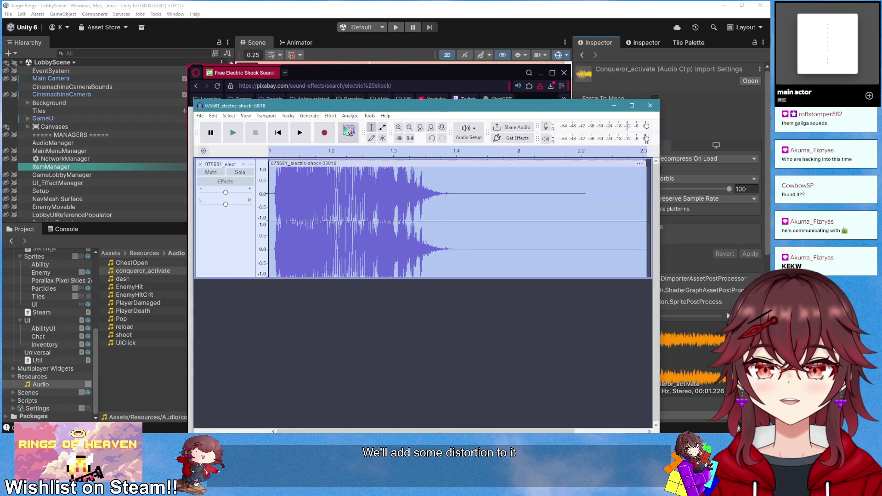
left_click(331, 115)
mouse_move(392, 177)
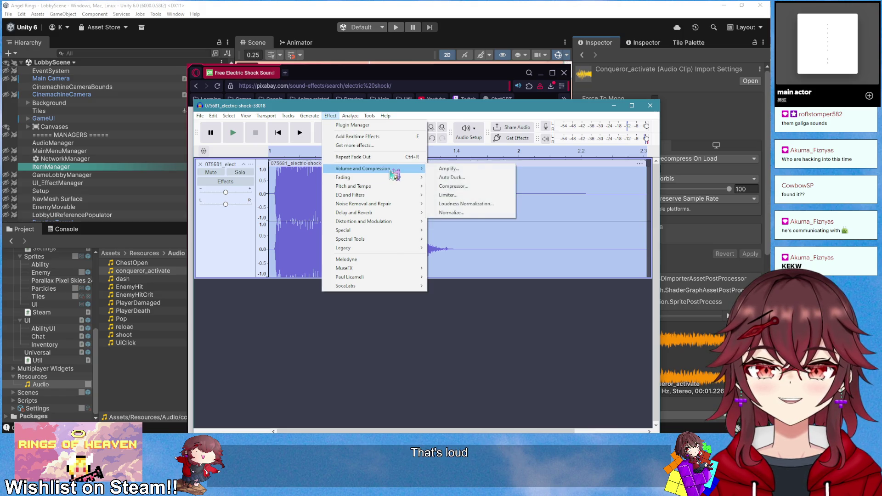
left_click(460, 212)
left_click(465, 318)
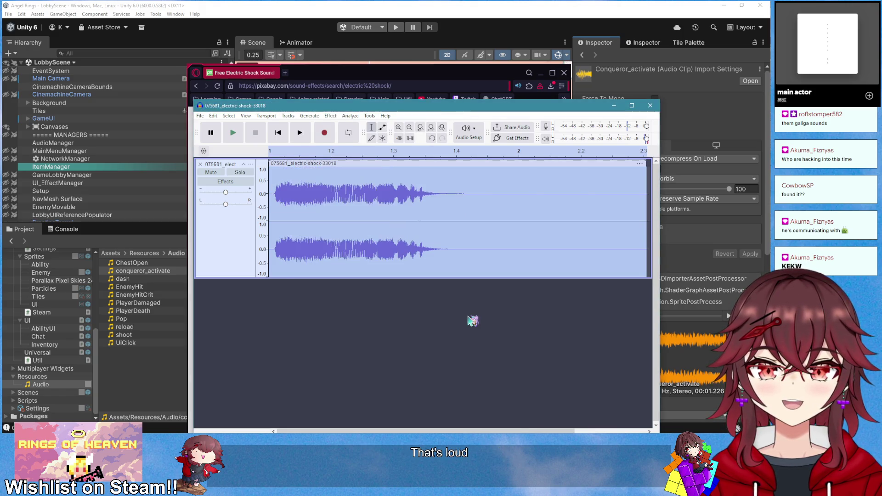
key("space")
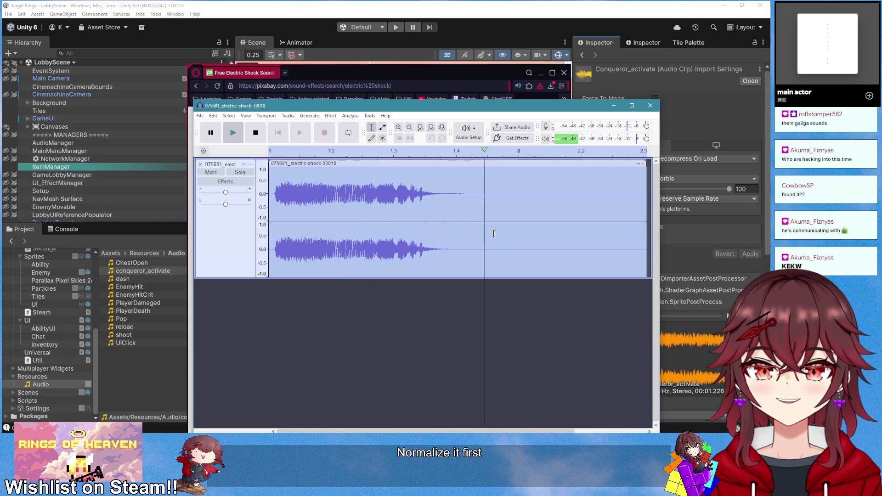
key("space")
Delete the quiet tail so the clip ends near 1.5 s, then replay it
left_click_drag(467, 196, 646, 207)
key("Delete")
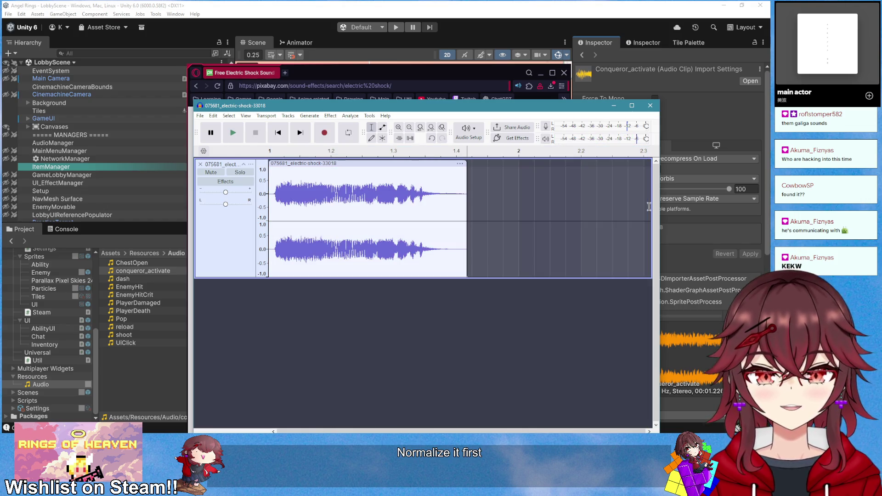
left_click(275, 150)
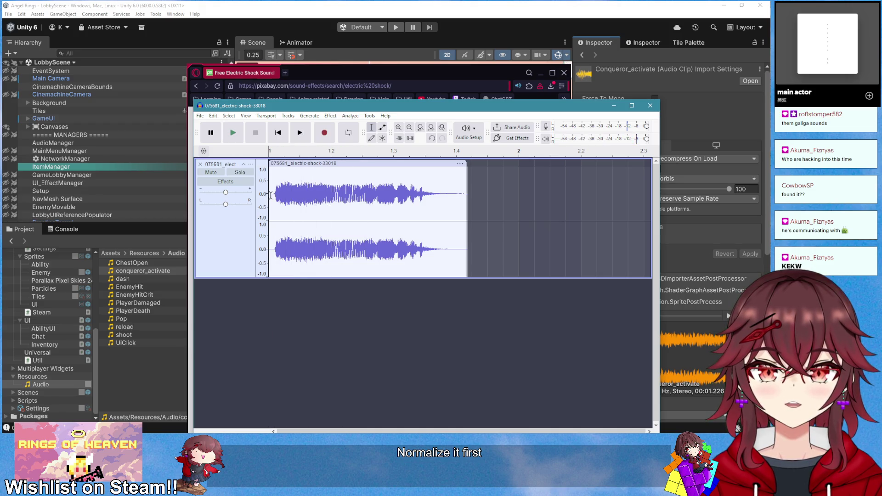
key("space")
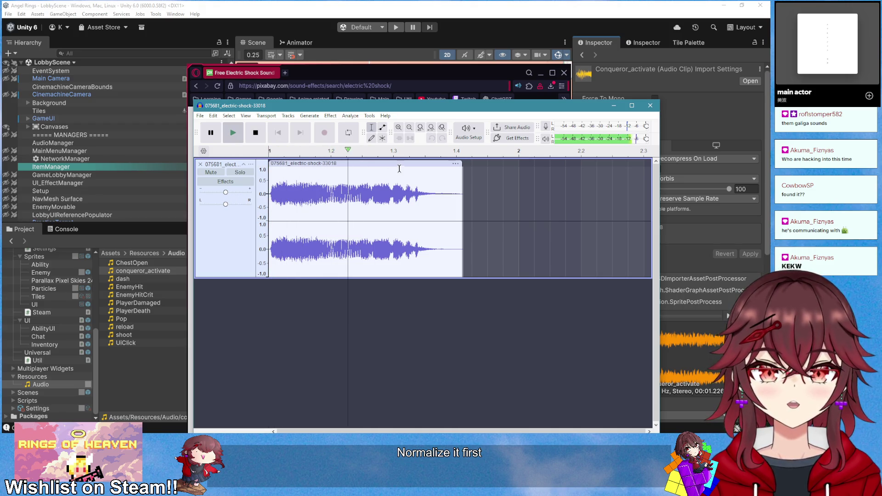
left_click(233, 246)
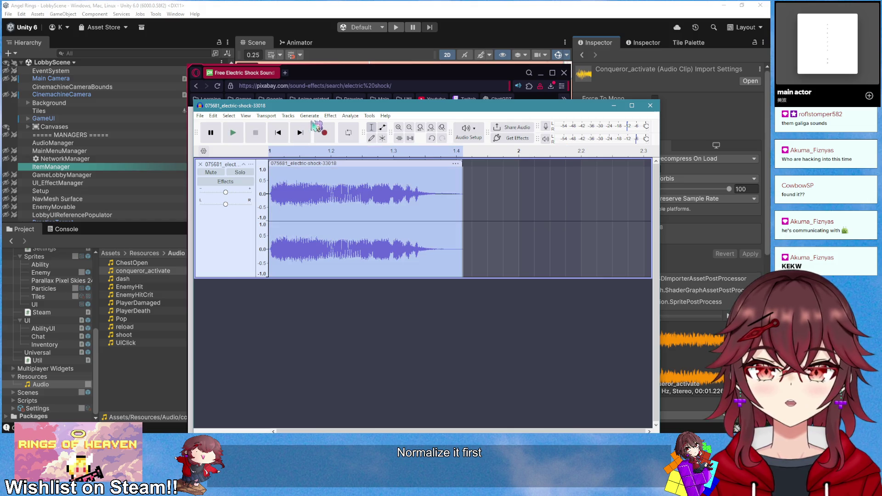
In Reverb, preview the Modern and Large Room presets on the clip
left_click(330, 115)
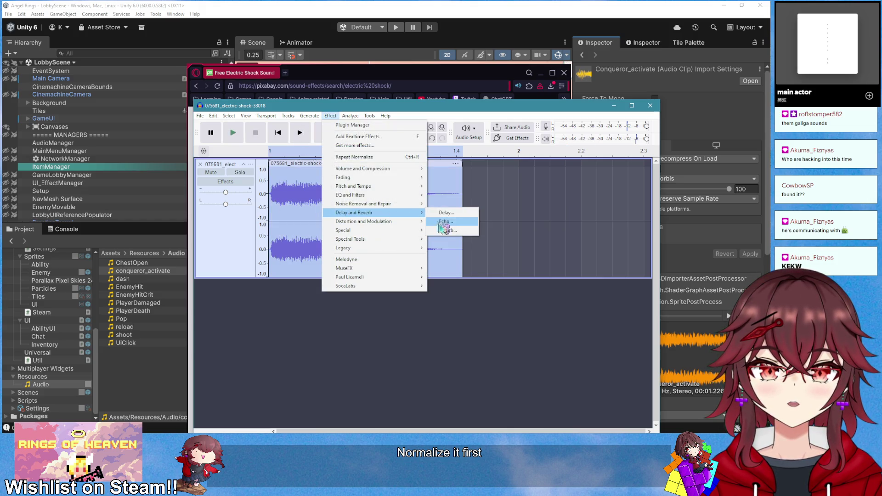
left_click(441, 230)
left_click(405, 219)
mouse_move(414, 258)
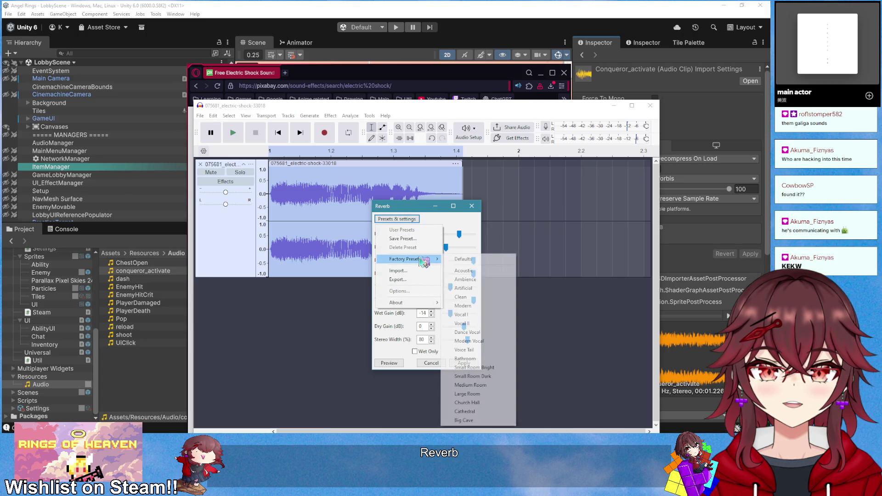
left_click(478, 306)
left_click(398, 366)
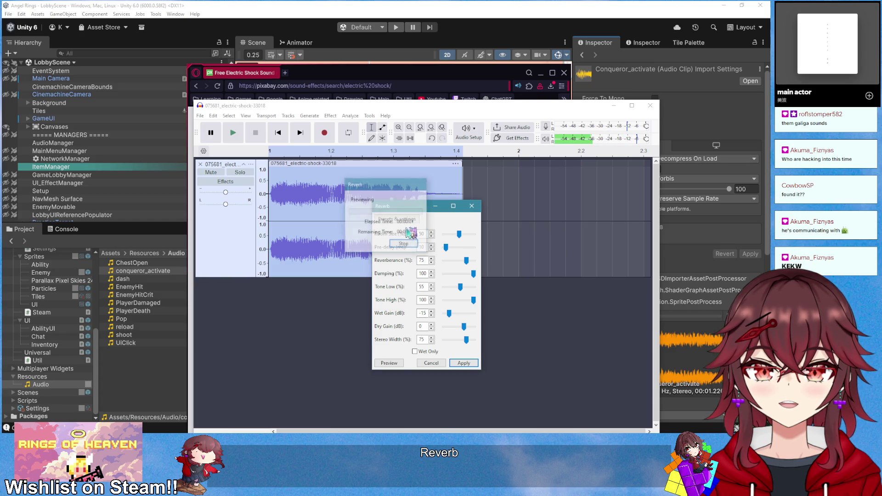
left_click(407, 220)
mouse_move(413, 259)
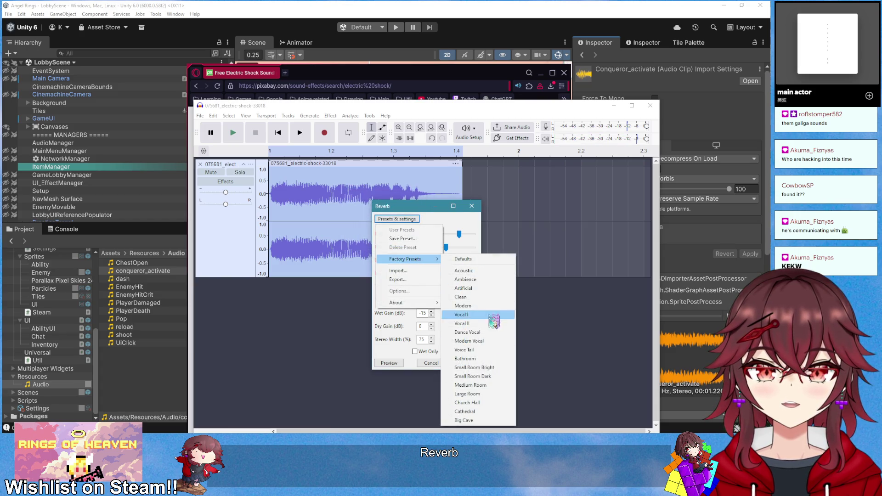
left_click(497, 394)
left_click(384, 363)
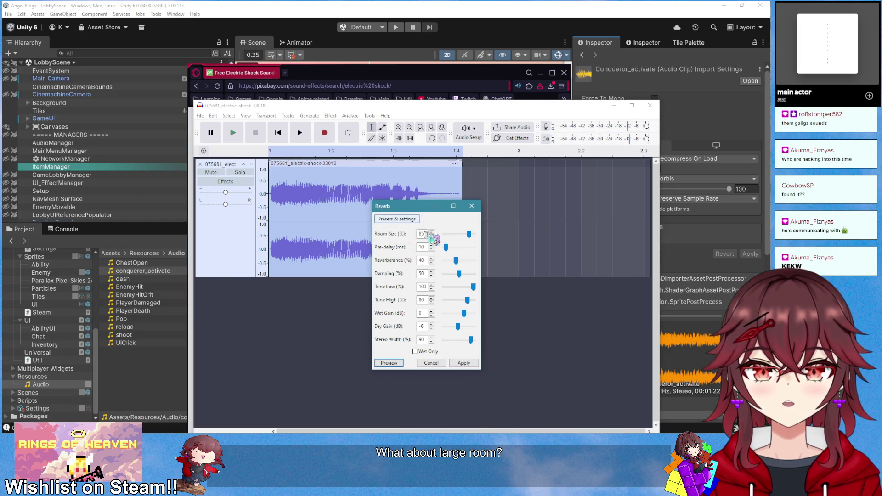
left_click(396, 364)
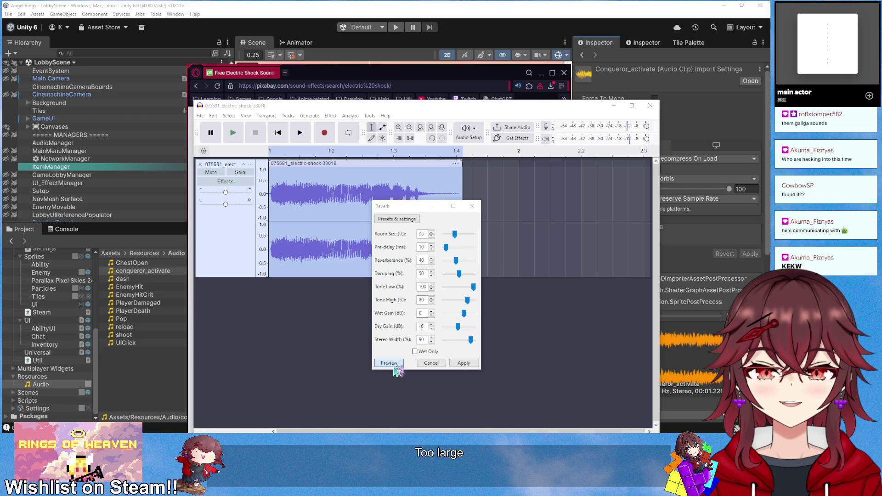
Preview the Ambience reverb preset on the clip
left_click(397, 219)
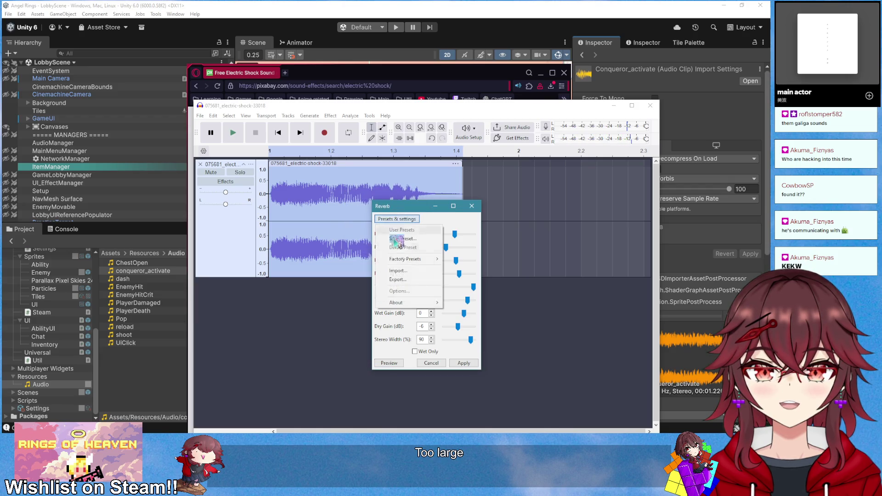
mouse_move(436, 264)
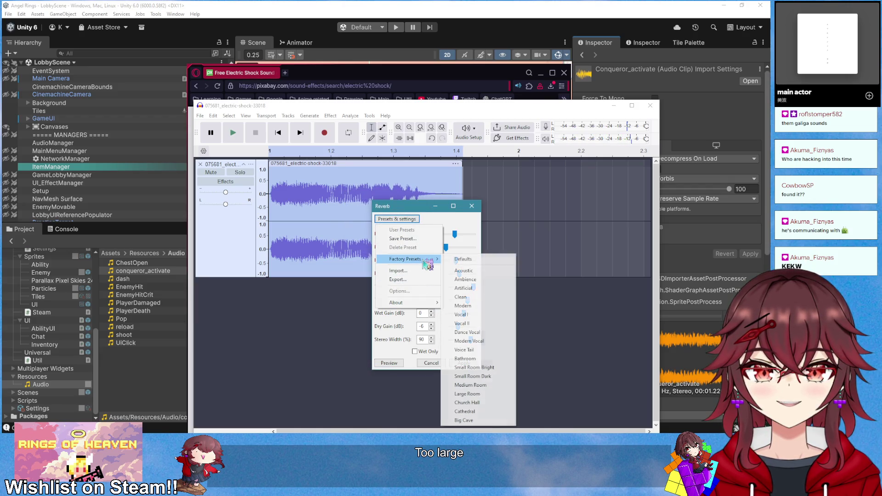
left_click(482, 279)
left_click(390, 364)
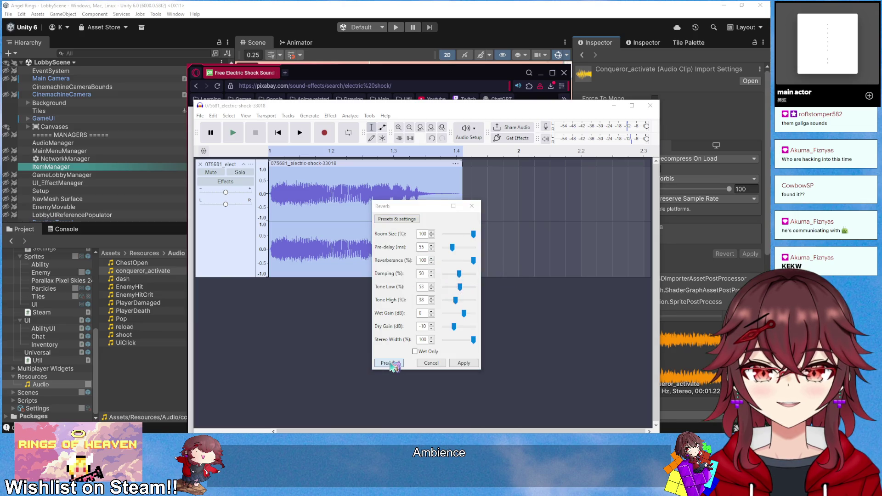
Apply the Acoustic reverb preset to the clip and play it back
left_click(397, 219)
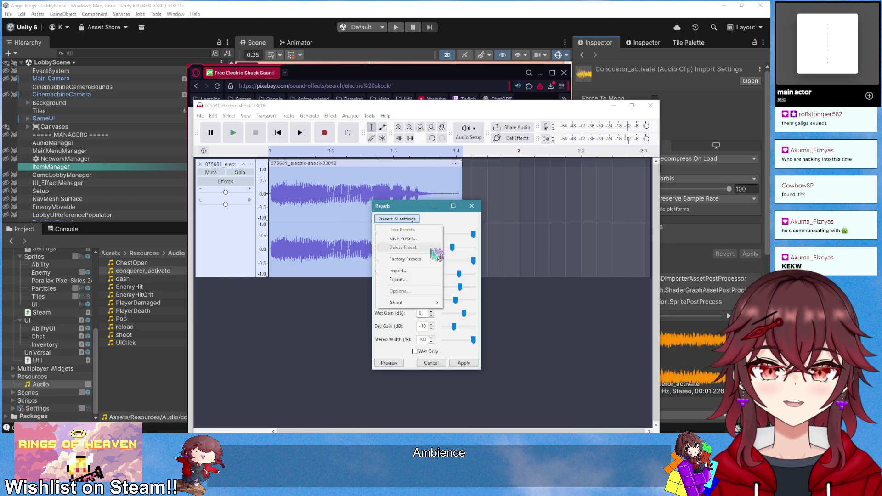
mouse_move(413, 259)
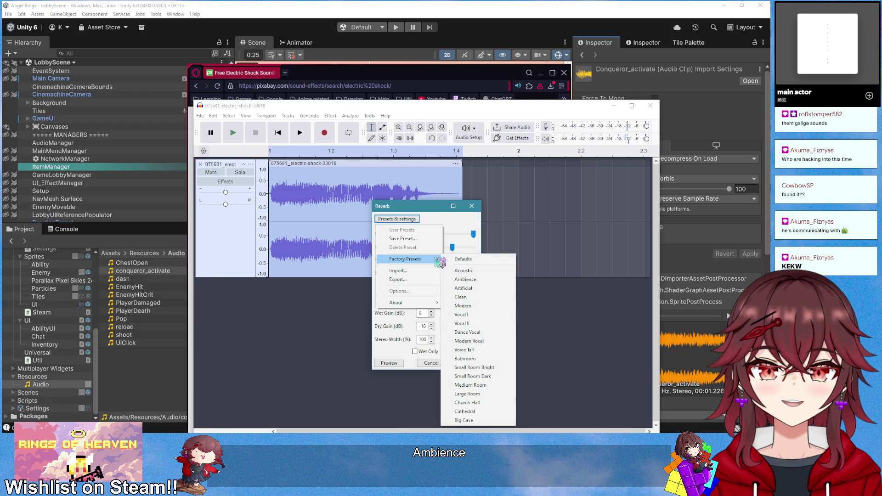
left_click(490, 271)
left_click(396, 364)
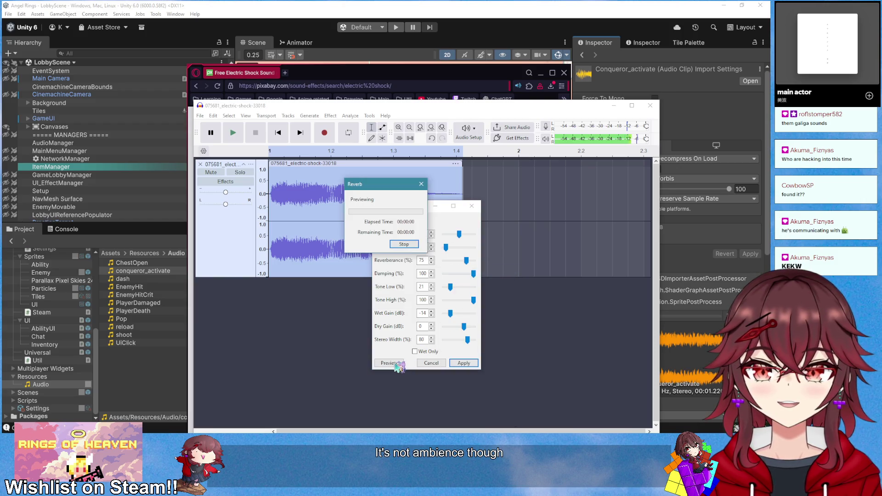
left_click(463, 363)
key("space")
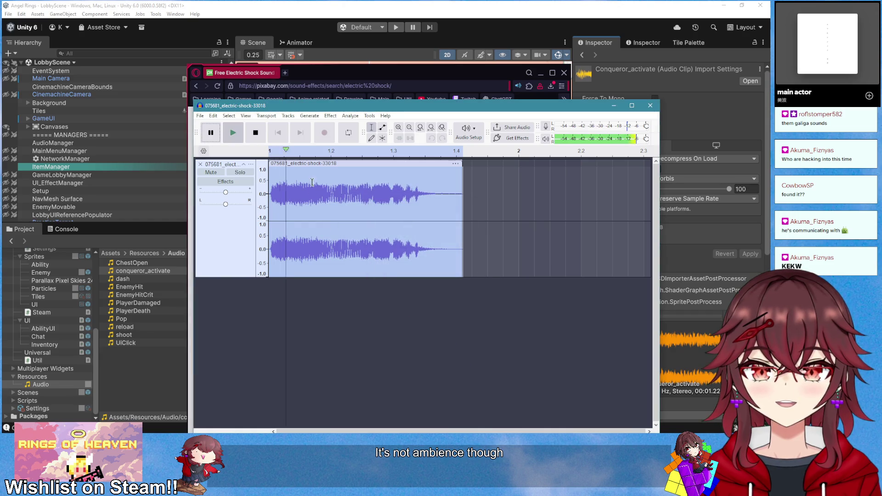
left_click(330, 116)
Apply Hard Overdrive distortion (amount 67, output 23) after previewing it several times
mouse_move(380, 212)
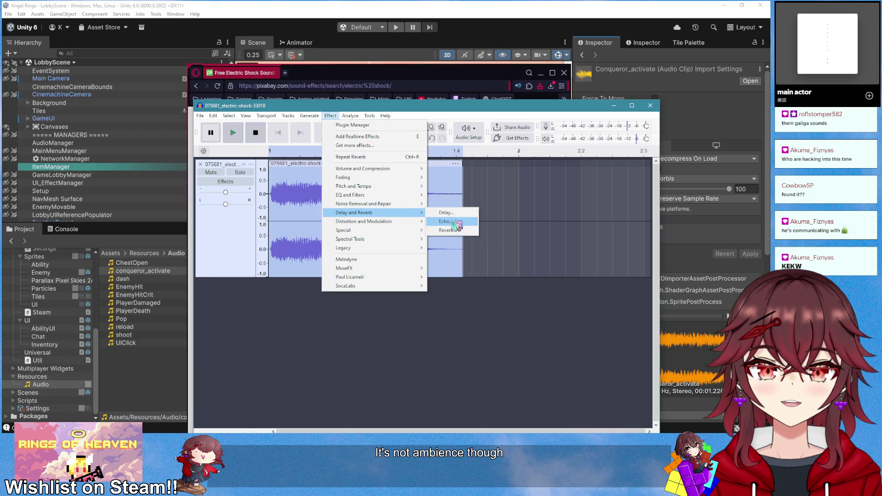
mouse_move(404, 222)
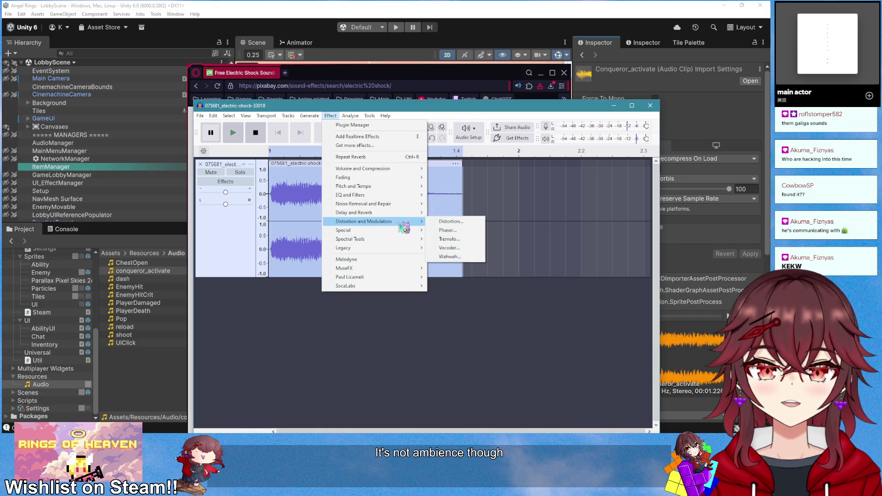
left_click(439, 223)
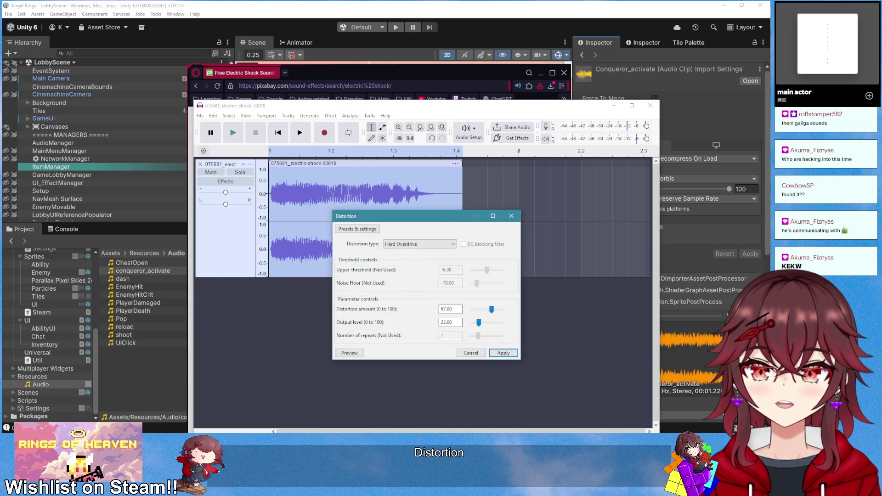
left_click(345, 355)
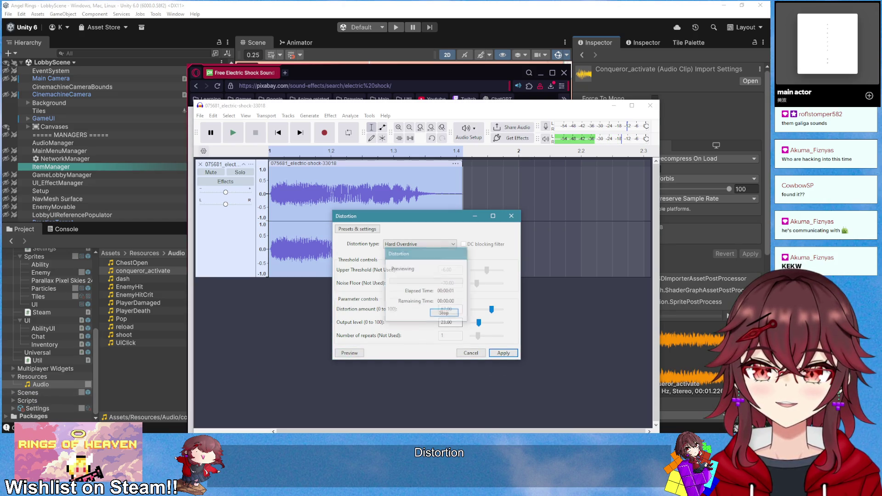
left_click(350, 353)
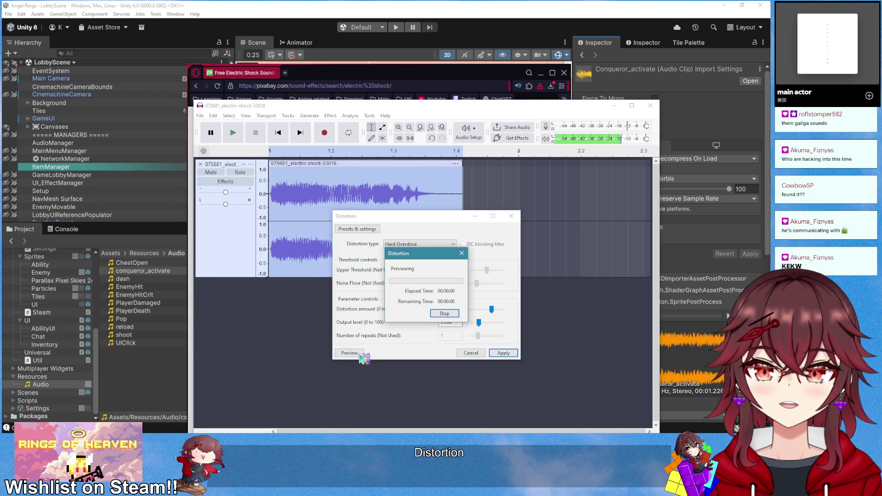
left_click(354, 354)
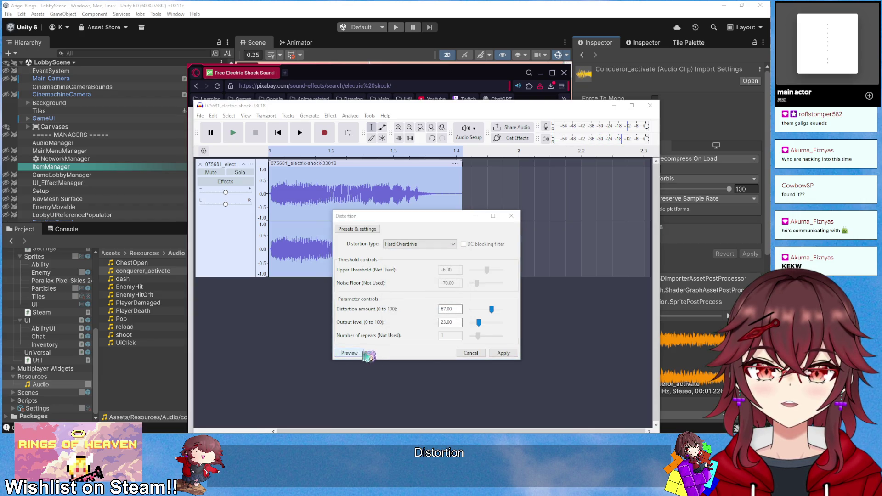
left_click(504, 353)
Normalize the distorted clip's volume
left_click(331, 116)
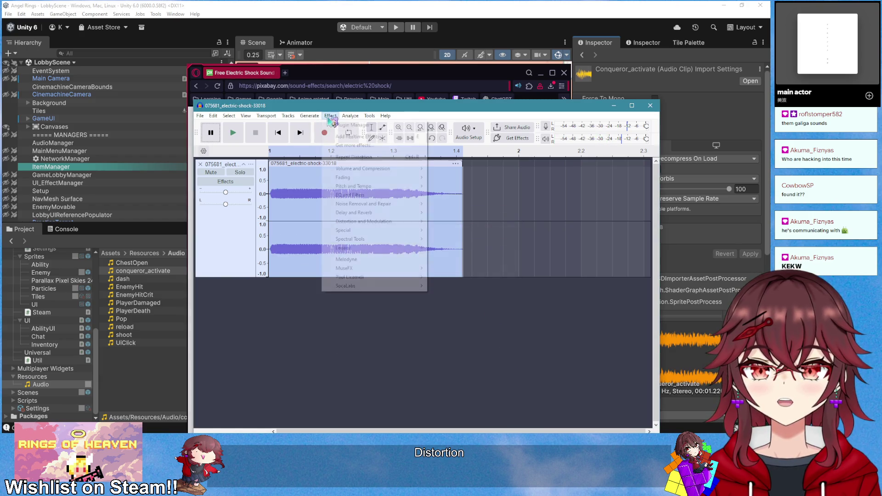
mouse_move(395, 170)
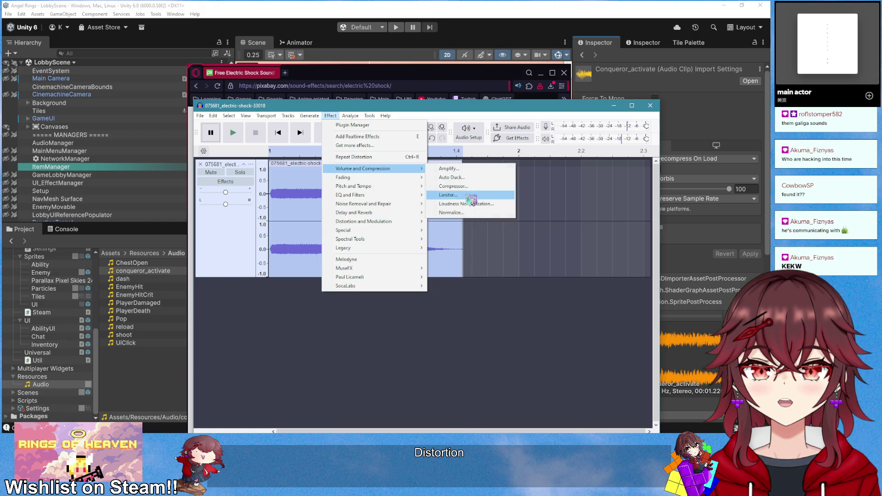
left_click(459, 212)
left_click(464, 317)
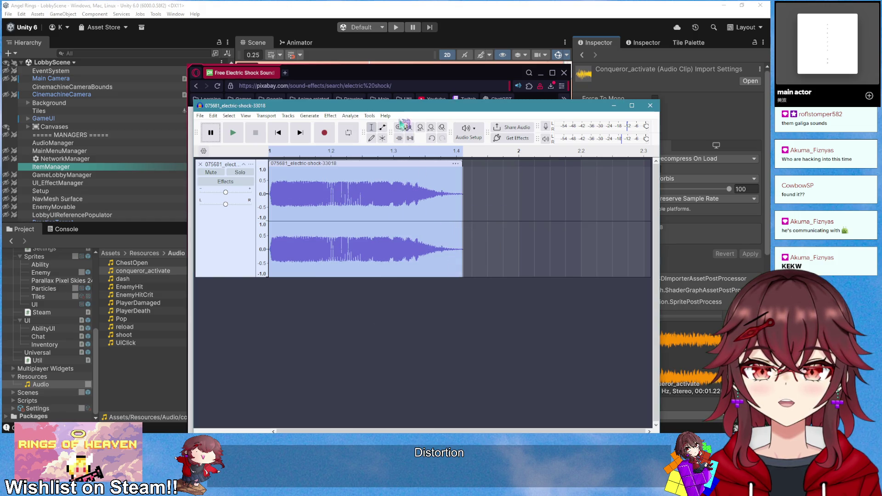
Return to Unity, move the browser aside, and enter Play mode
key("alt+Tab")
left_click(541, 73)
left_click(396, 27)
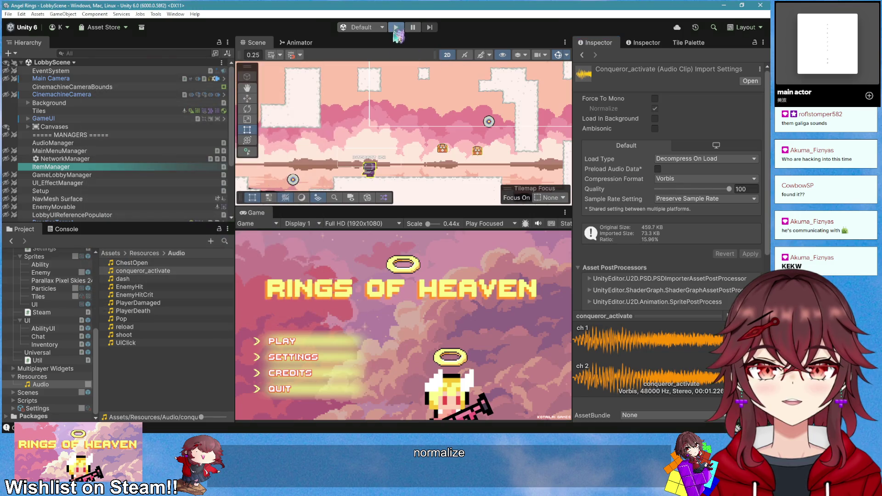
Create a lobby, pick up and fire the Conqueror ability, then stop the playtest
left_click(294, 342)
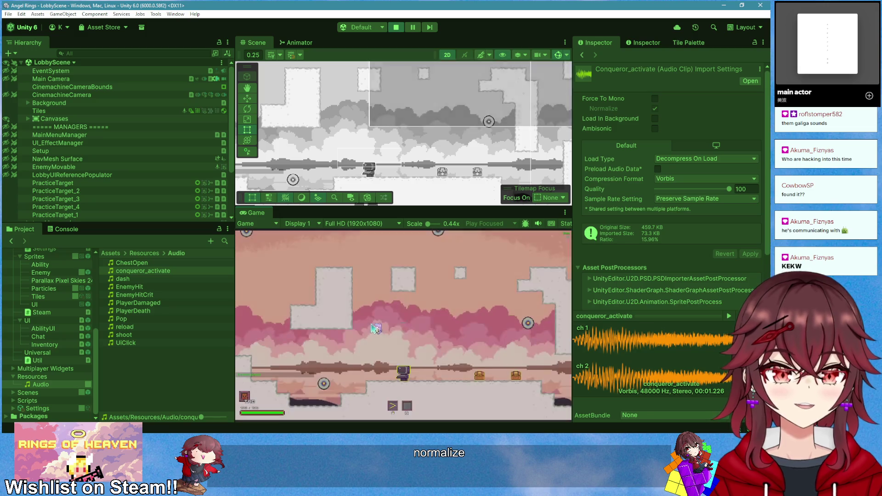
key("e")
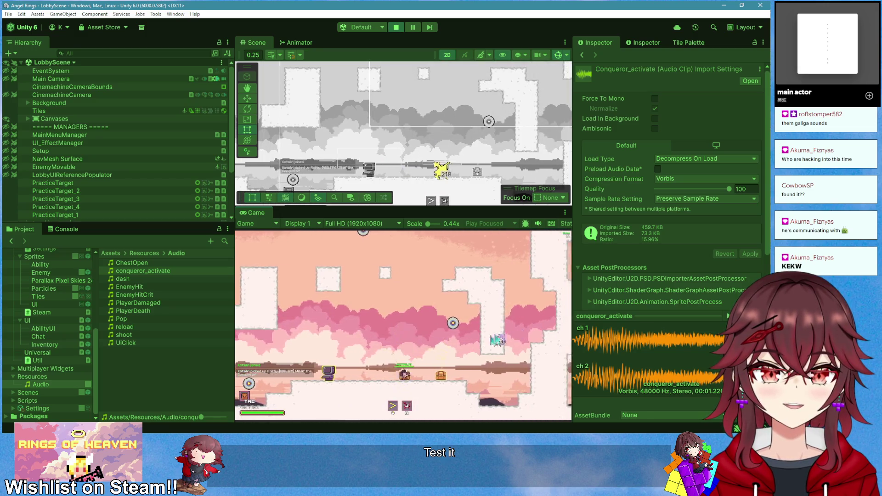
key("q")
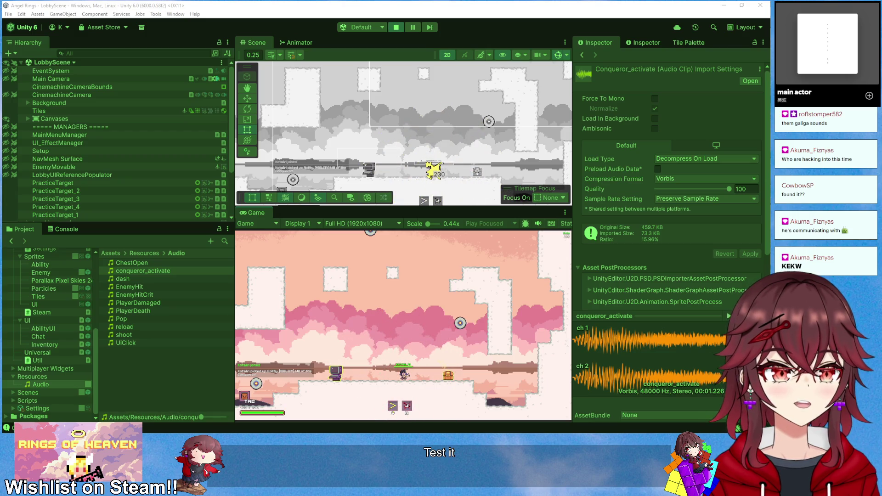
left_click(396, 27)
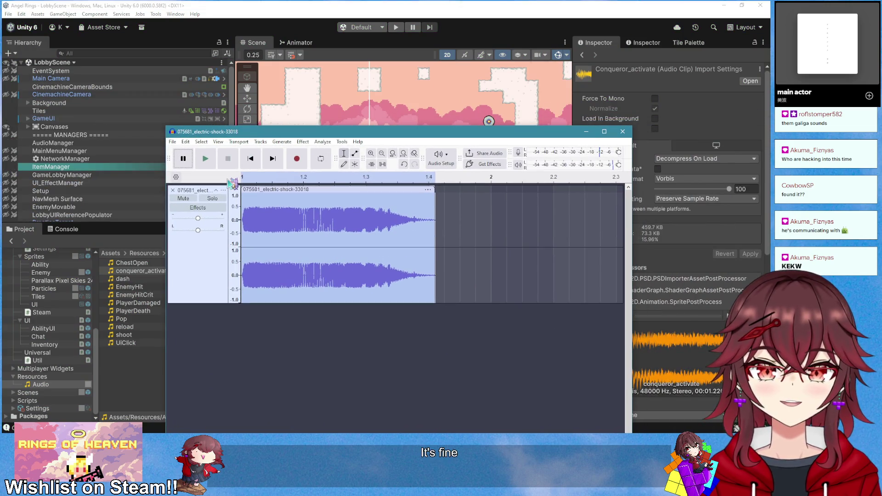
Try a fade out on the clip, then undo it
left_click(305, 143)
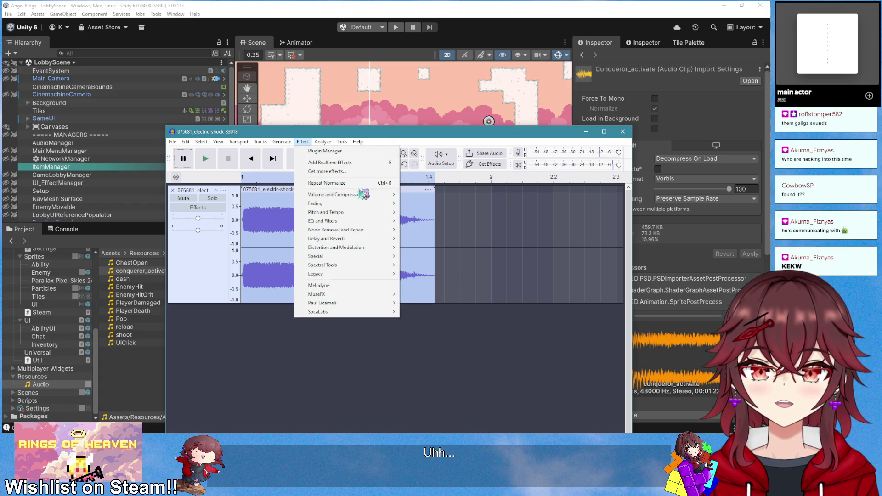
mouse_move(363, 196)
mouse_move(374, 213)
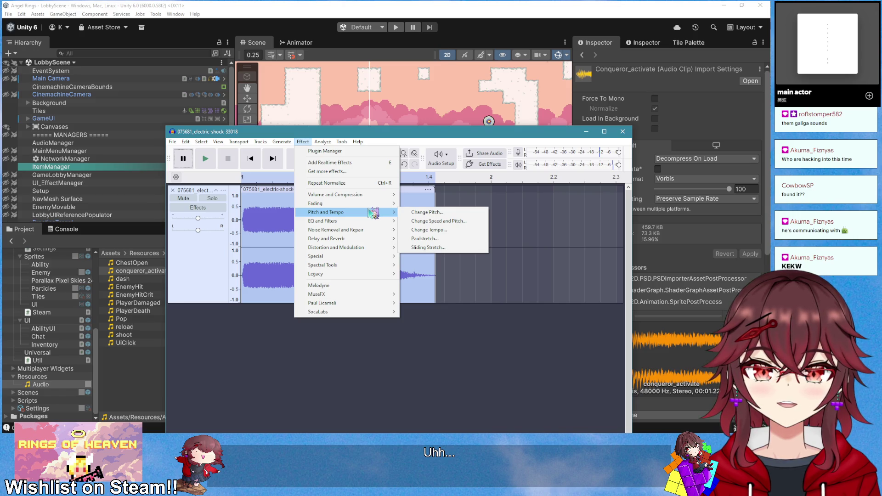
left_click(421, 239)
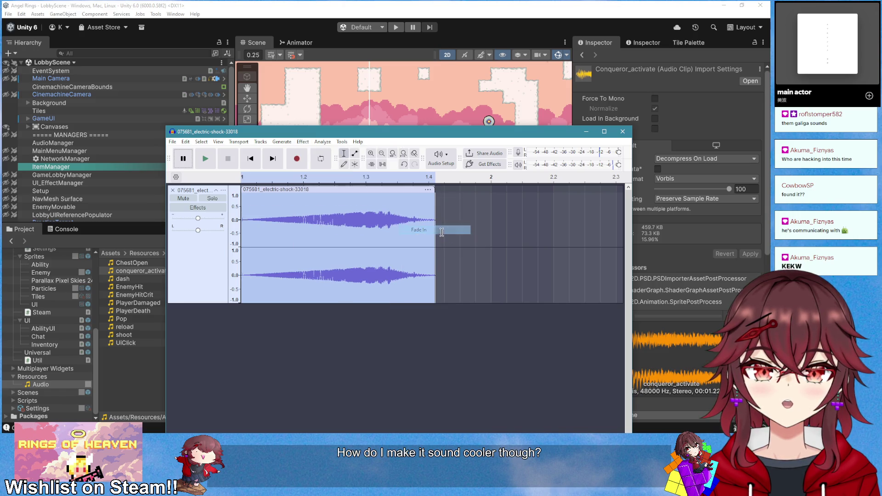
key("ctrl+z")
left_click(245, 218)
double_click(253, 220)
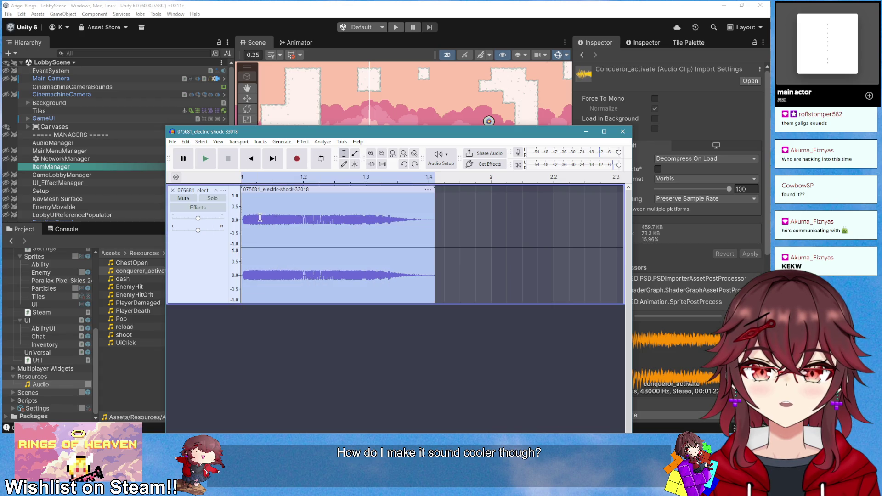
Fade in the first few milliseconds of the clip and replay it several times
left_click(273, 226)
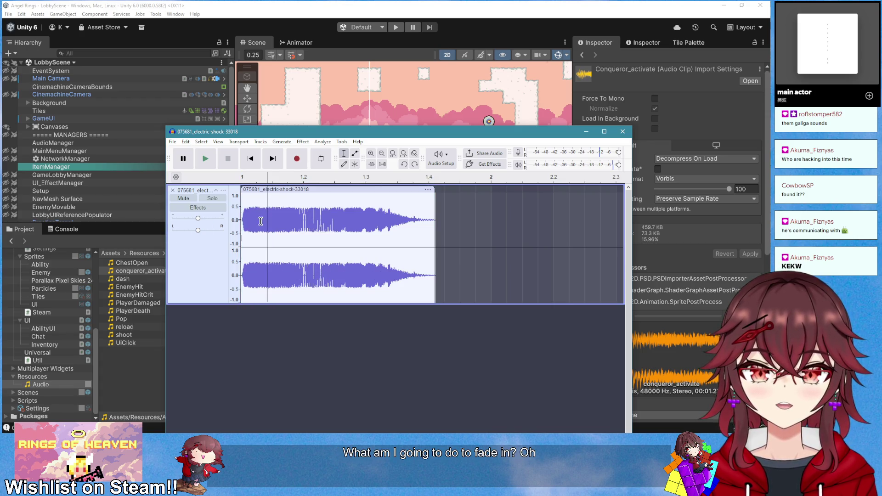
left_click_drag(241, 226, 264, 225)
left_click(303, 142)
mouse_move(359, 203)
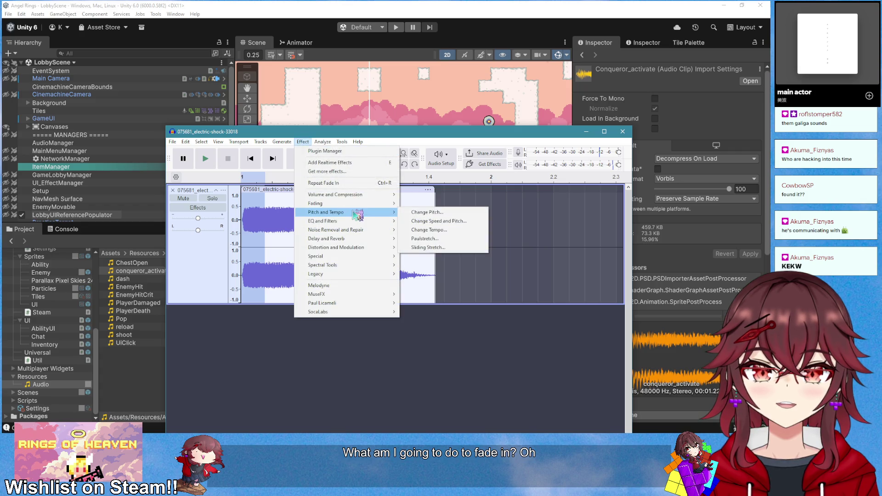
left_click(419, 229)
key("space")
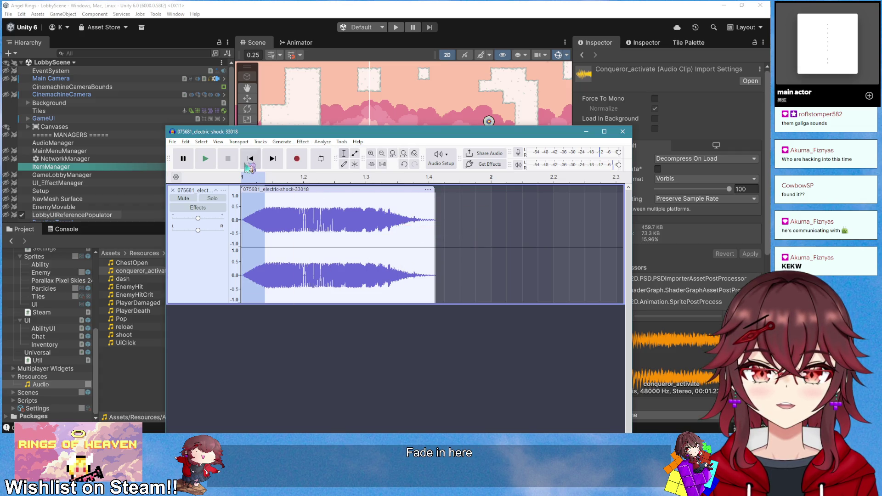
key("space")
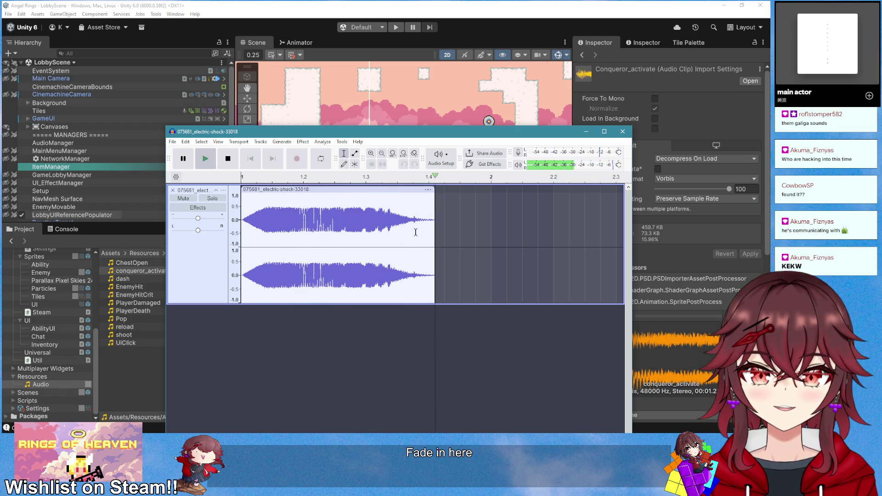
key("space")
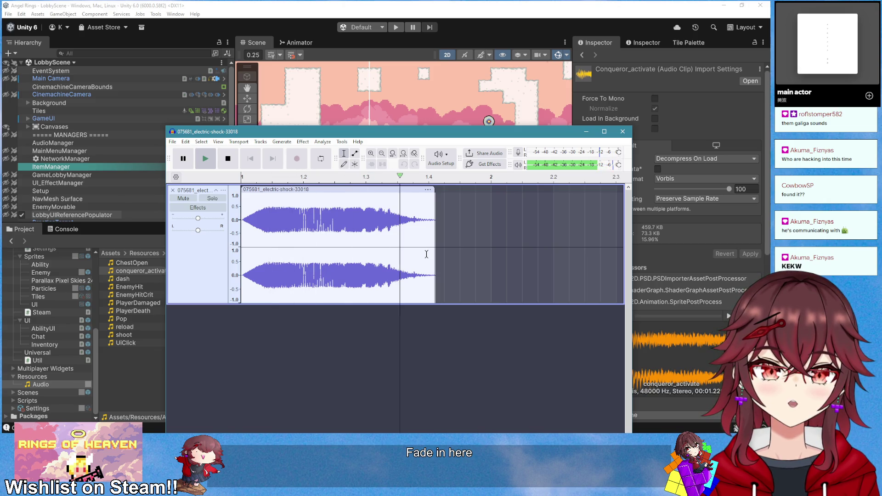
key("space")
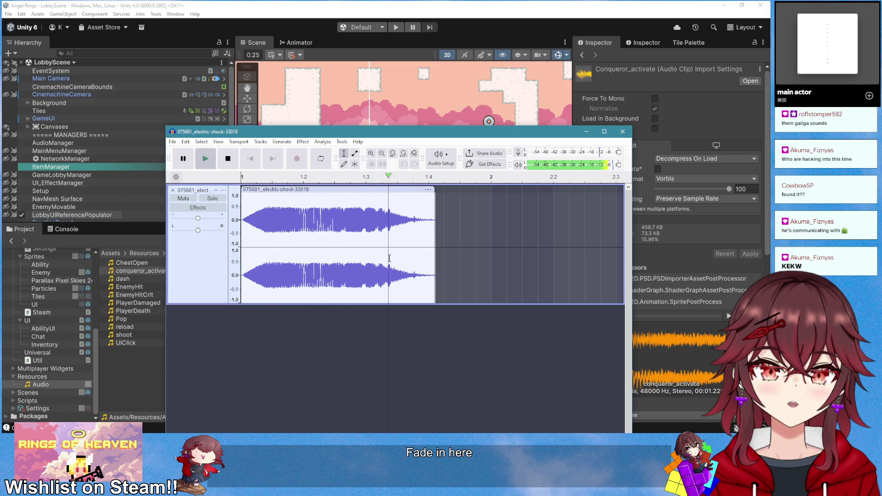
left_click(172, 141)
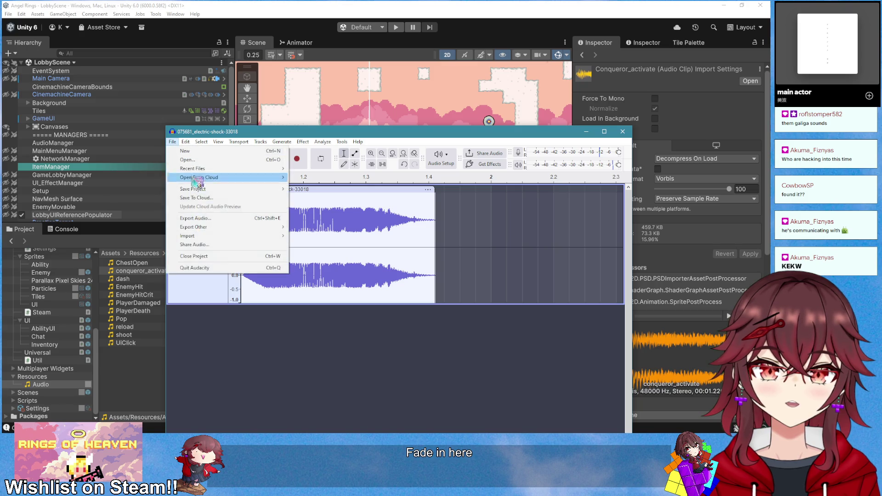
Export the clip as conqueror_lightning into Resources/Audio, then minimize Audacity
left_click(225, 218)
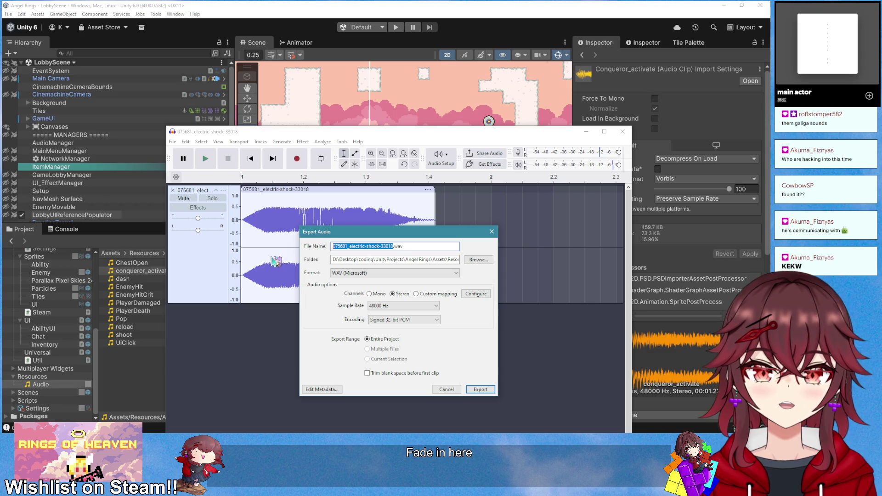
type("conqueror_lightning")
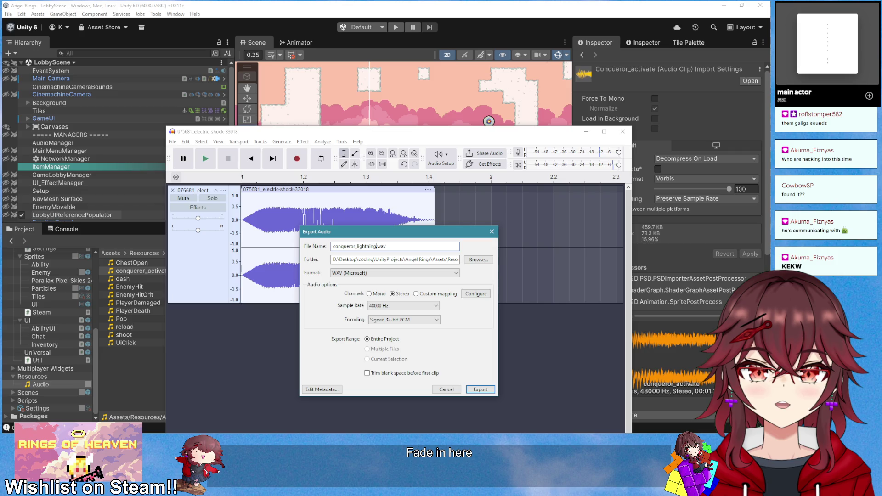
key("Return")
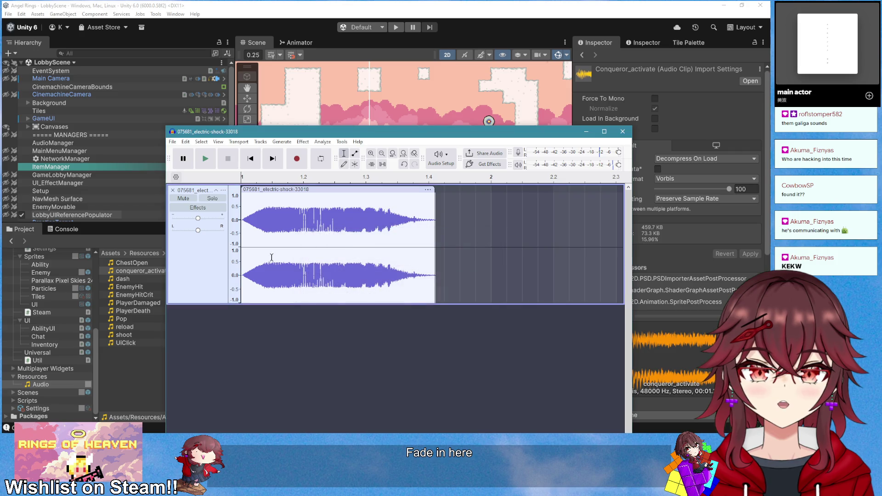
left_click(587, 132)
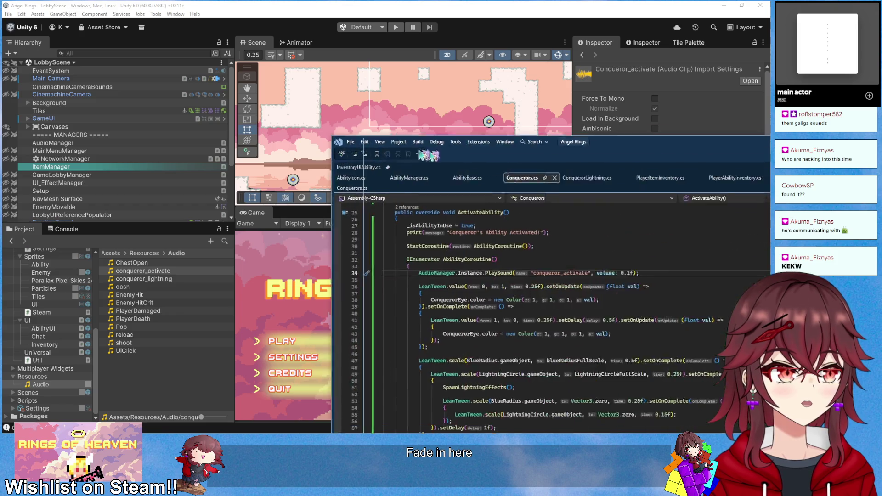
Add a PlaySound("conqueror_lightning", 0.1f) call above SpawnLightningEffects() and save
triple_click(306, 249)
key("ctrl+c")
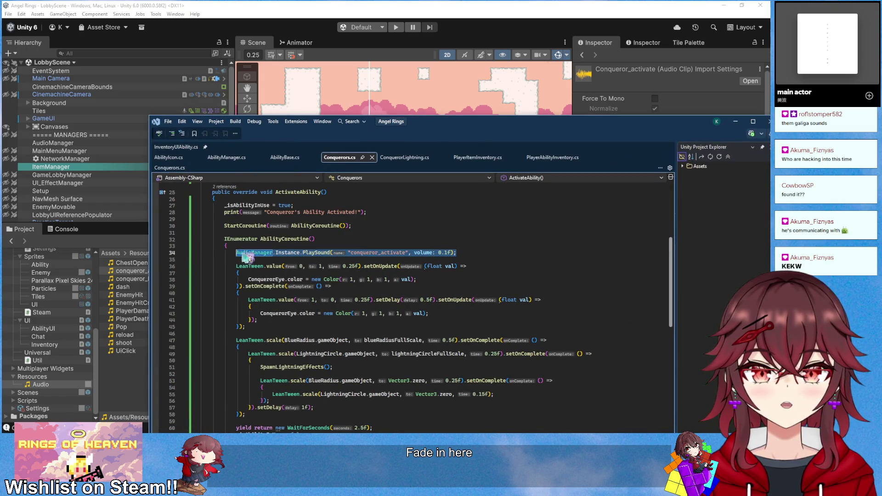
scroll(242, 258, "down", 1)
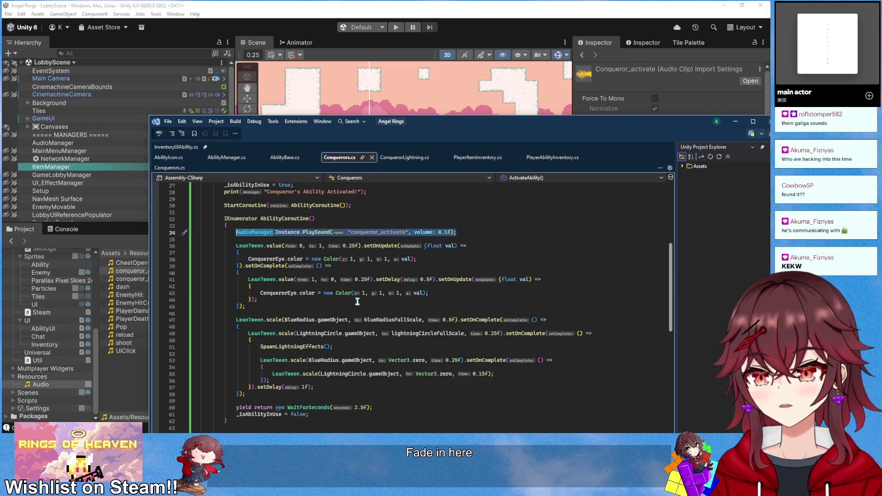
left_click(251, 340)
key("Return")
key("ctrl+v")
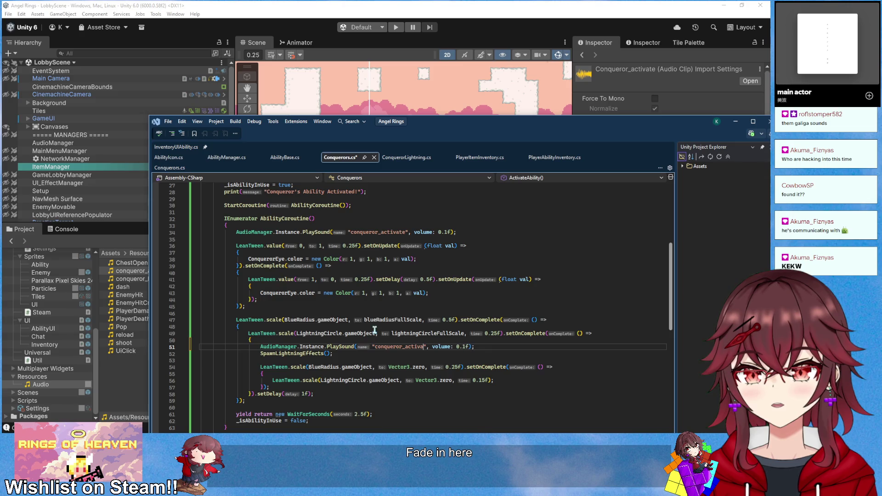
type("ning")
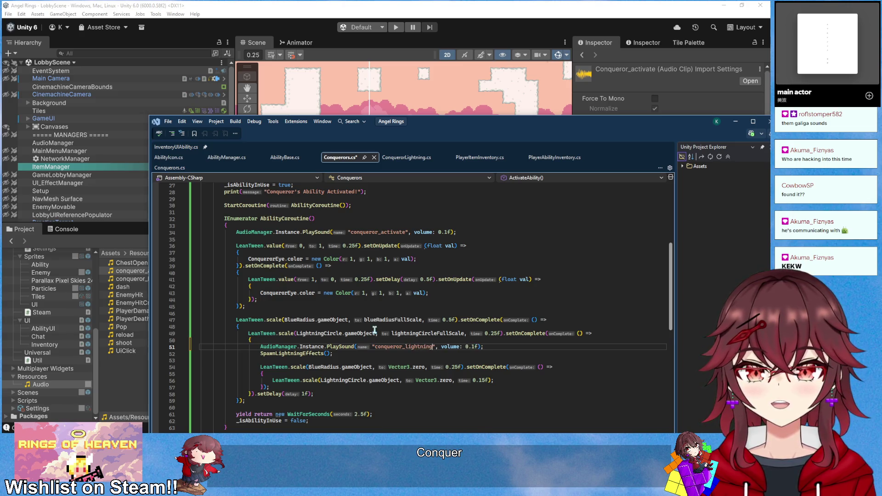
key("ctrl+s")
key("alt+Tab")
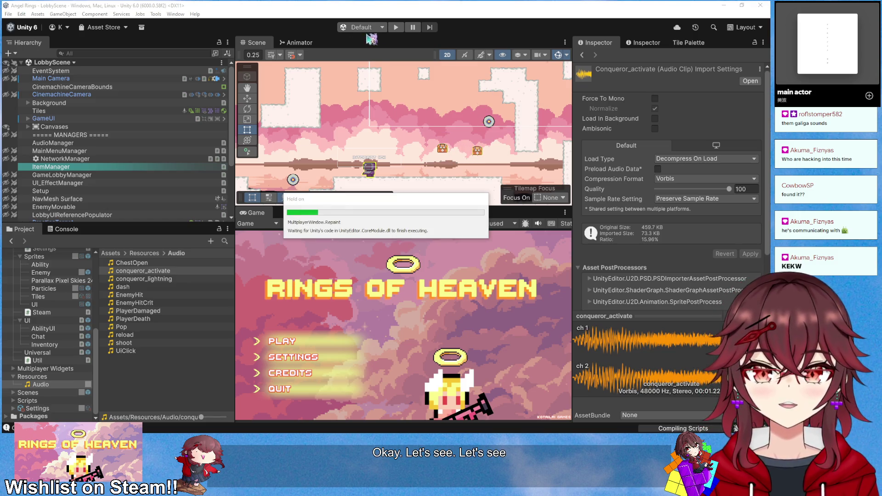
Start a match, fire the Conqueror lightning ability to hear its sound, then stop and return to Conquerors.cs
left_click(395, 27)
left_click(324, 339)
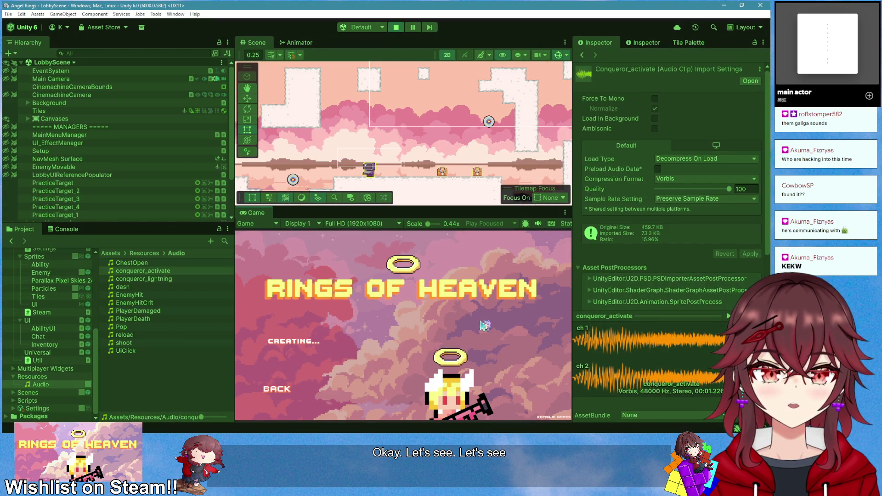
key("d")
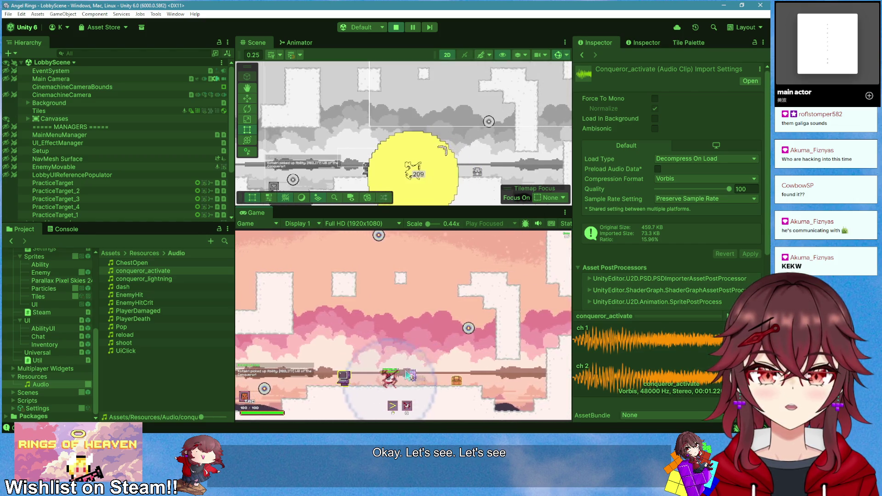
key("e")
key("a")
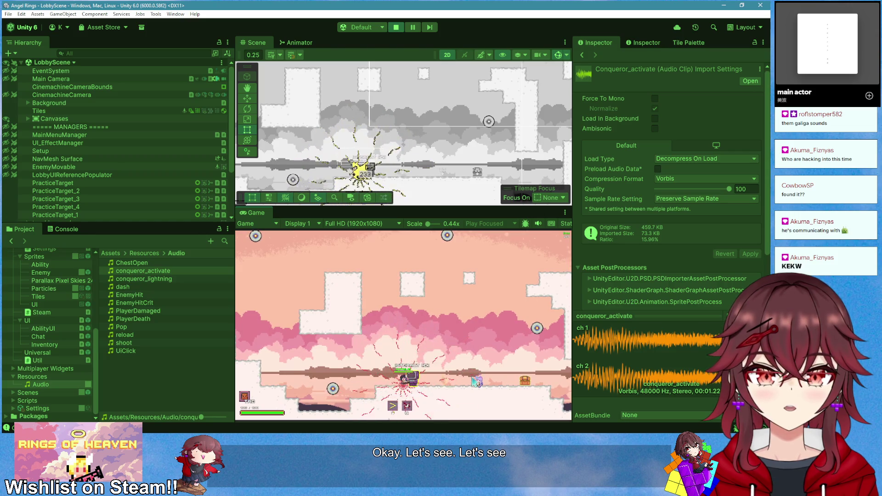
left_click(395, 27)
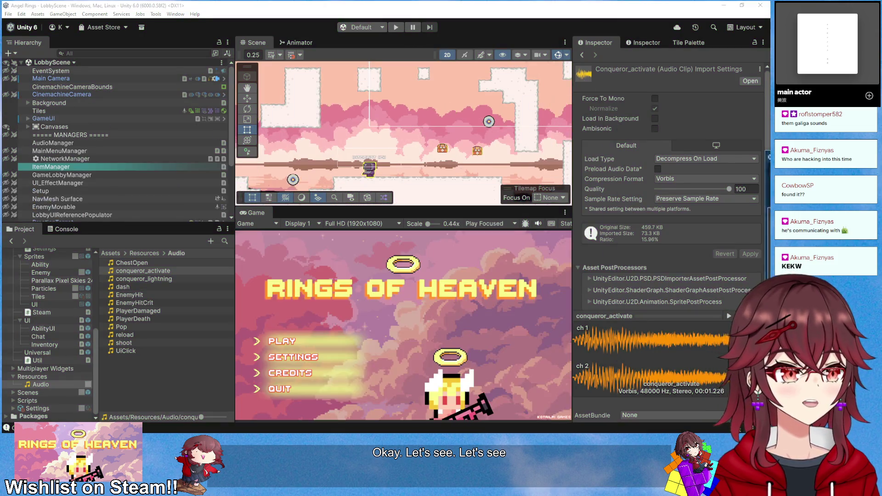
key("alt+Tab")
left_click_drag(431, 314, 230, 315)
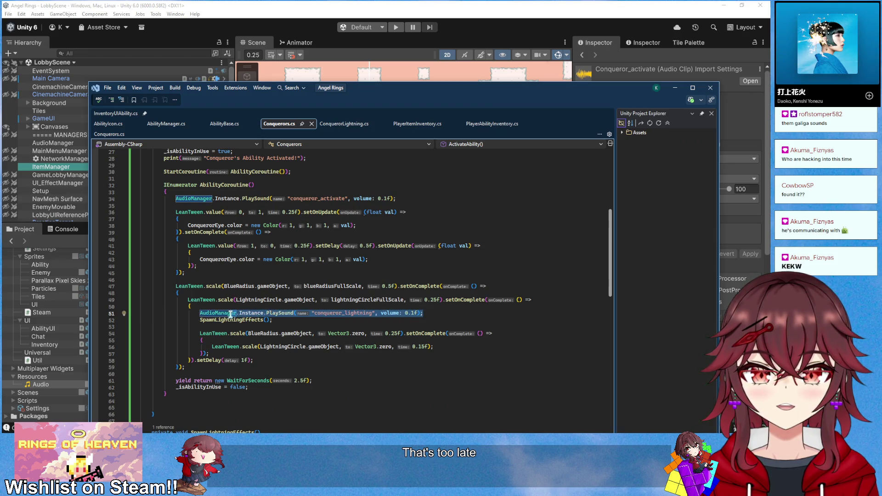
Move the conqueror_lightning PlaySound line to the top of the blueRadius OnComplete block
key("ctrl+x")
left_click(273, 294)
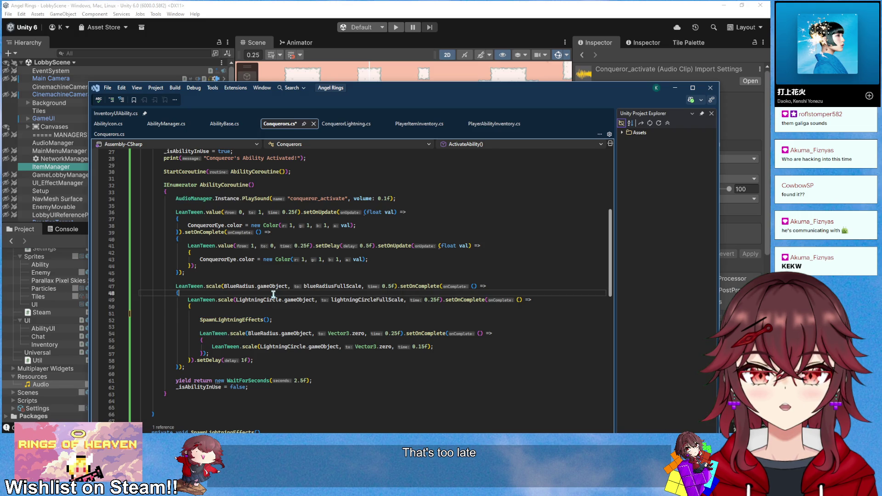
key("Return")
key("ctrl+v")
left_click(256, 321)
key("BackSpace")
left_click_drag(397, 90, 644, 106)
key("alt+Tab")
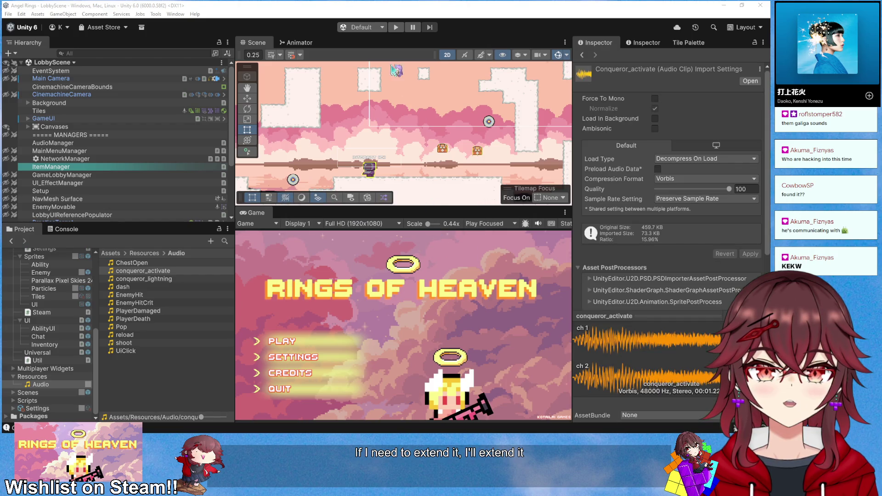
Start a match, cast the lightning ability at the targets, then stop and return to Conquerors.cs
left_click(395, 27)
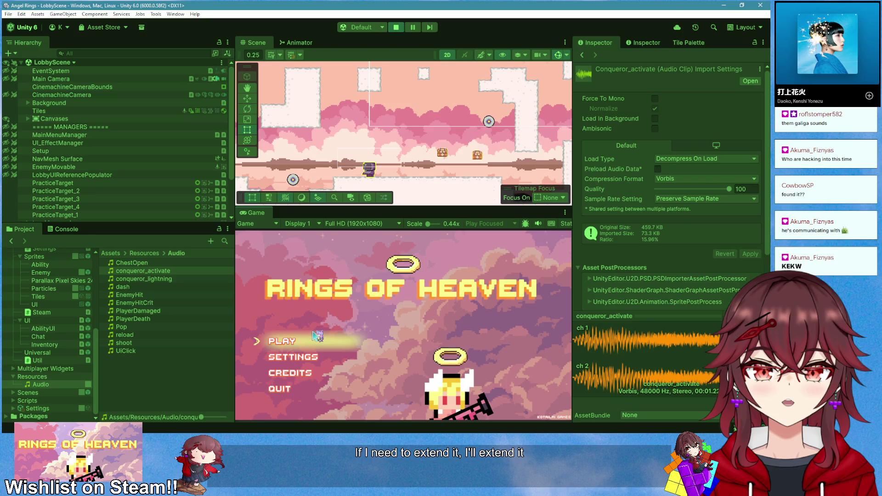
left_click(298, 341)
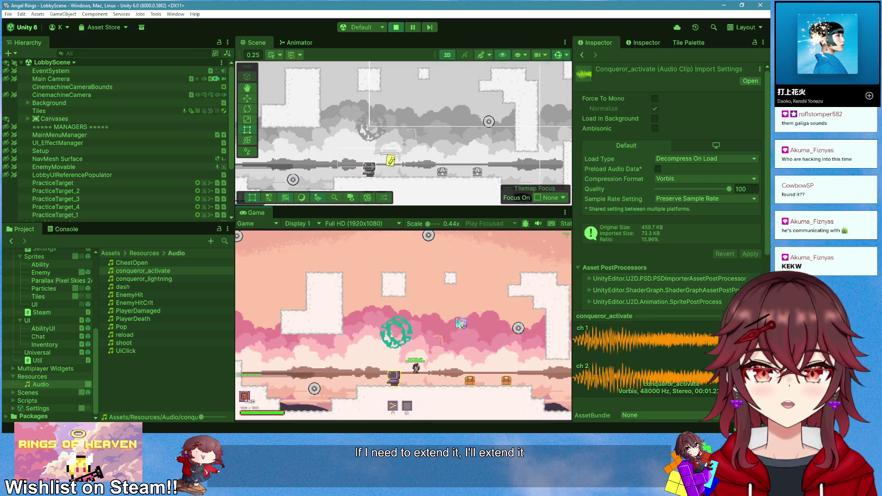
key("d")
right_click(455, 324)
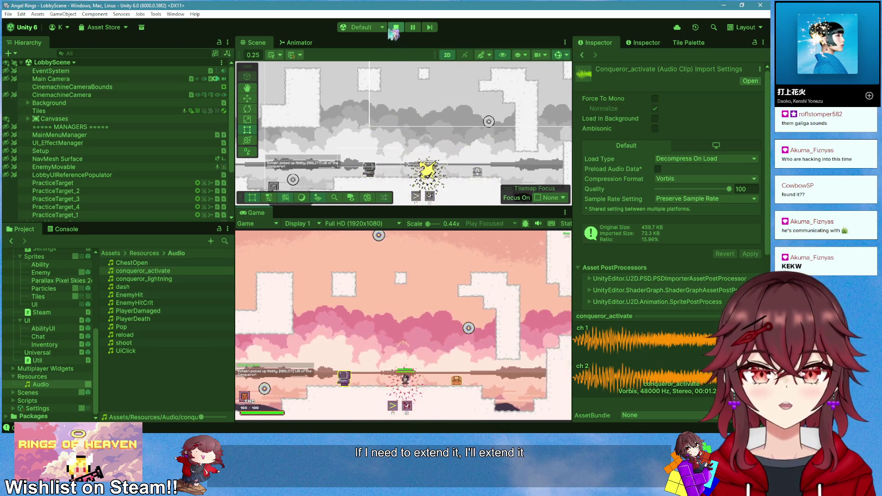
key("ctrl+p")
key("alt+Tab")
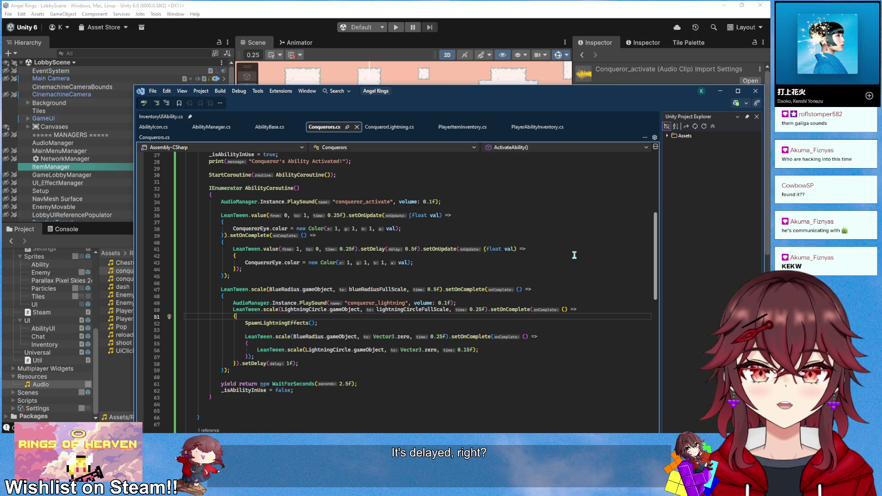
Insert a new yield return WaitForSeconds line above the coroutine's final 2.5-second wait
left_click(461, 306)
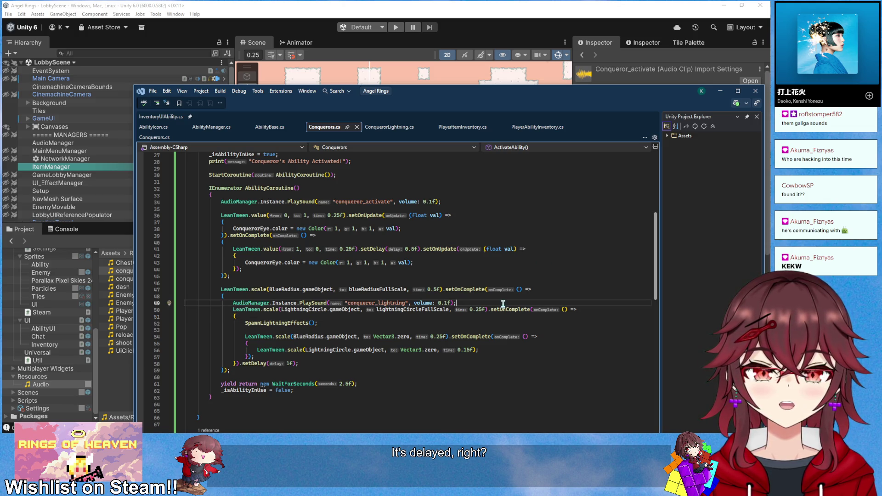
key("Up")
key("Up")
key("Up")
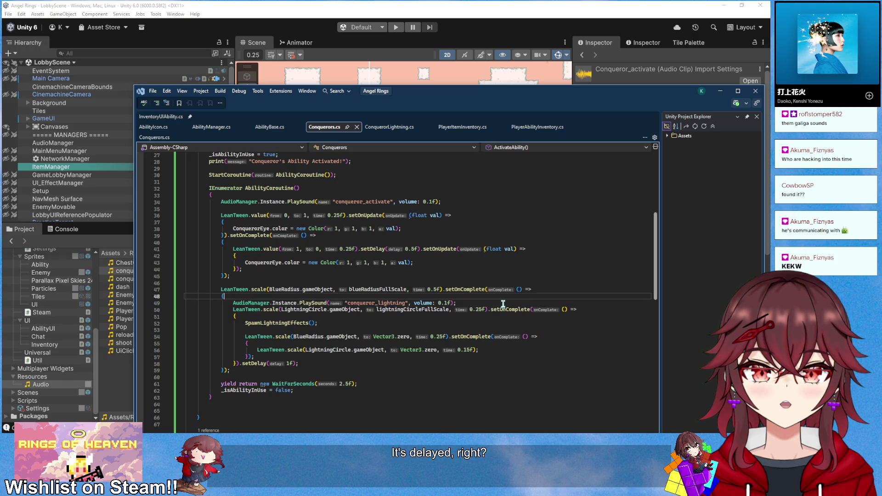
key("Return")
type("yield retu")
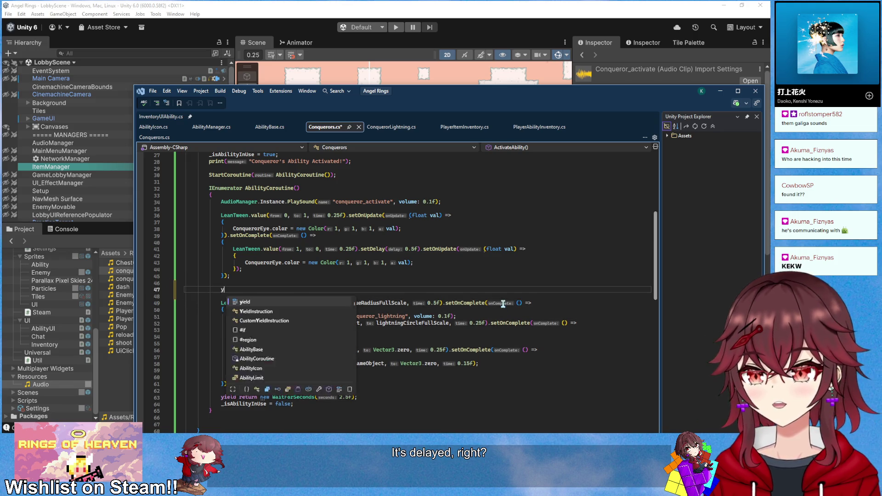
key("ctrl+z")
key("ctrl+z")
key("ctrl+z")
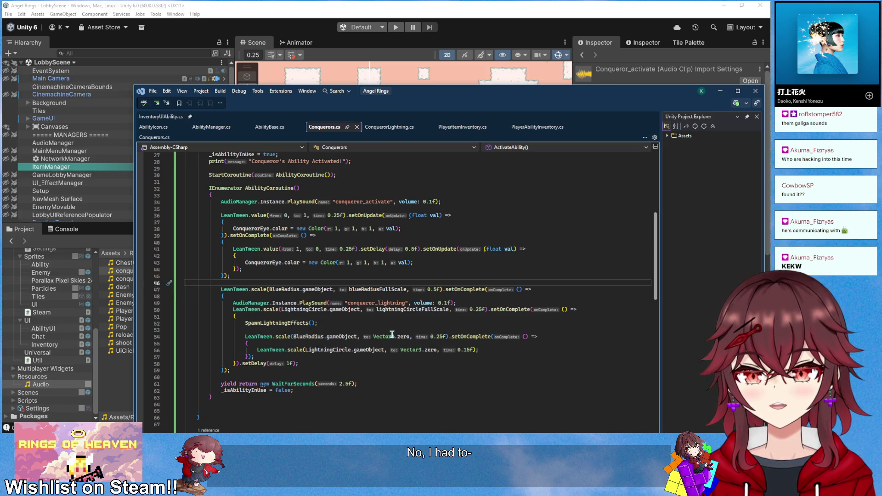
mouse_move(392, 334)
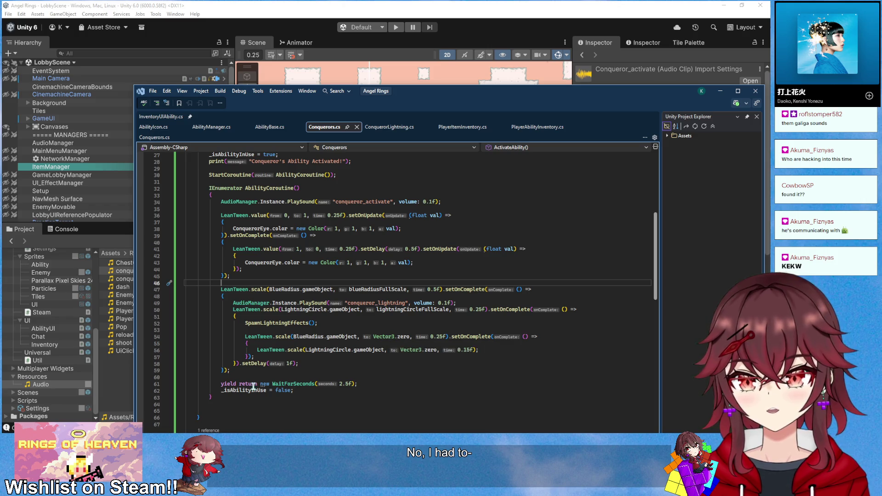
left_click(253, 377)
key("Return")
type("yield")
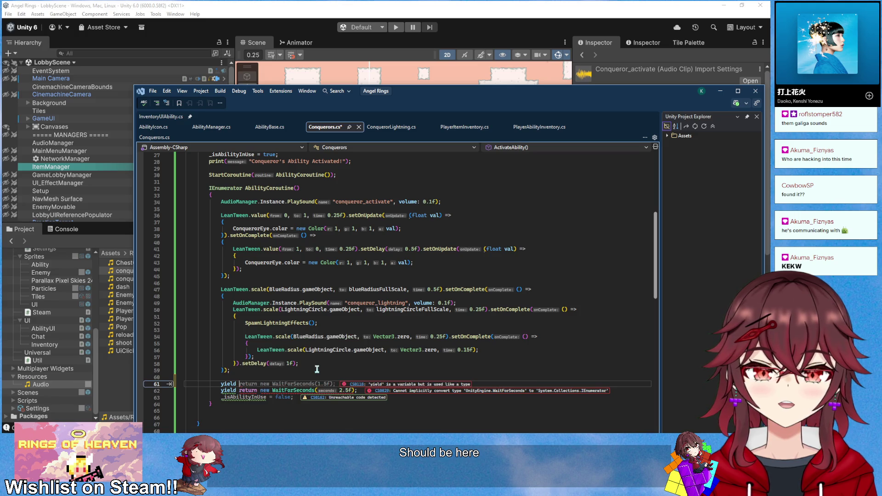
key("Tab")
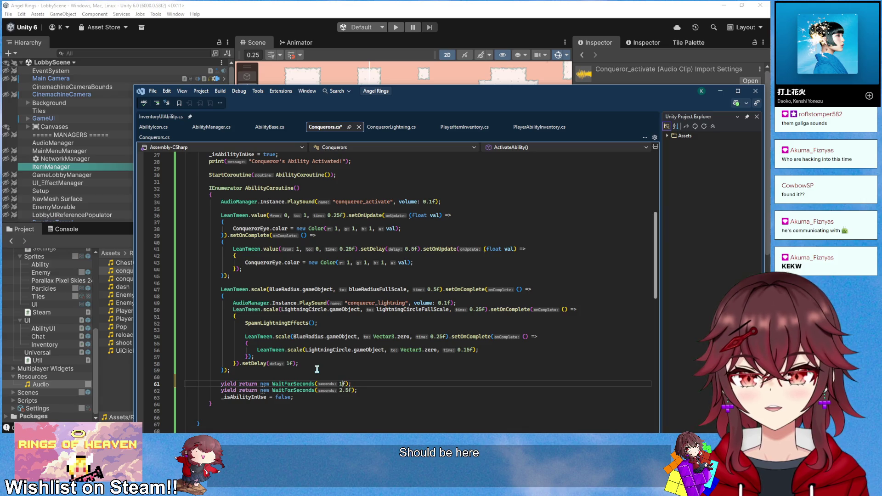
left_click(345, 391)
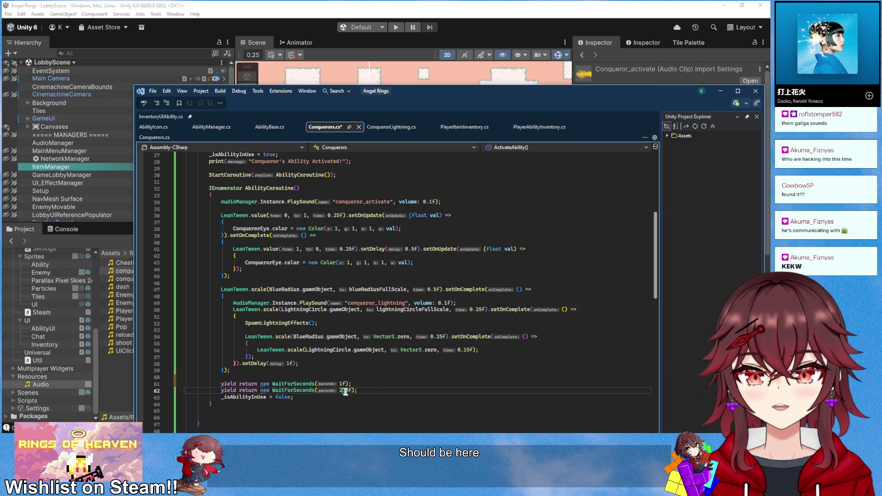
type("1")
Move the conqueror_lightning sound line below the new one-second wait, then return to Unity
left_click(457, 303)
left_click(233, 303, "shift")
key("Delete")
type("1")
left_click(365, 384)
scroll(386, 380, "down", 2)
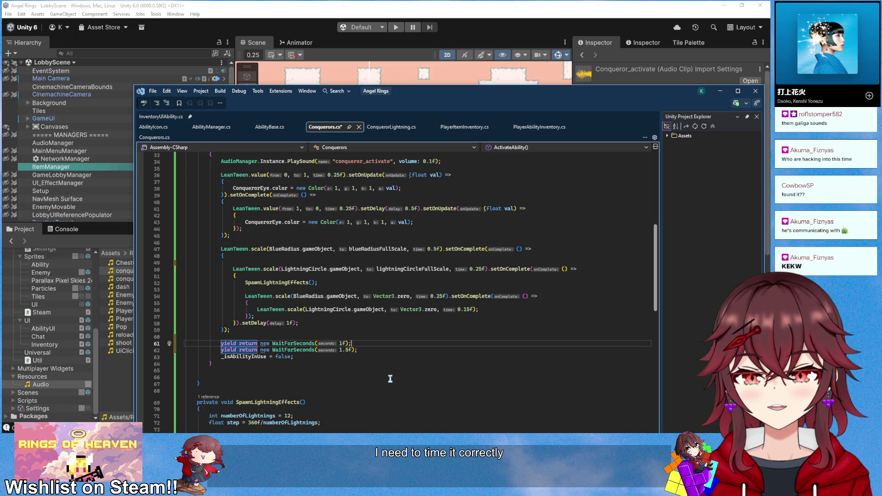
key("Return")
key("ctrl+v")
left_click_drag(258, 256, 259, 260)
key("Delete")
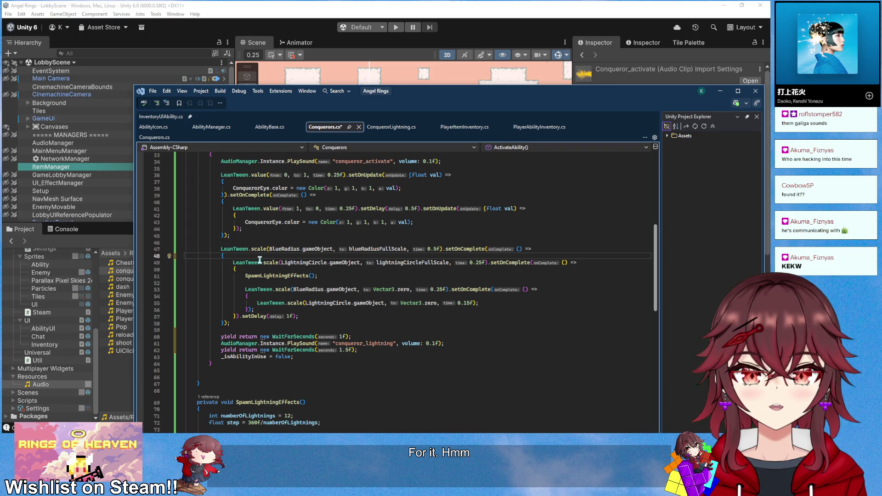
key("alt+Tab")
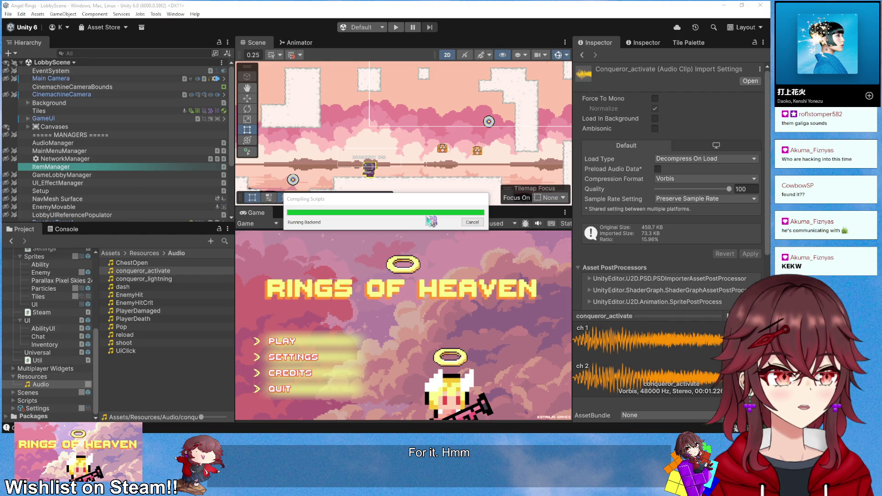
Start a lobby playtest, take Conqueror from the chest, fire it twice, then stop
left_click(398, 28)
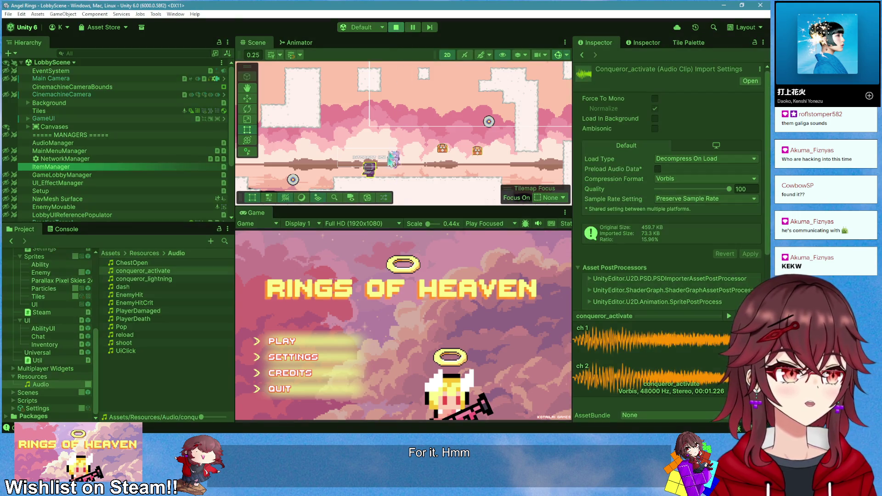
left_click(282, 341)
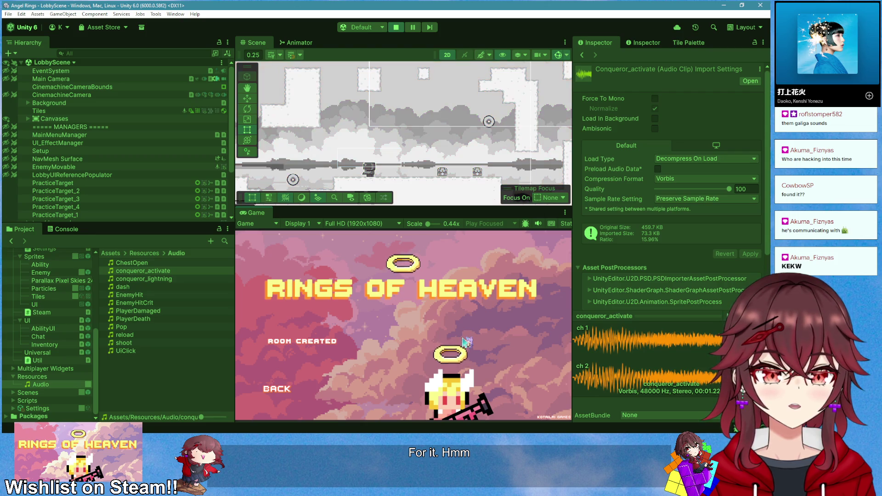
key("d")
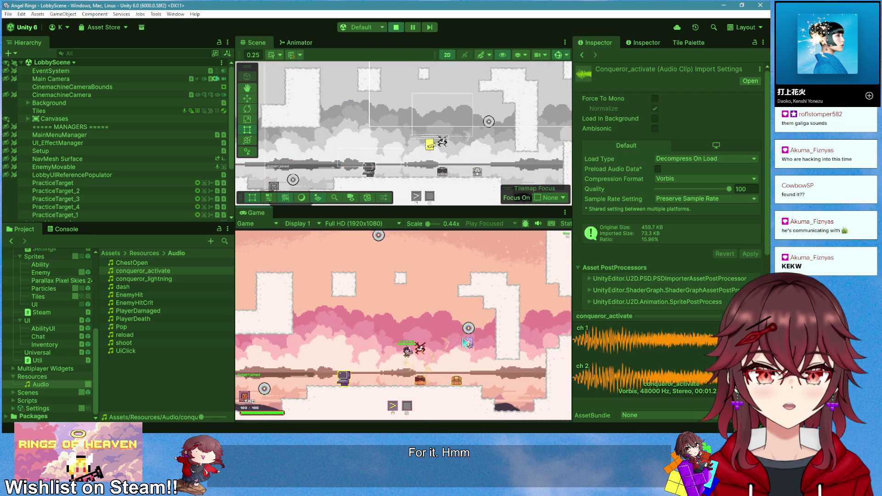
key("e")
key("q")
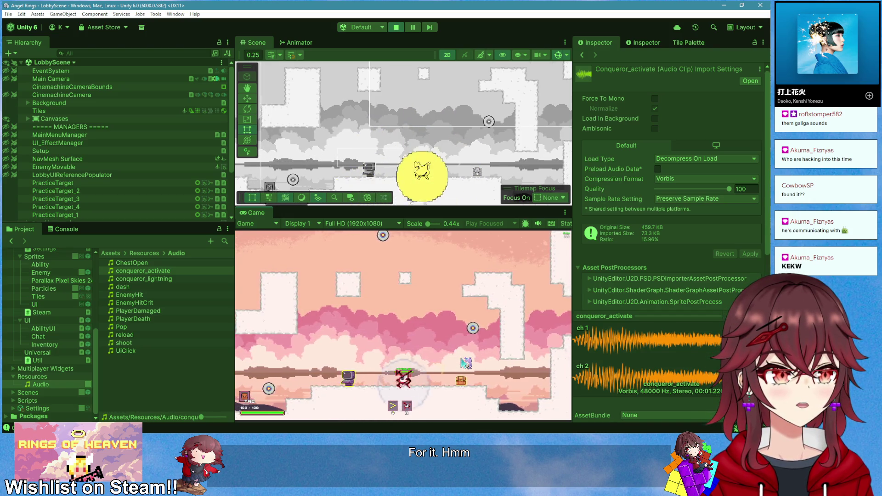
key("a")
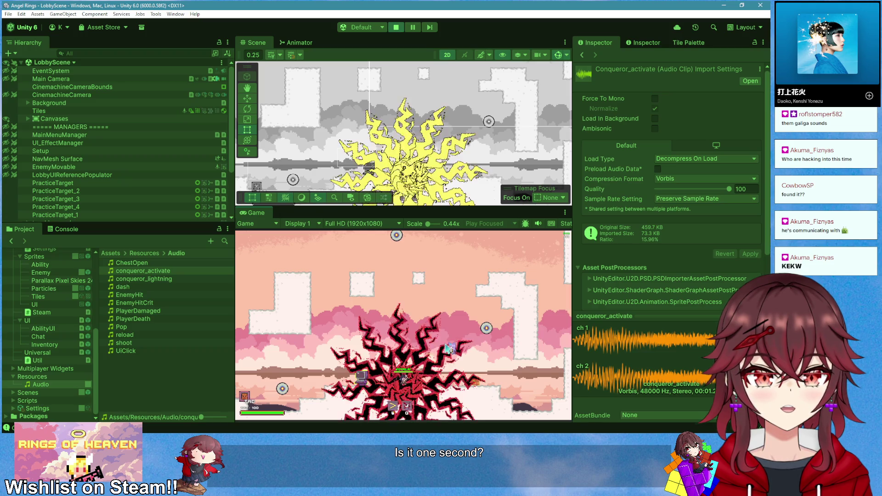
left_click(397, 28)
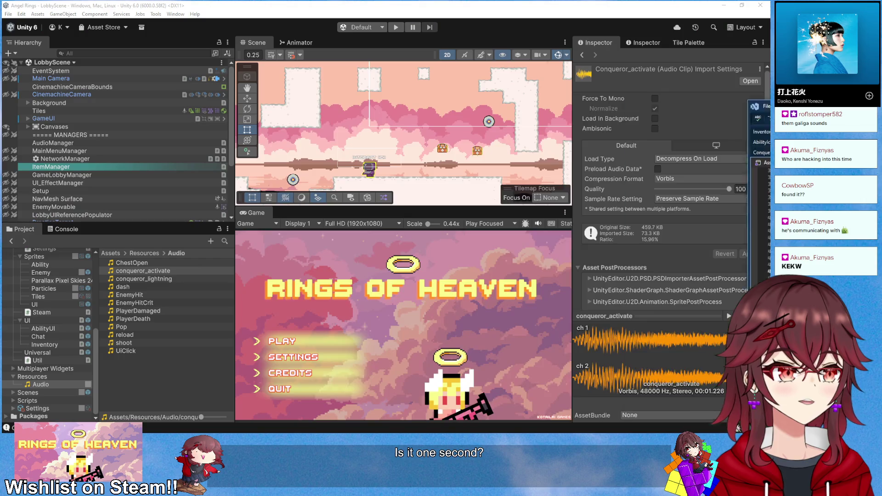
Change line 60's WaitForSeconds value from 1f to 2f and switch back to Unity
key("alt+Tab")
left_click(390, 316)
key("BackSpace")
type("2f);")
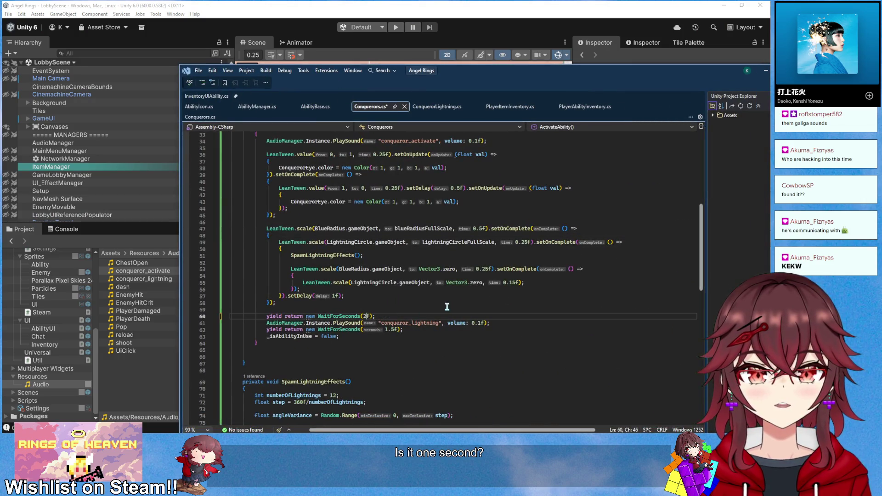
key("alt+Tab")
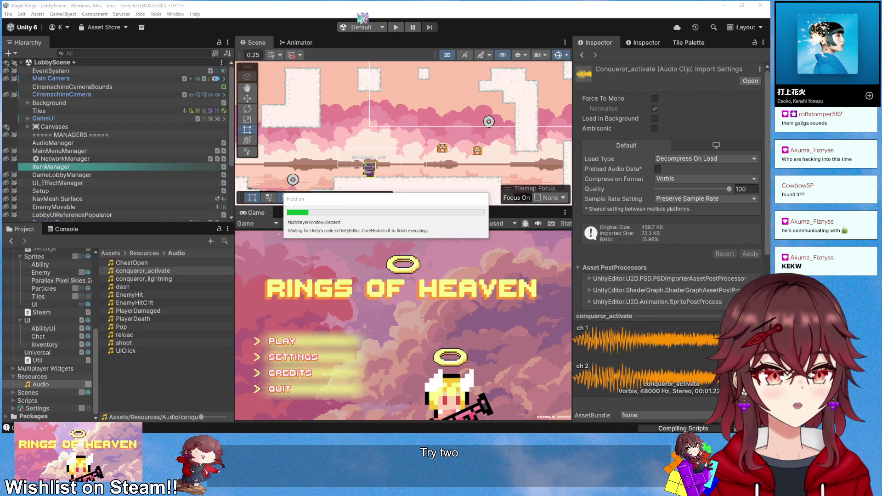
Playtest in a new lobby room, grab the Conqueror ability, then stop and return to Visual Studio
left_click(396, 27)
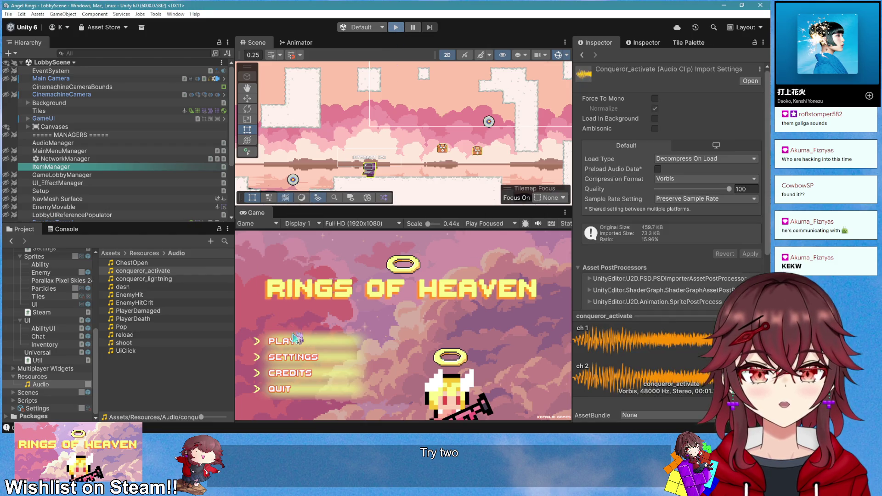
left_click(297, 340)
left_click(297, 341)
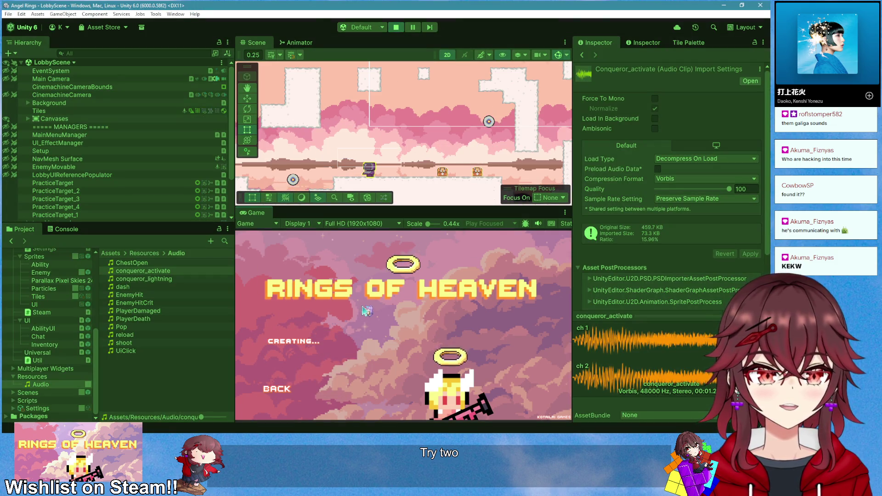
key("d")
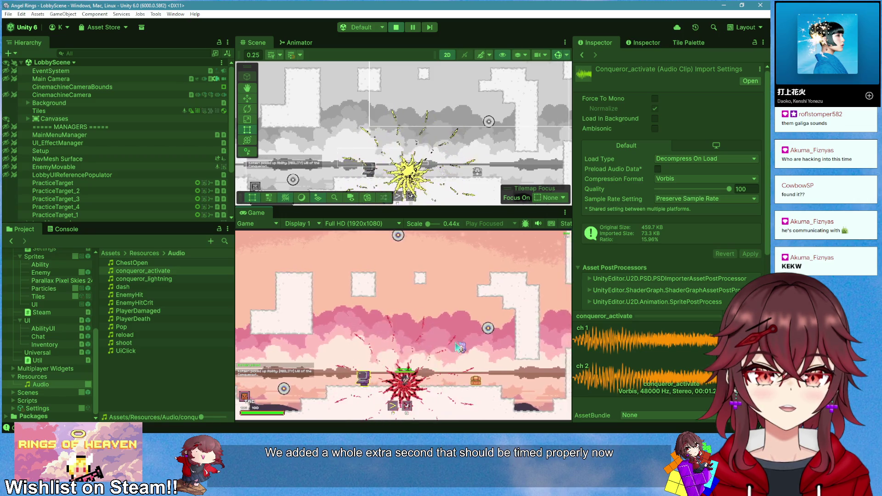
key("ctrl+p")
key("alt+Tab")
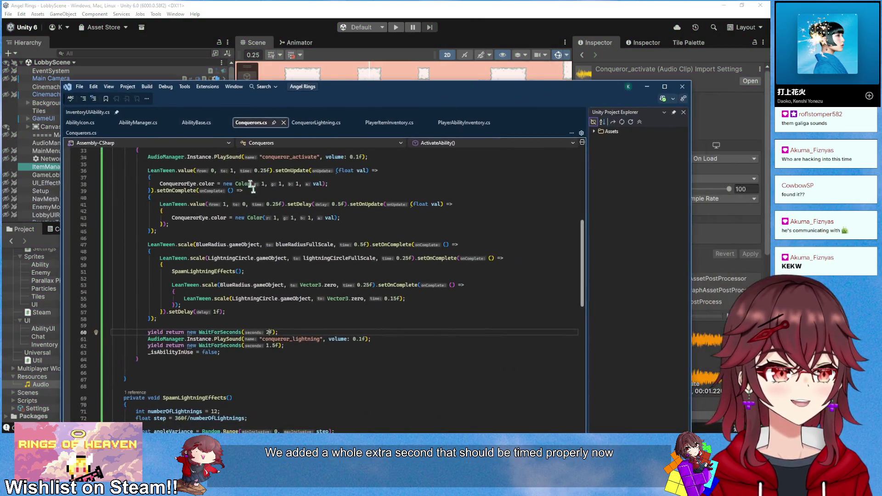
Replace the 2f wait with a 1.-something value, save, and return to Unity
key("BackSpace")
type("1.5")
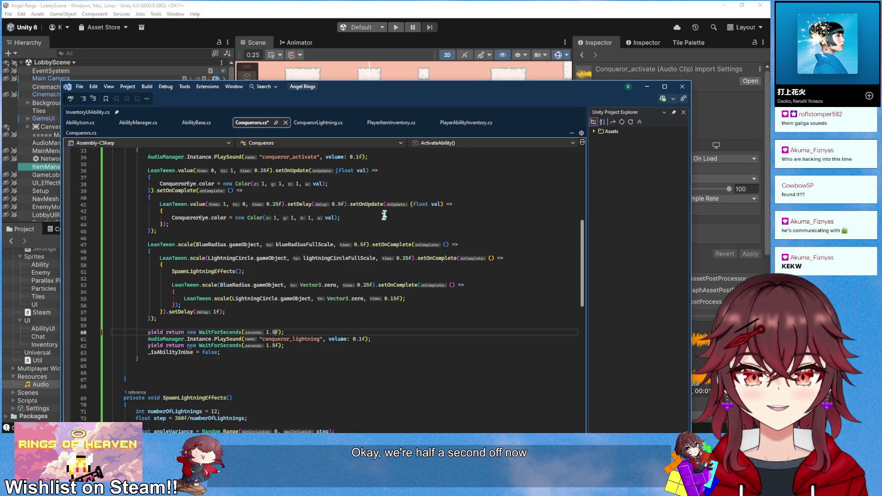
key("ctrl+s")
key("alt+Tab")
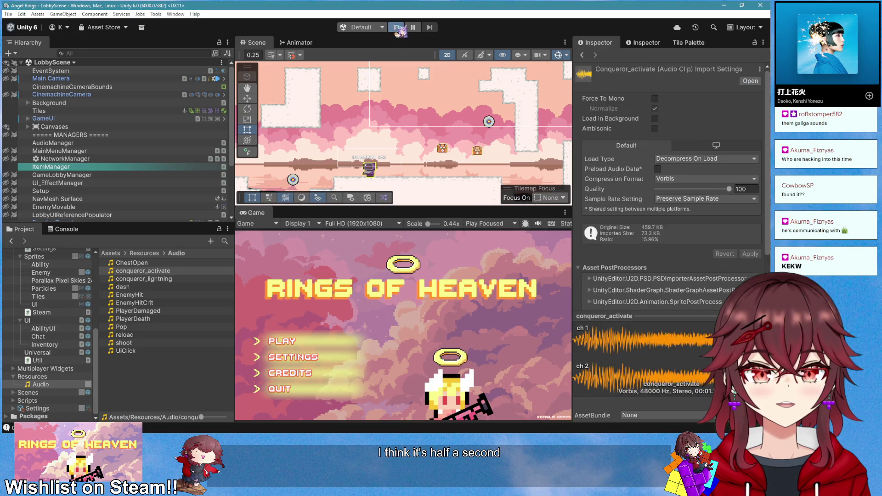
Start a playtest room, pick up and fire Conqueror, then maximize the Game view
left_click(299, 341)
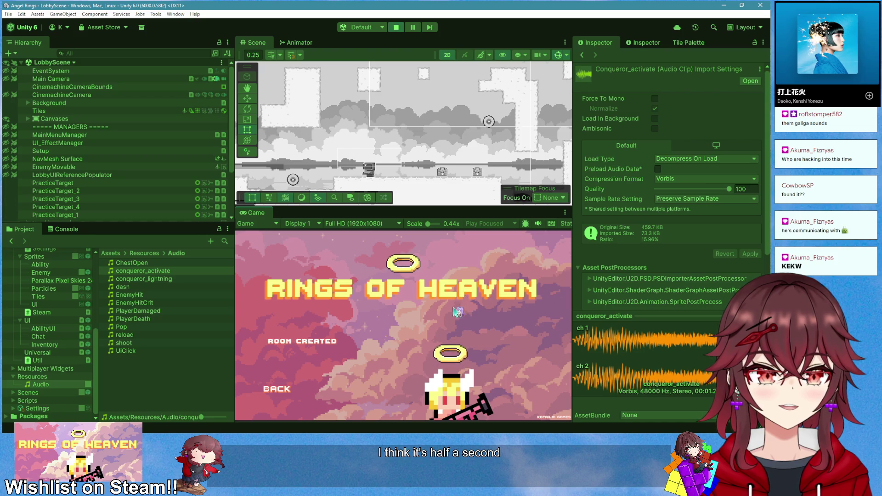
key("d")
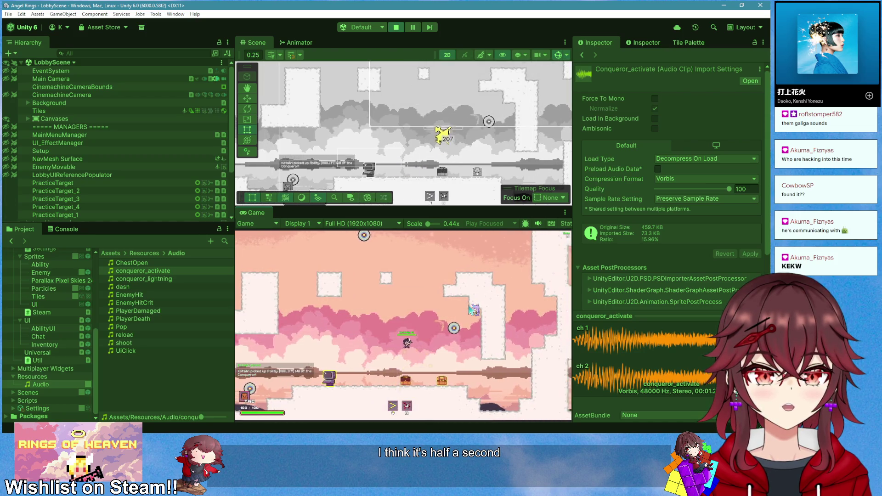
key("a")
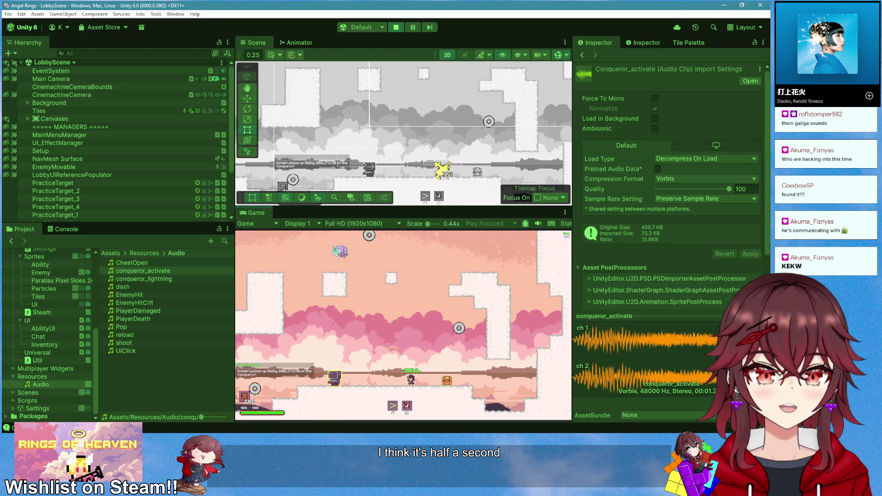
right_click(273, 222)
left_click(280, 226)
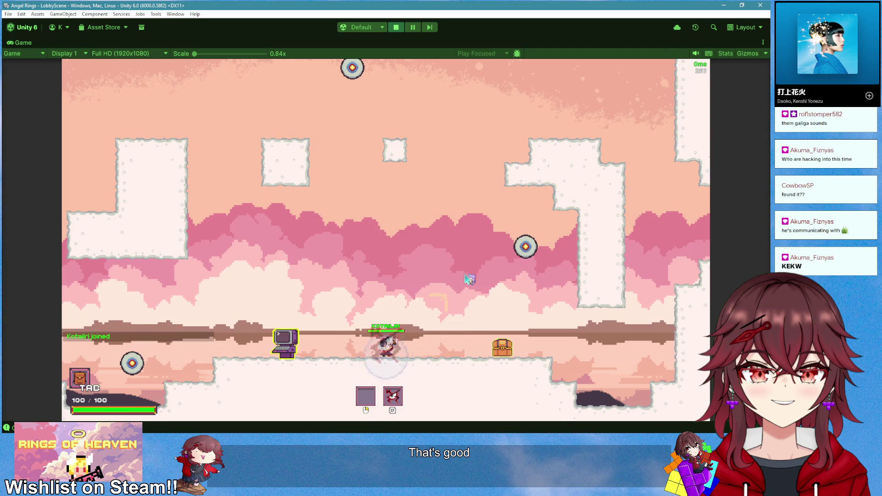
Fire the Conqueror burst, then jump, summon the wind circle and attack while moving right
key("d")
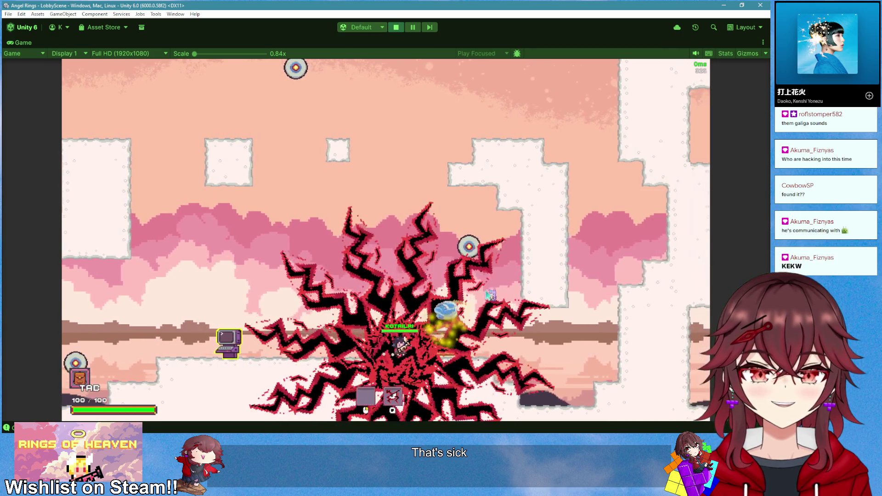
key("space")
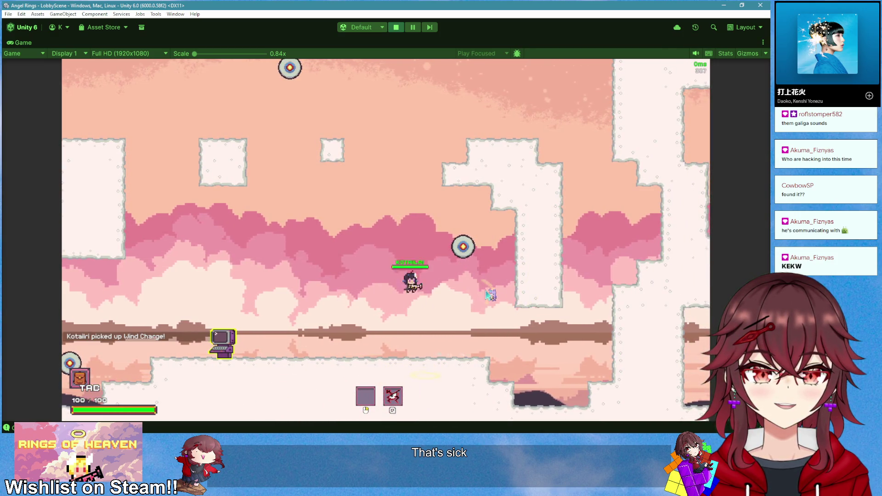
key("e")
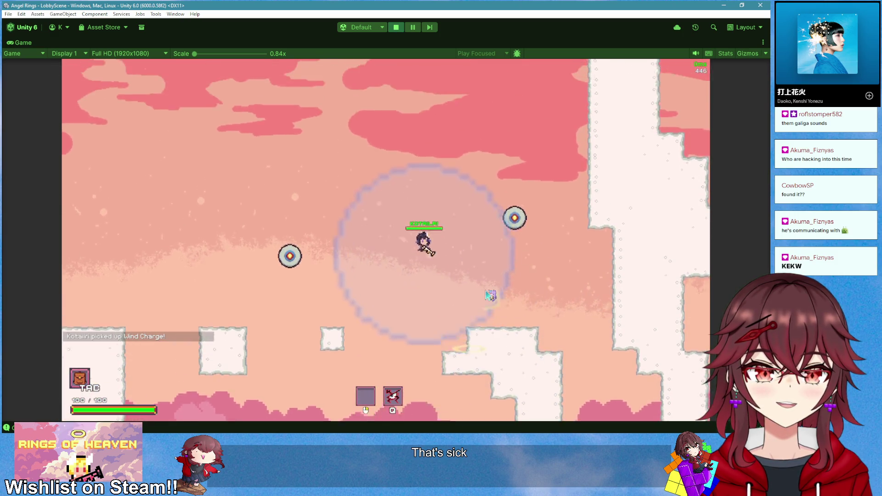
left_click(490, 296)
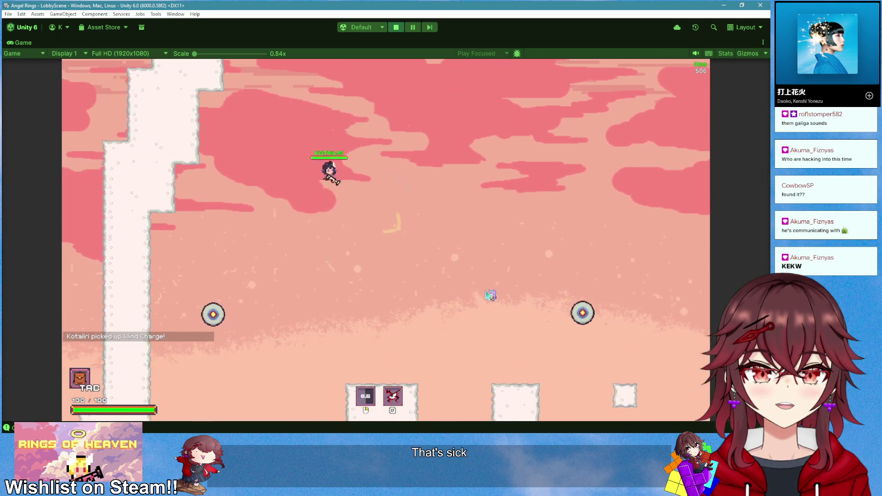
key("d")
left_click(490, 296)
key("e")
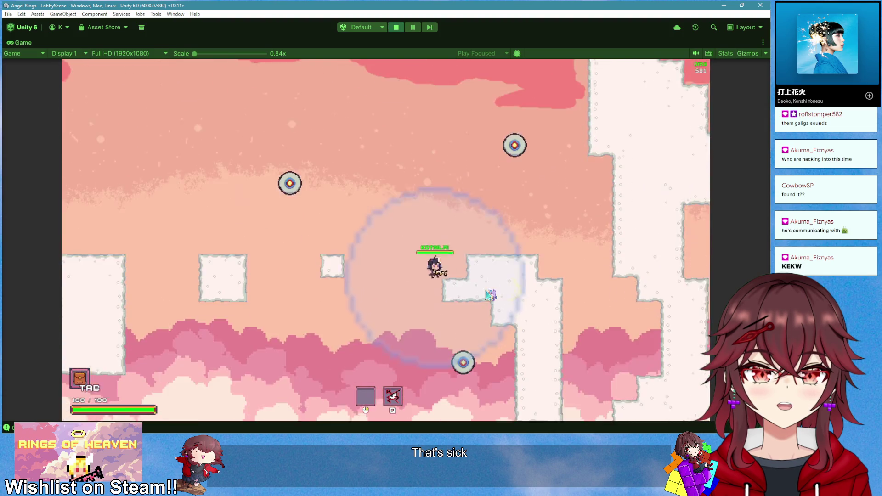
left_click(490, 295)
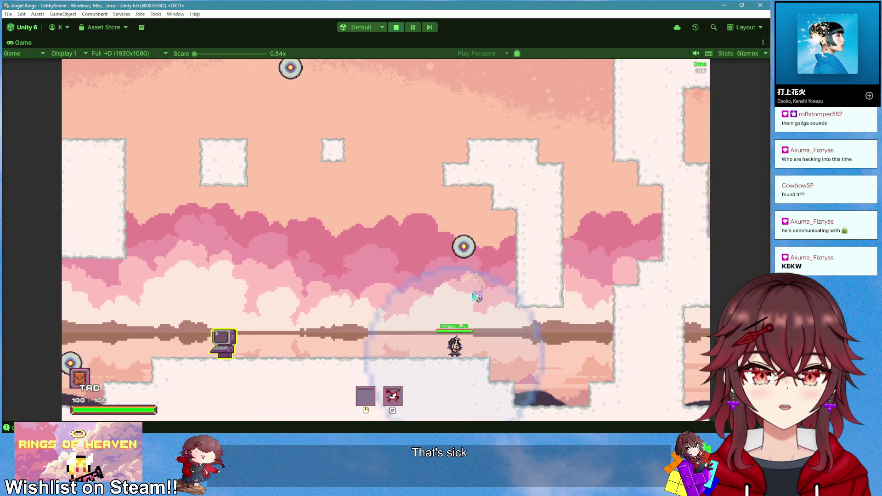
Fire the lightning burst several more times, then open the inventory panel
key("a")
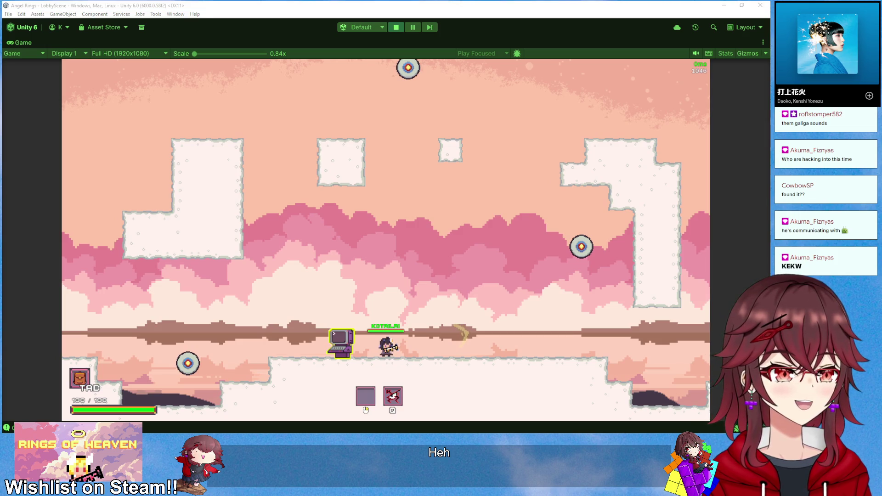
left_click(484, 260)
key("d")
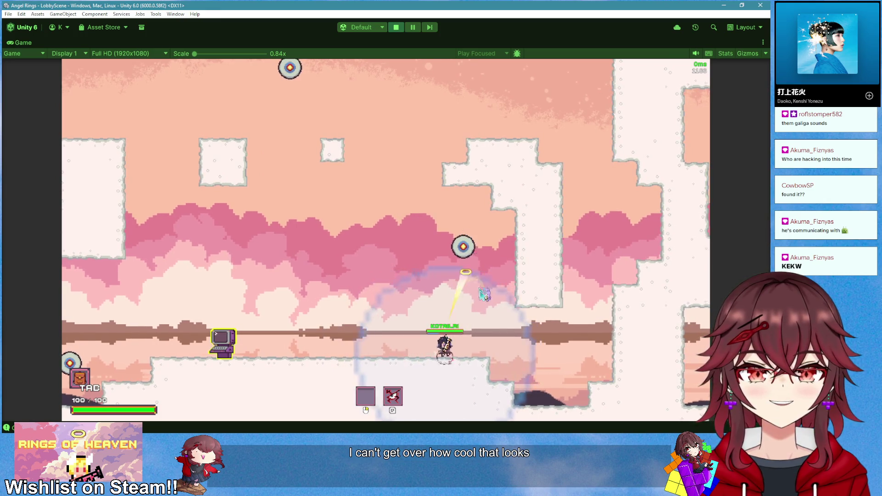
key("q")
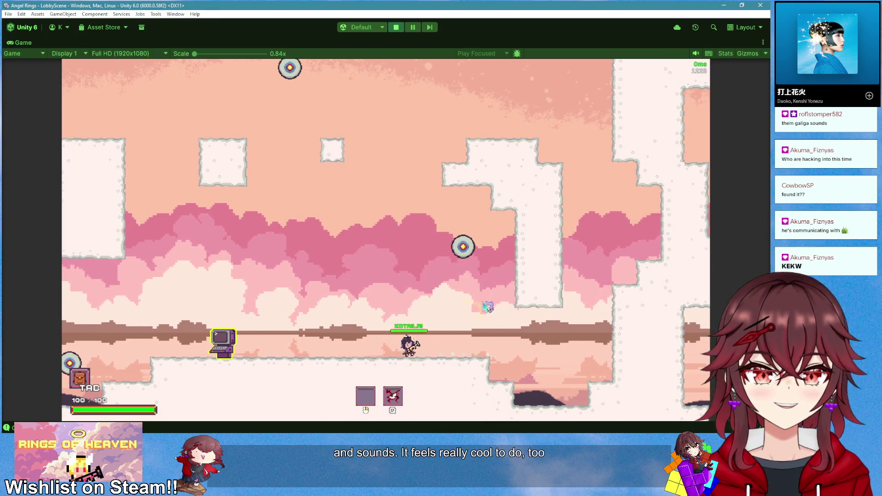
key("q")
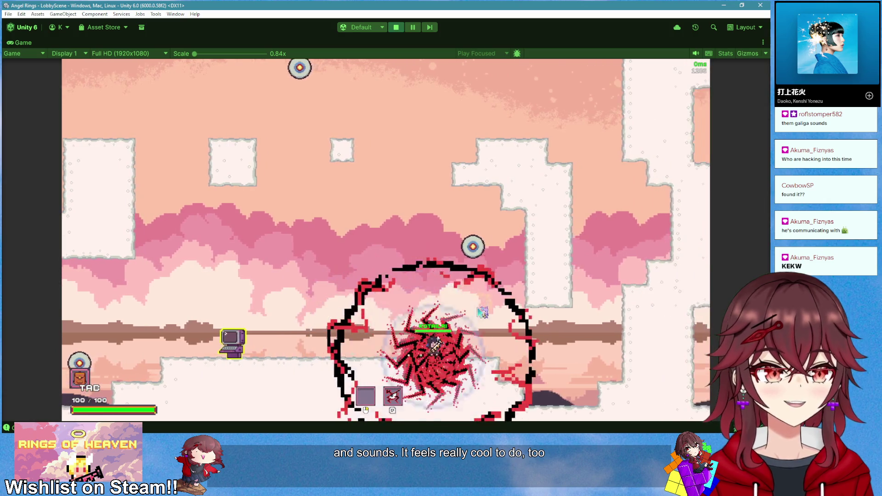
key("a")
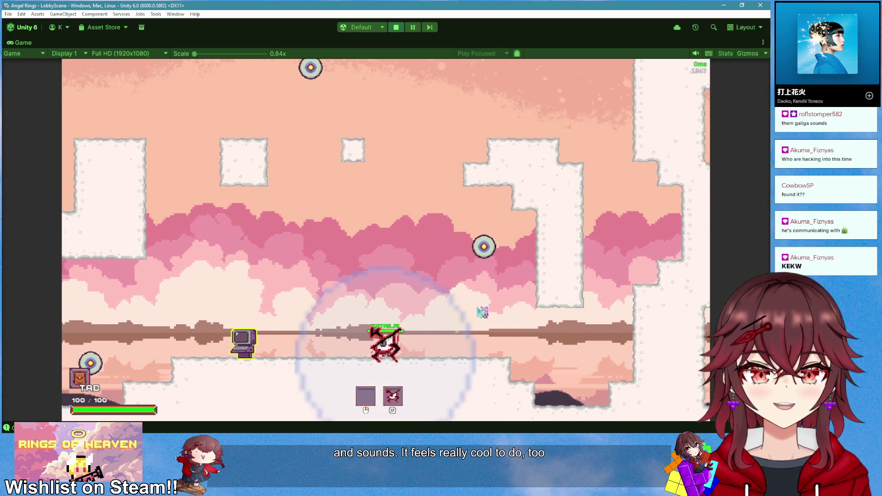
key("d")
key("q")
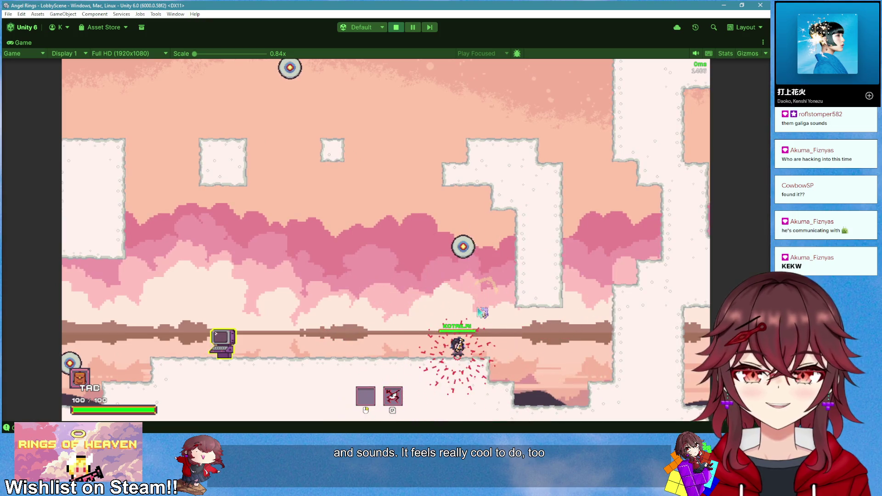
key("a")
key("Tab")
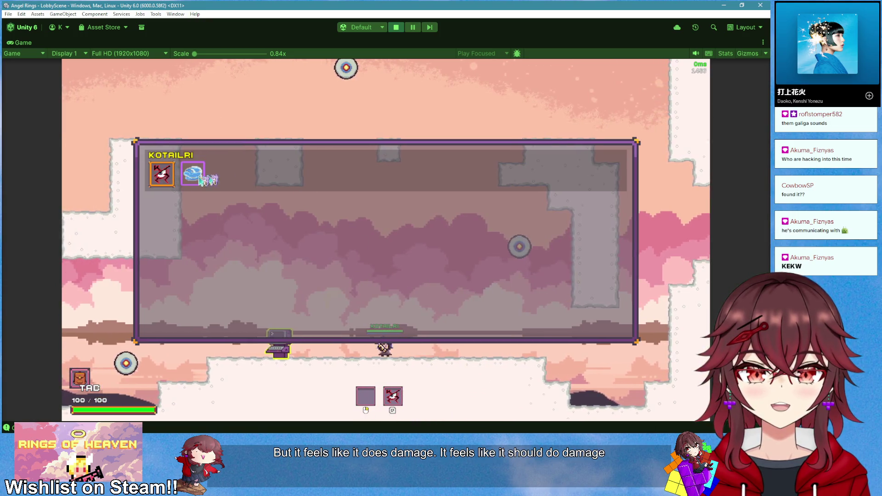
Read the lightning ability's tooltip in the inventory, then close it
mouse_move(165, 185)
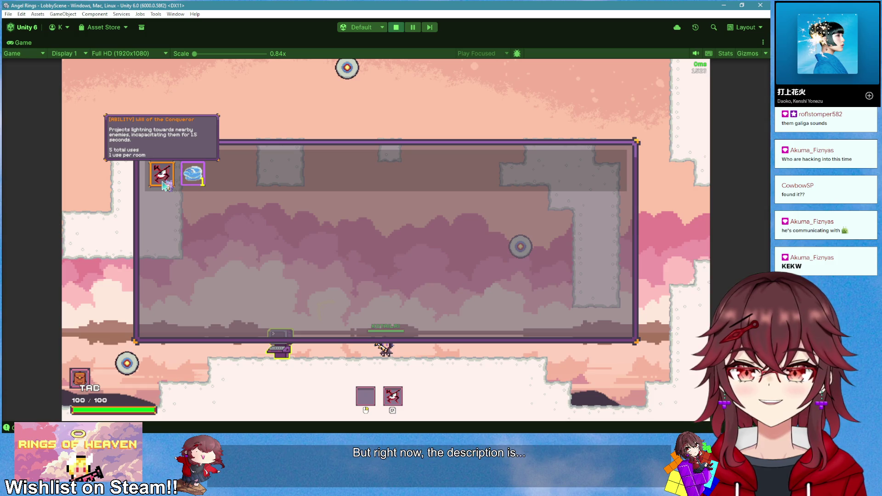
key("Tab")
key("d")
key("Tab")
key("Tab")
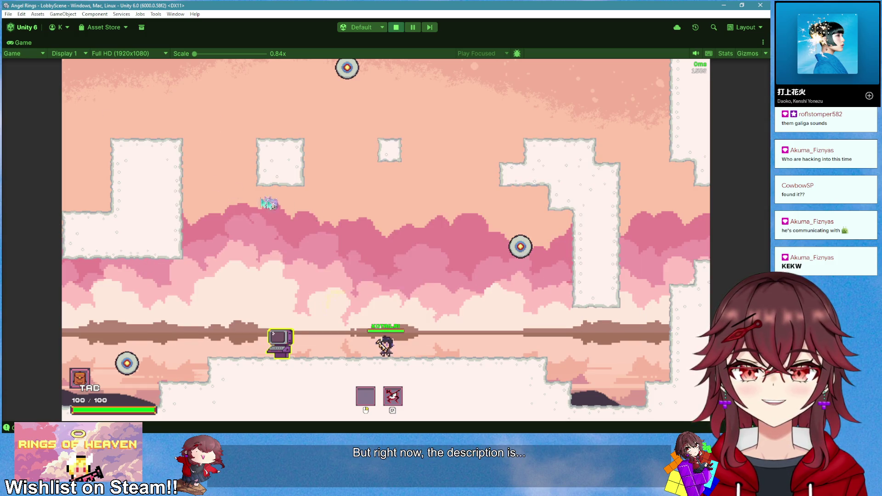
Cast the lightning burst repeatedly around the lobby, then drop into the underwater LevelSceneTest stage
key("d")
key("e")
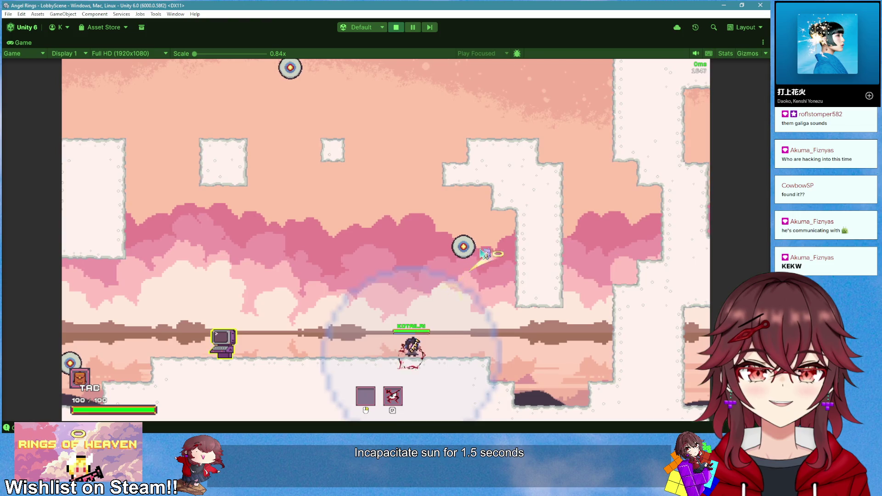
key("d")
key("a")
key("e")
key("d")
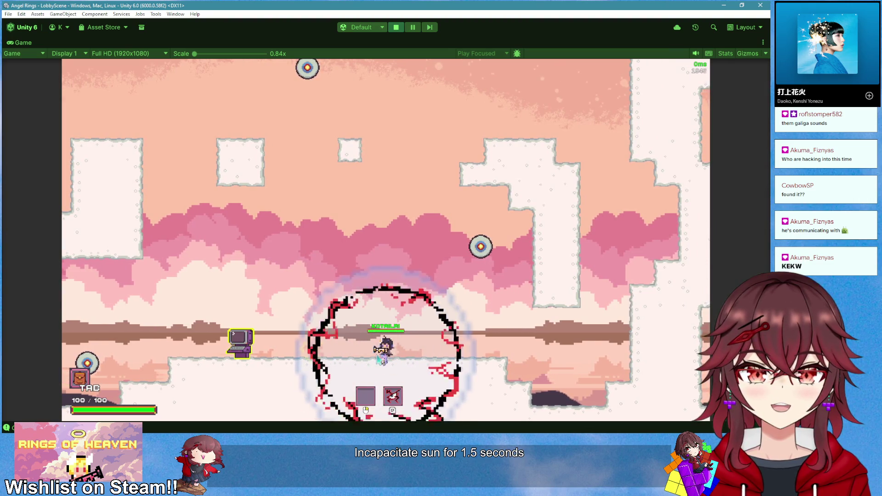
key("d")
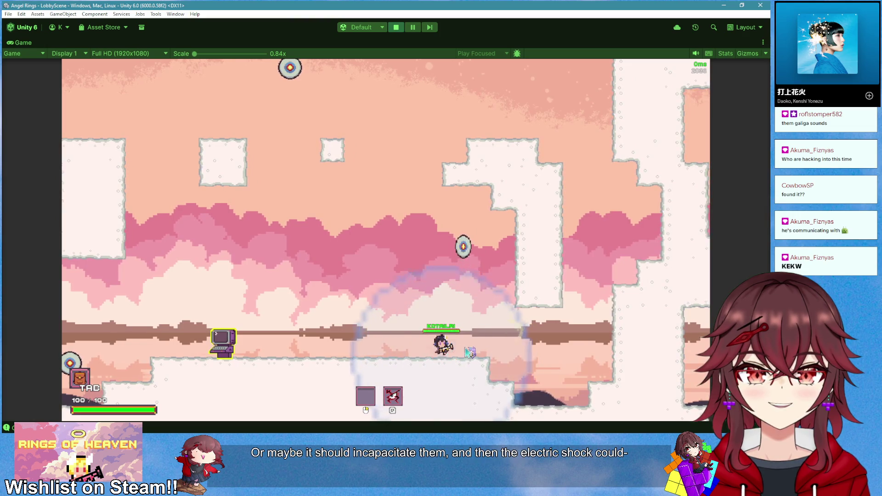
key("a")
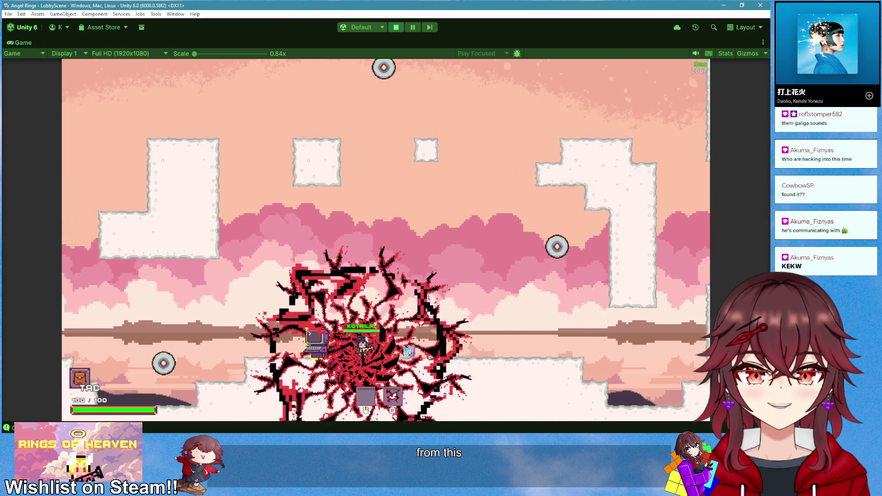
key("d")
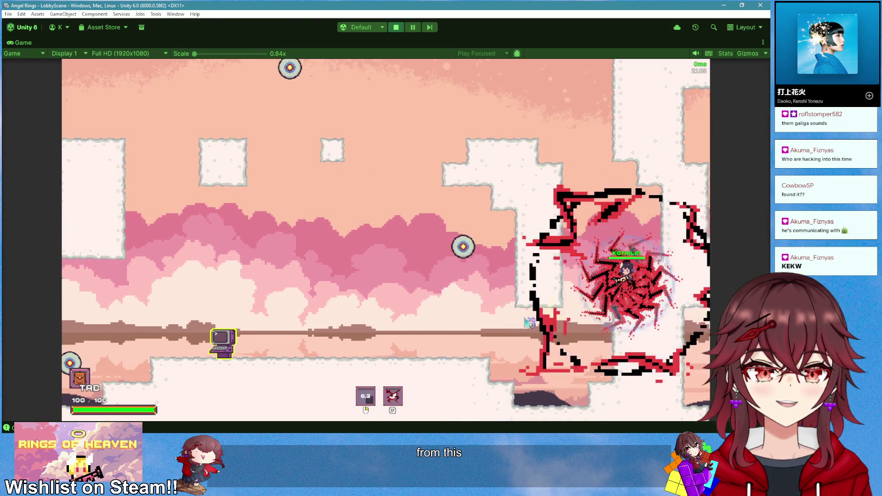
key("a")
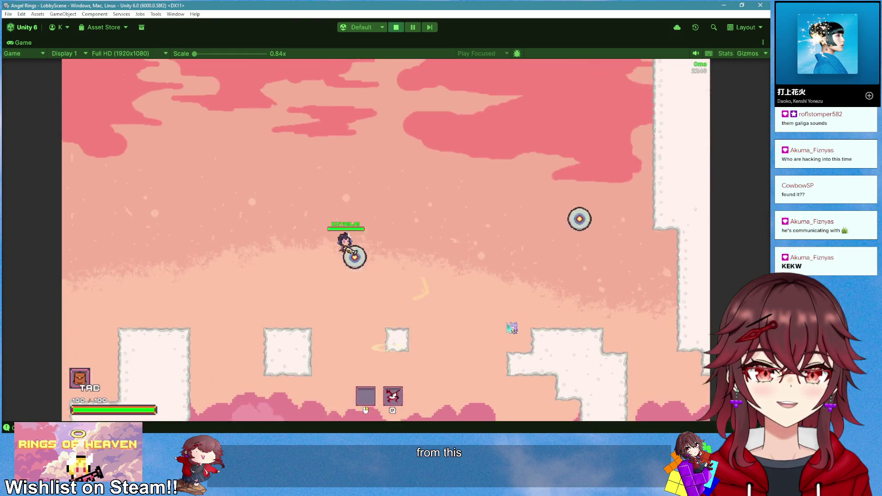
key("a")
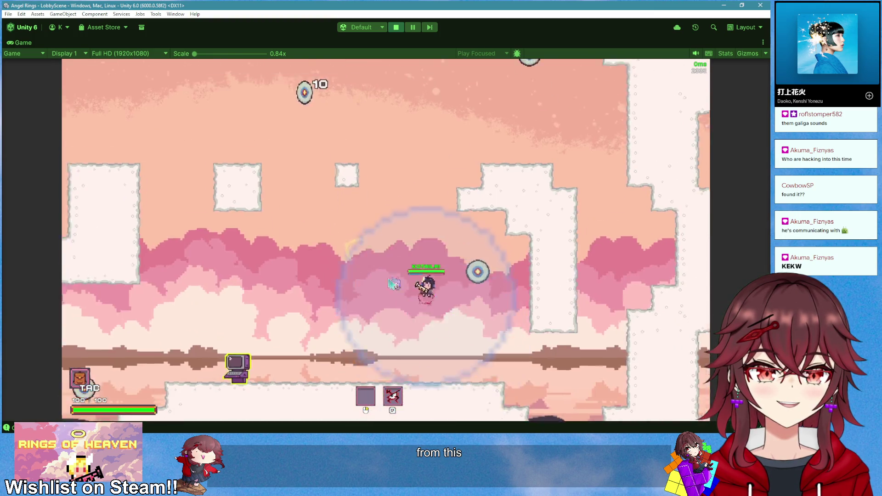
key("e")
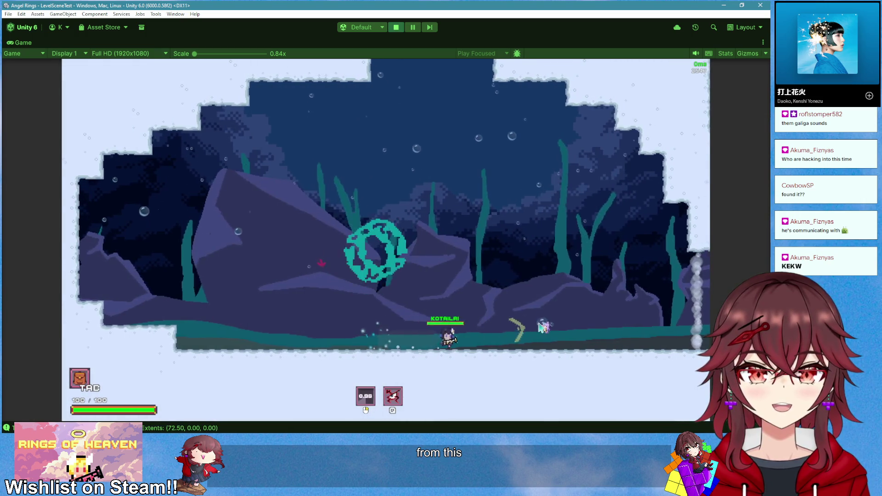
Swim through the level, throw the boomerang, and release lightning bursts onto the fish
key("a")
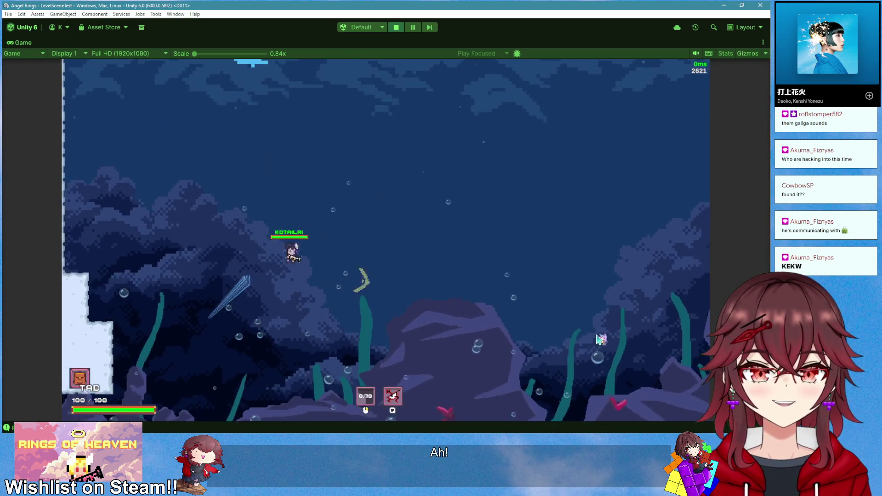
left_click(598, 339)
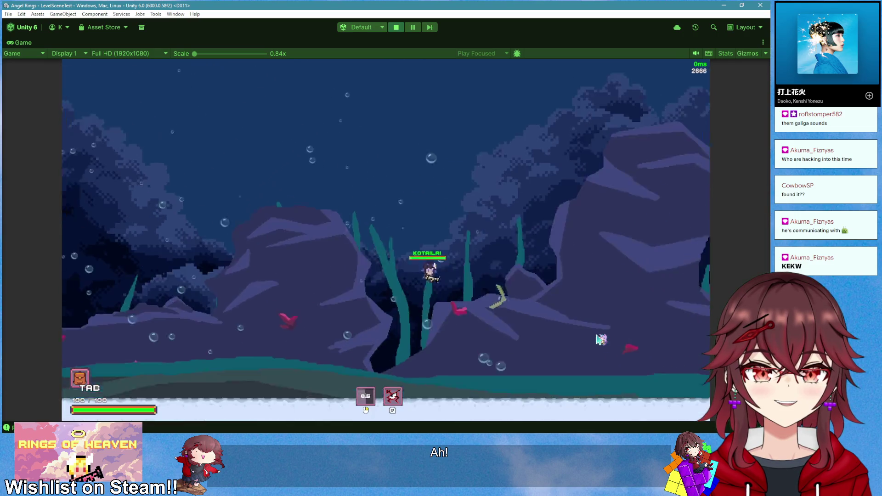
key("a")
key("d")
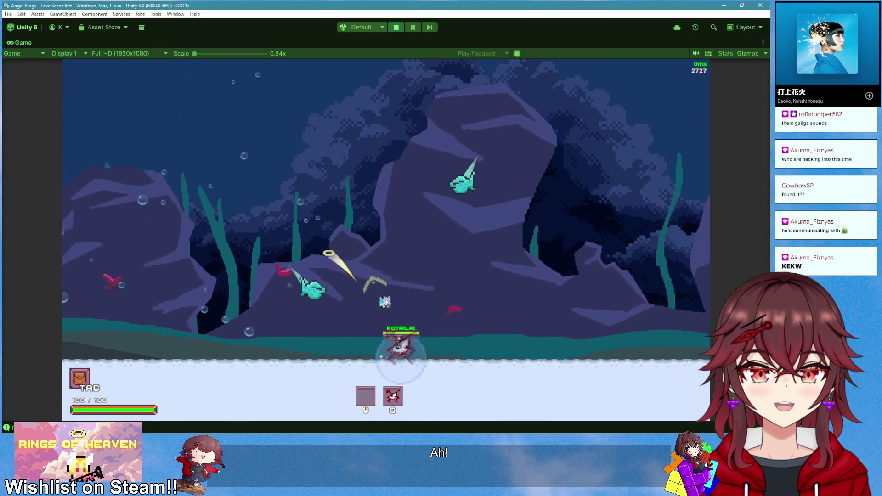
key("e")
key("d")
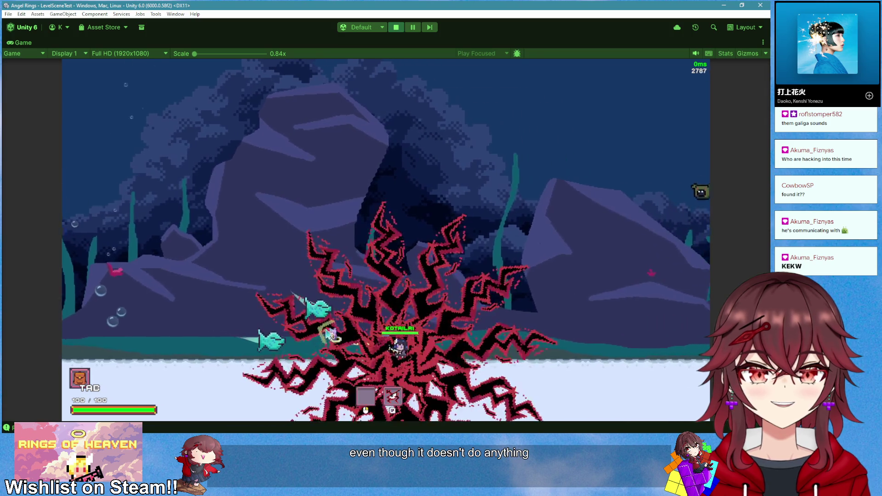
key("a")
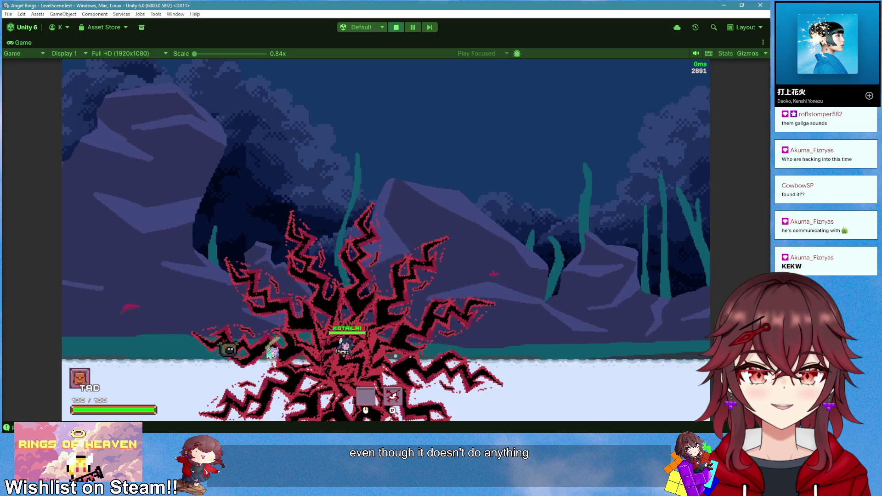
Dash and land a 10-damage hit, then charge and release another lightning burst
key("d")
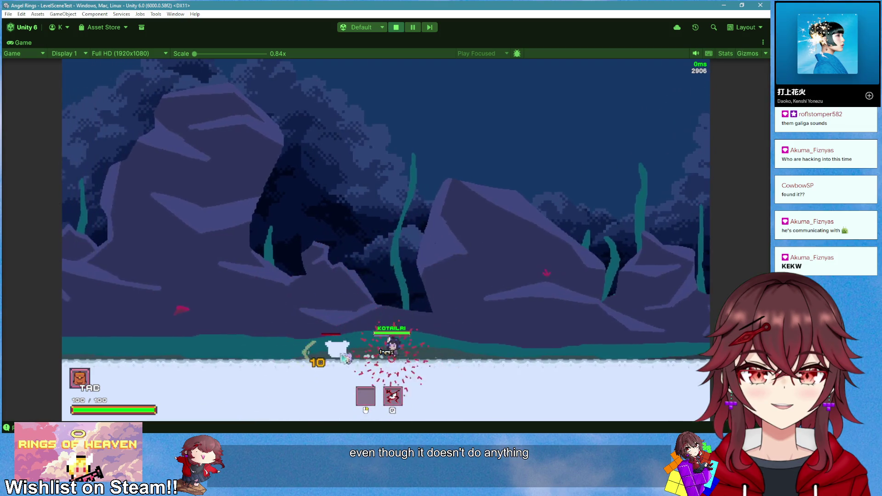
key("space")
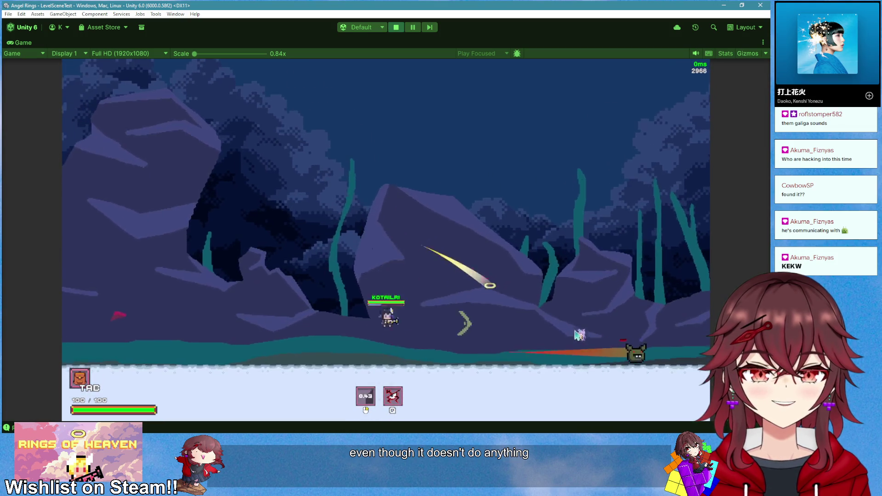
key("d")
key("d")
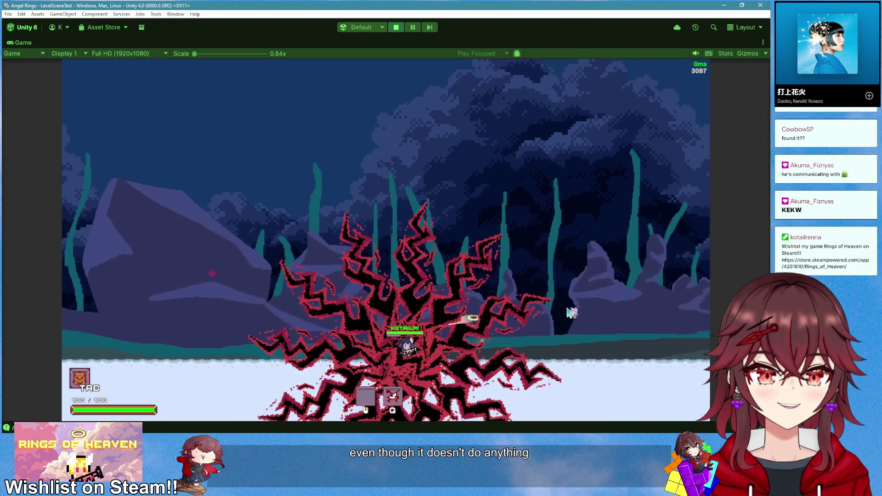
key("d")
key("a")
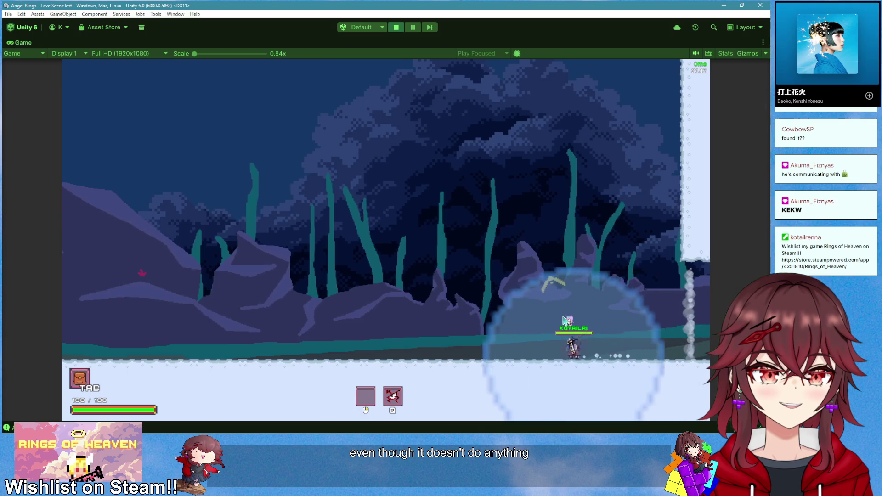
key("space")
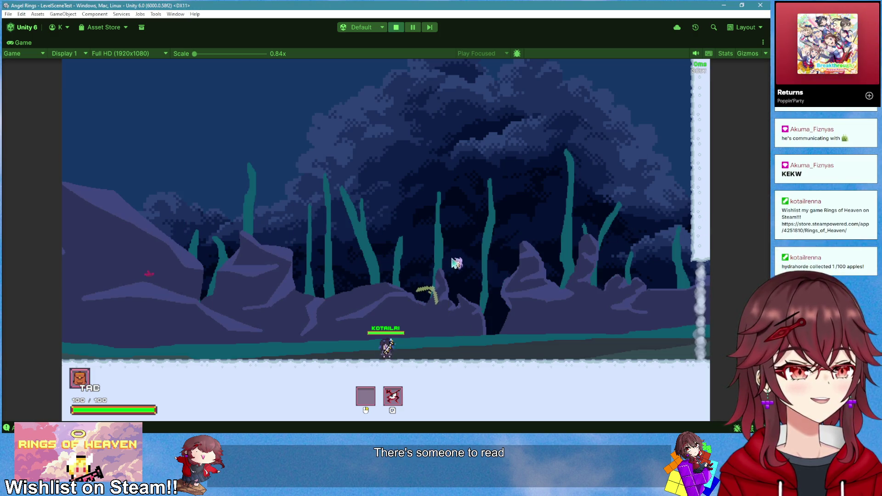
key("e")
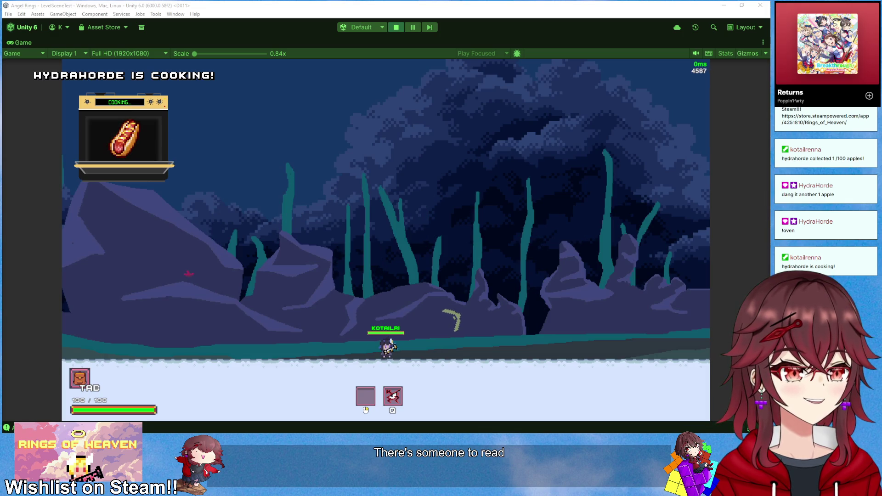
key("alt+Tab")
mouse_move(384, 89)
left_mouse_down()
mouse_move(420, 87)
mouse_move(422, 62)
left_mouse_up()
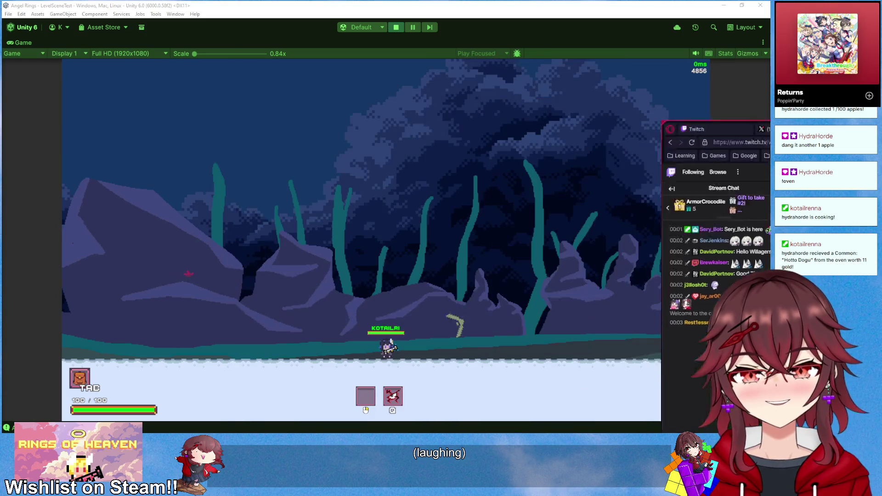
left_click(581, 65)
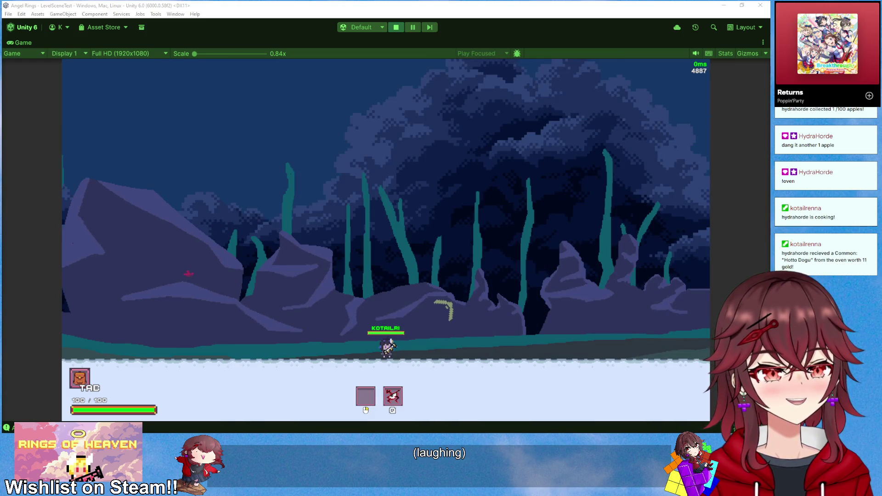